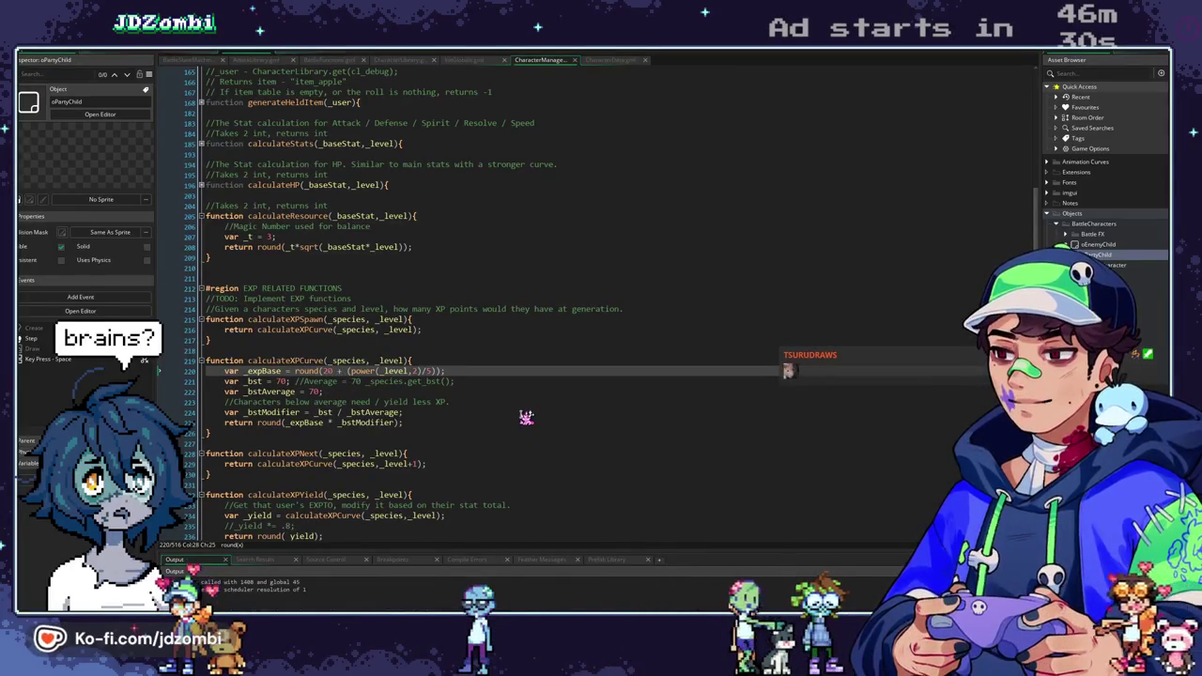
Change calculateXPCurve's _expBase to round((20*_level) + (power(_level,3)/40)) and return to oPartyChild's Step code.
type("(20*_level")
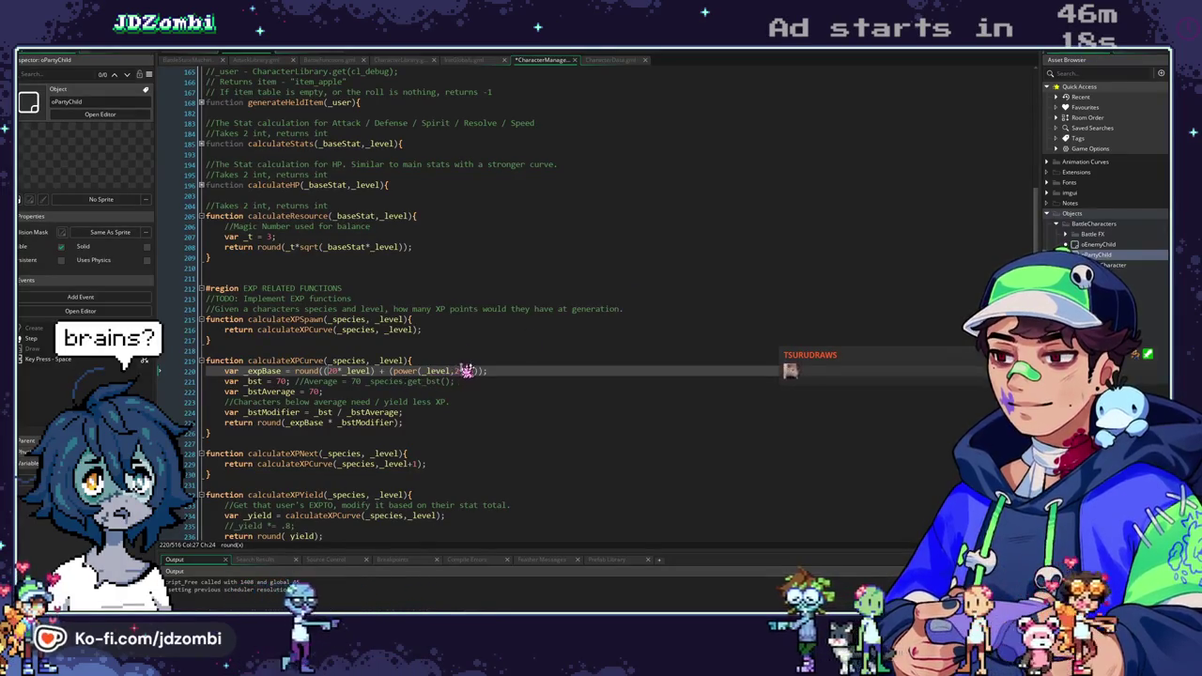
type("3)/4")
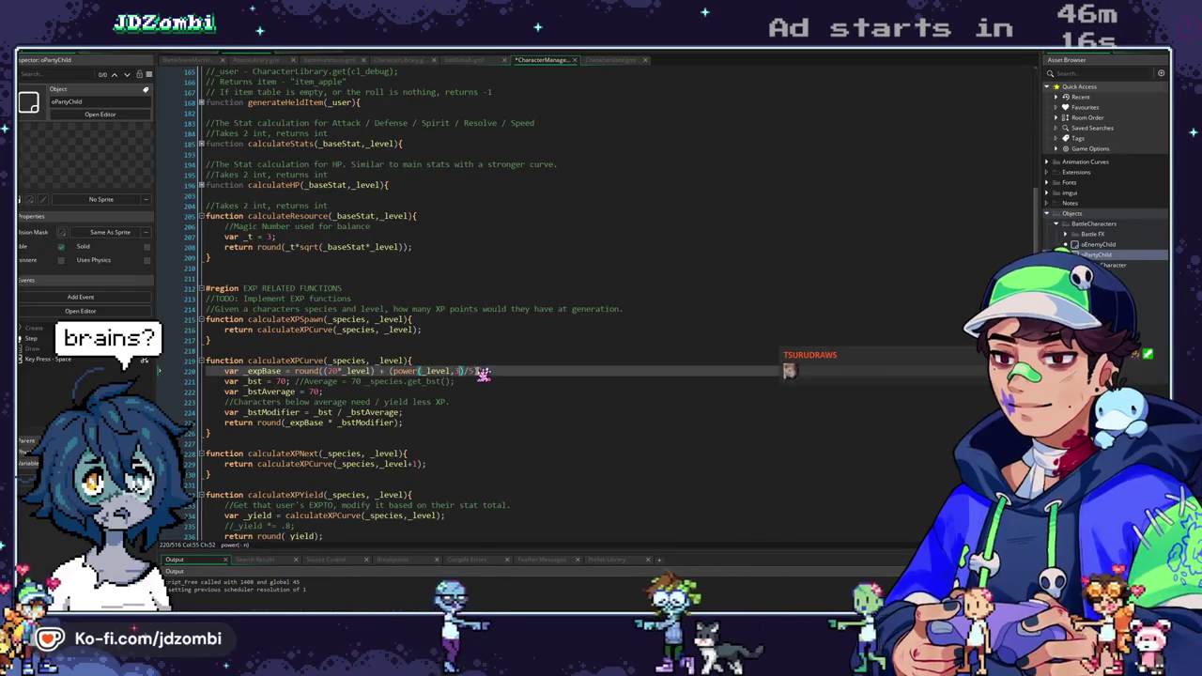
type("0")
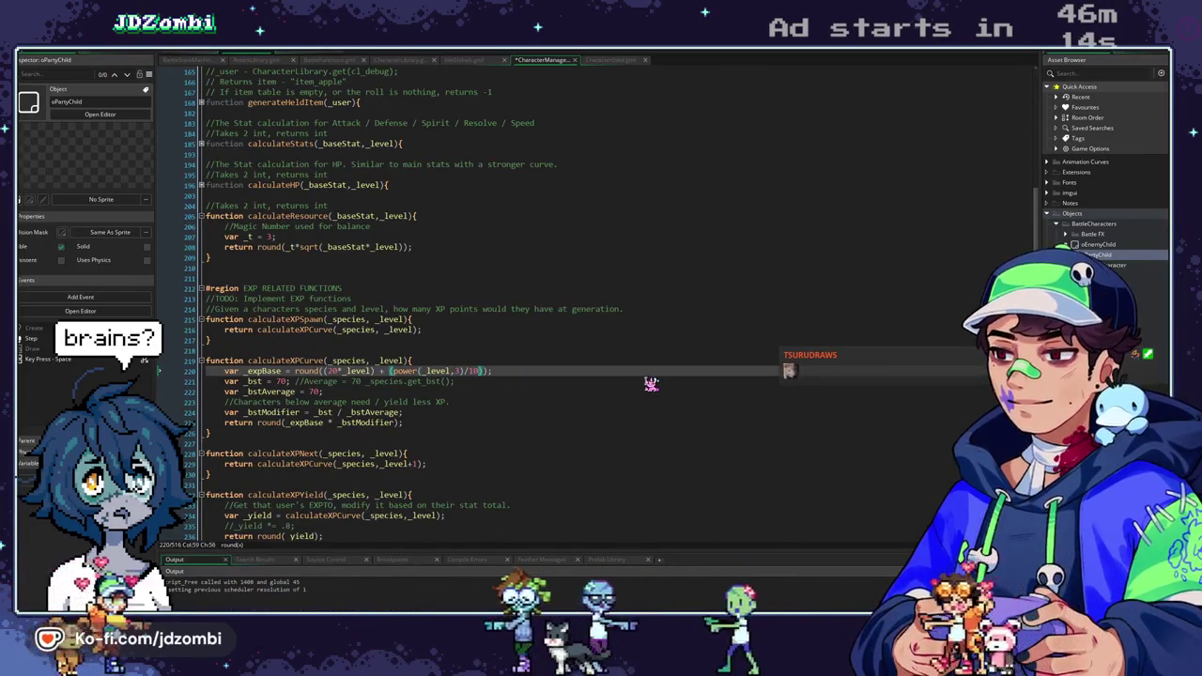
left_click(170, 57)
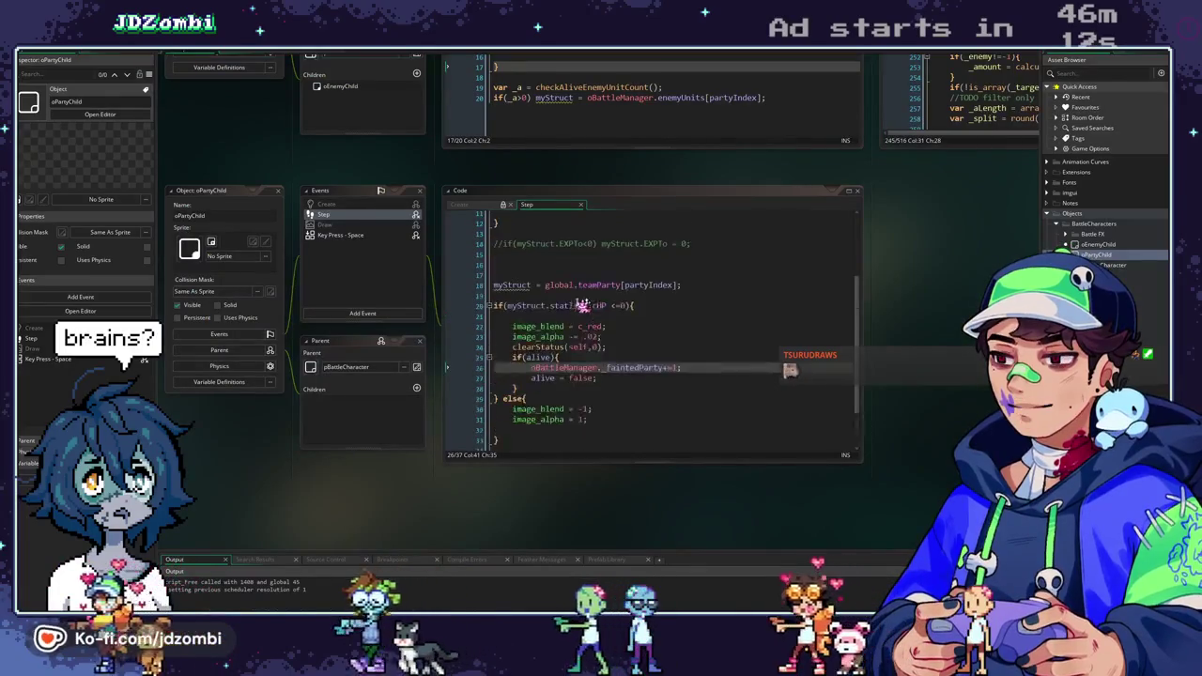
Inspect the distributeXP and addXP definitions, then bring oPartyChild's Step code back up.
scroll(650, 264, "up", 5)
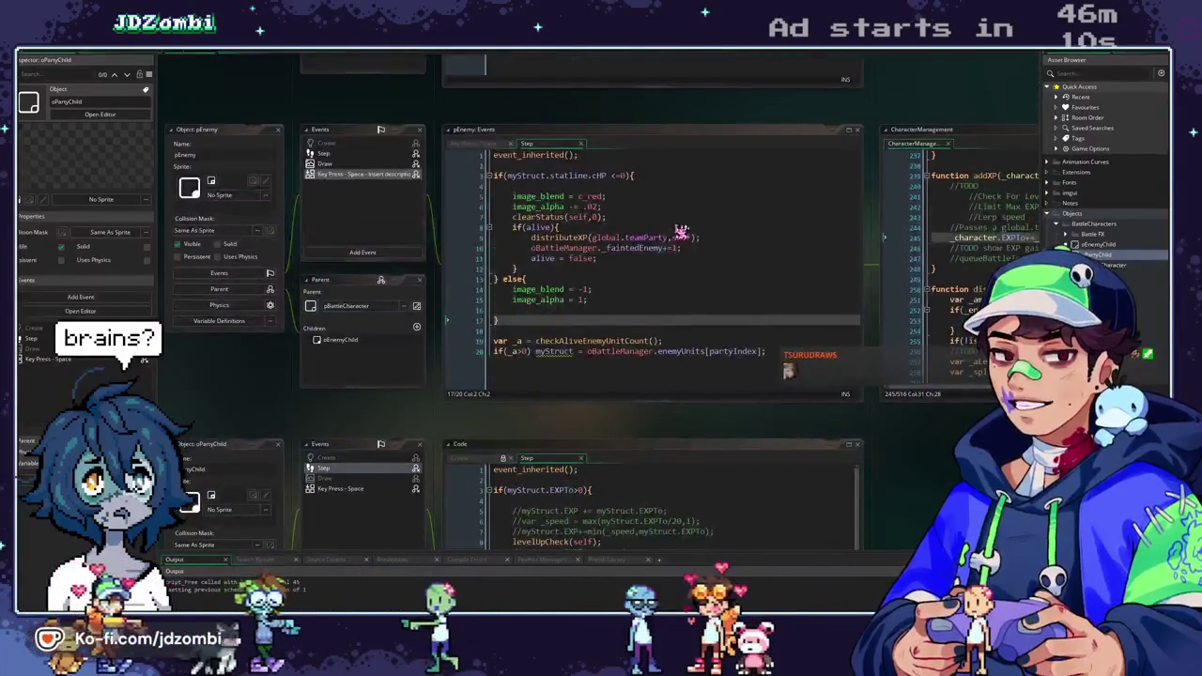
middle_click(561, 238)
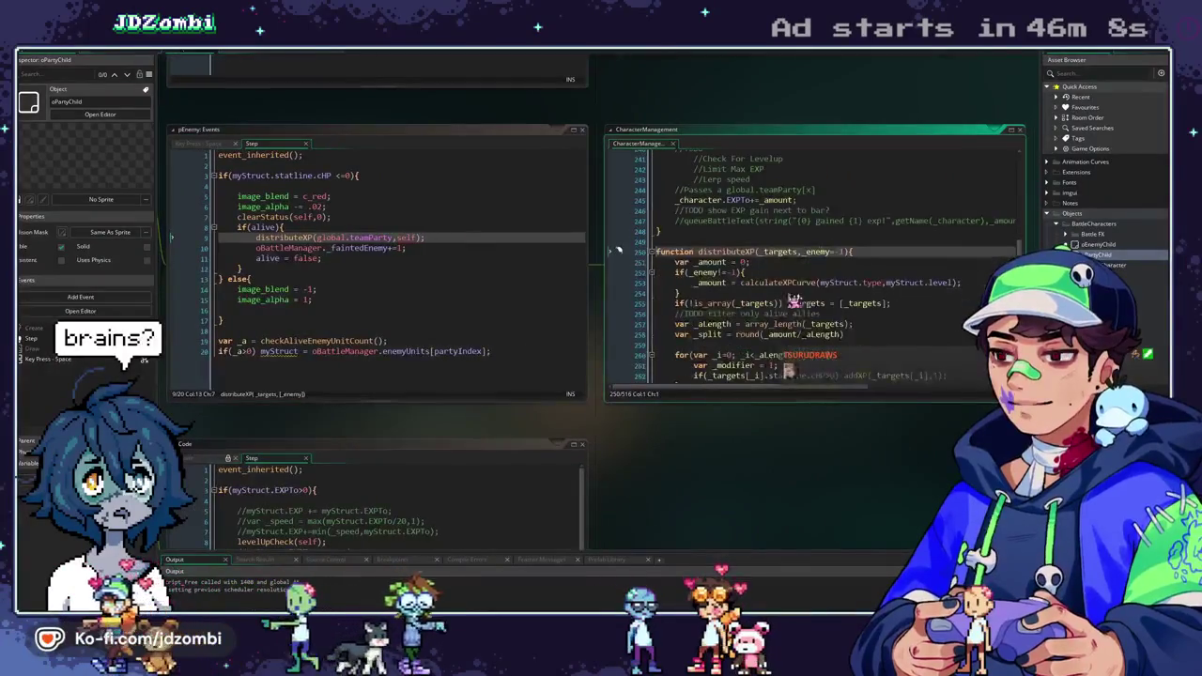
middle_click(856, 376)
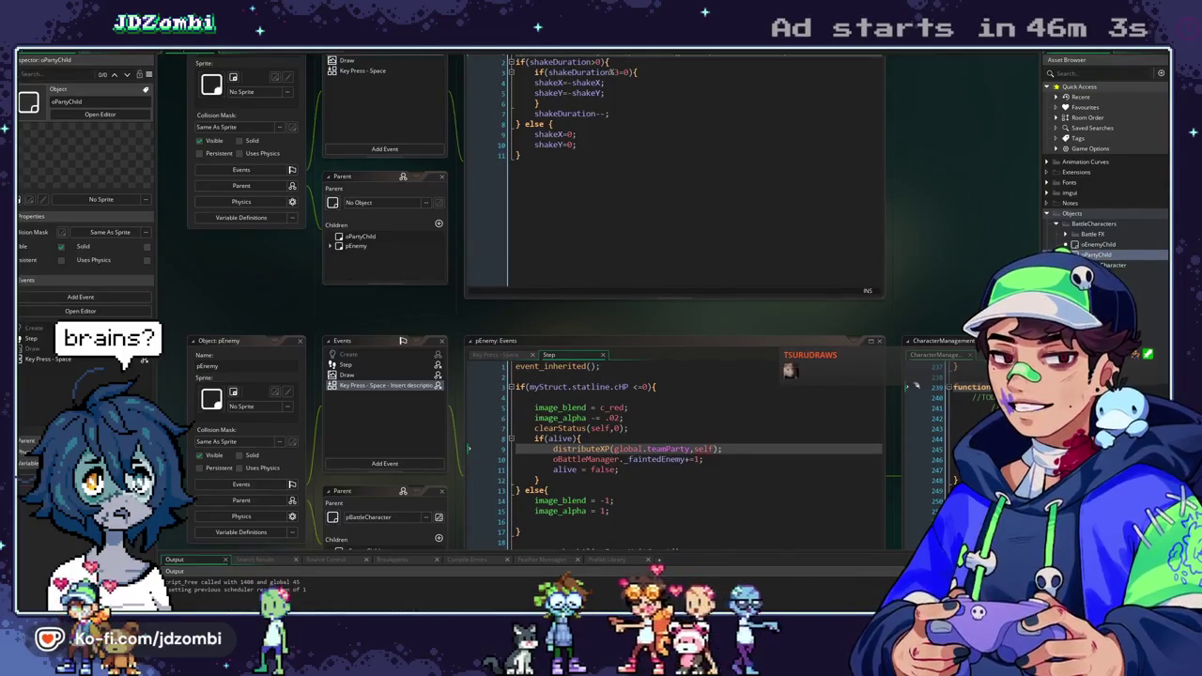
double_click(1109, 257)
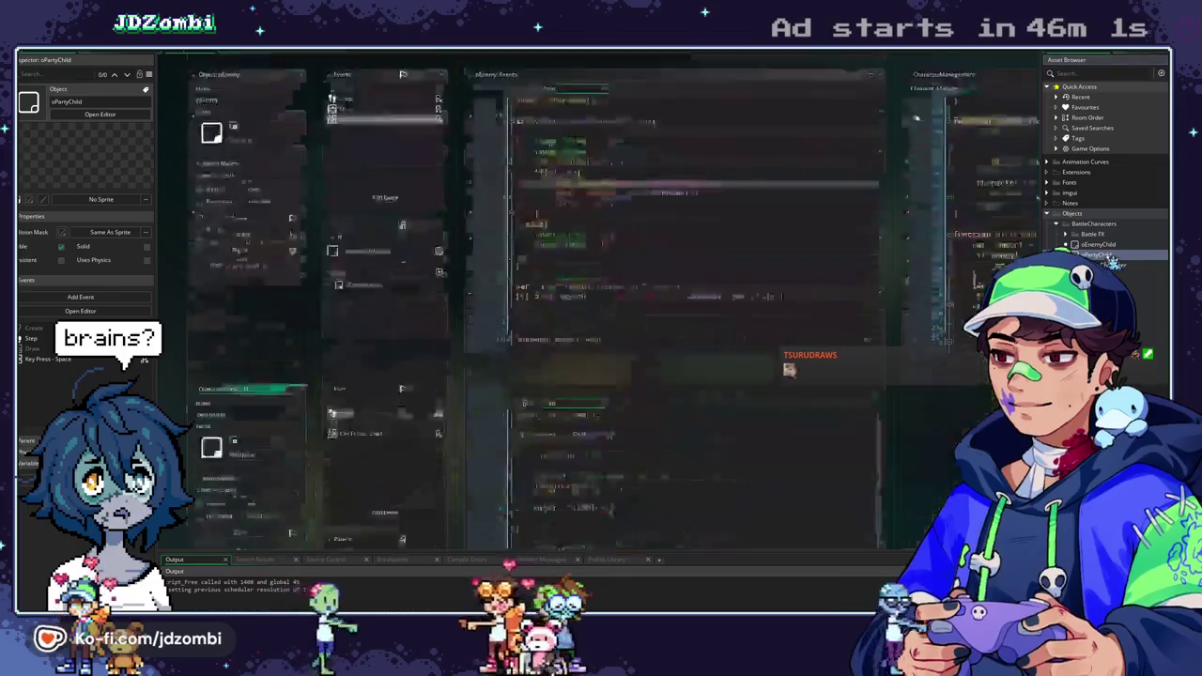
Uncomment the _speed, min() and EXPTo -= _speed lines in oPartyChild's Step event.
key("Up")
key("Up")
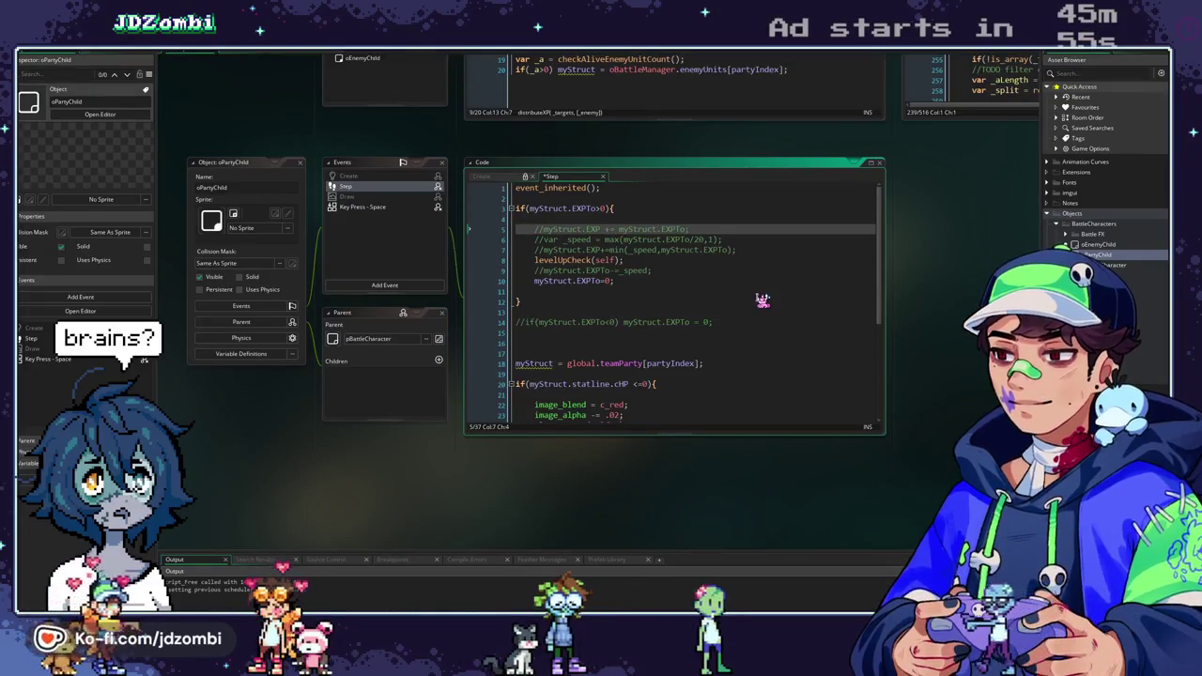
key("BackSpace")
key("BackSpace")
key("Down")
key("Delete")
key("Delete")
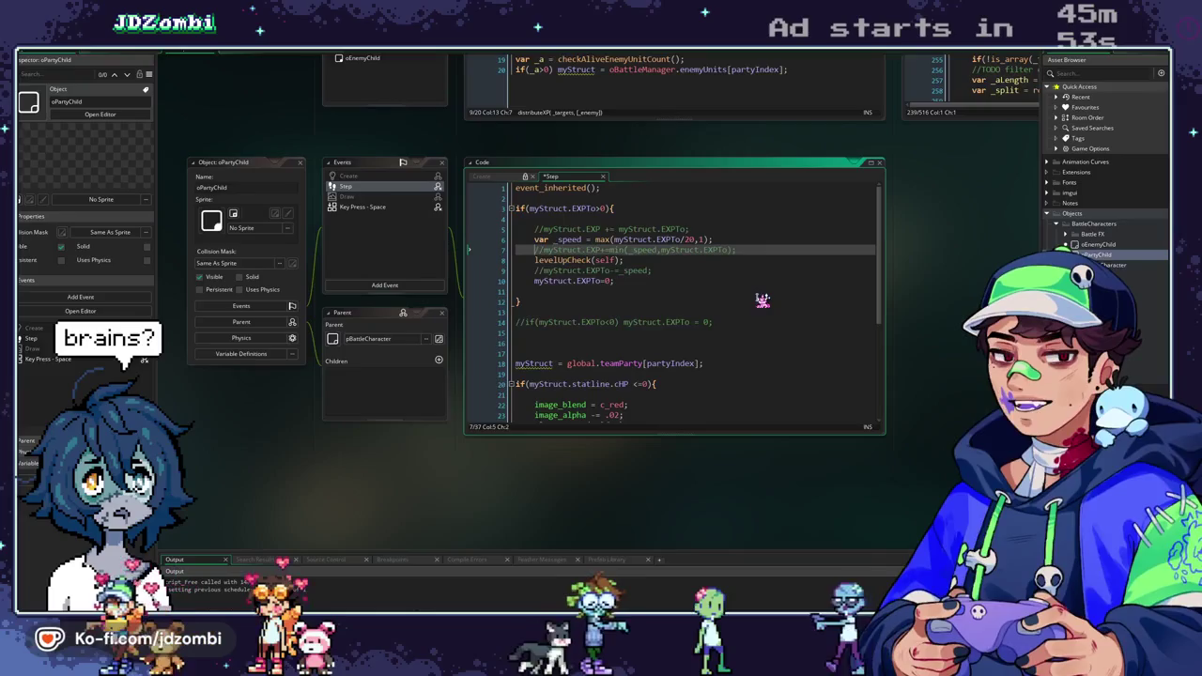
key("Down")
key("Down")
key("Right")
key("Right")
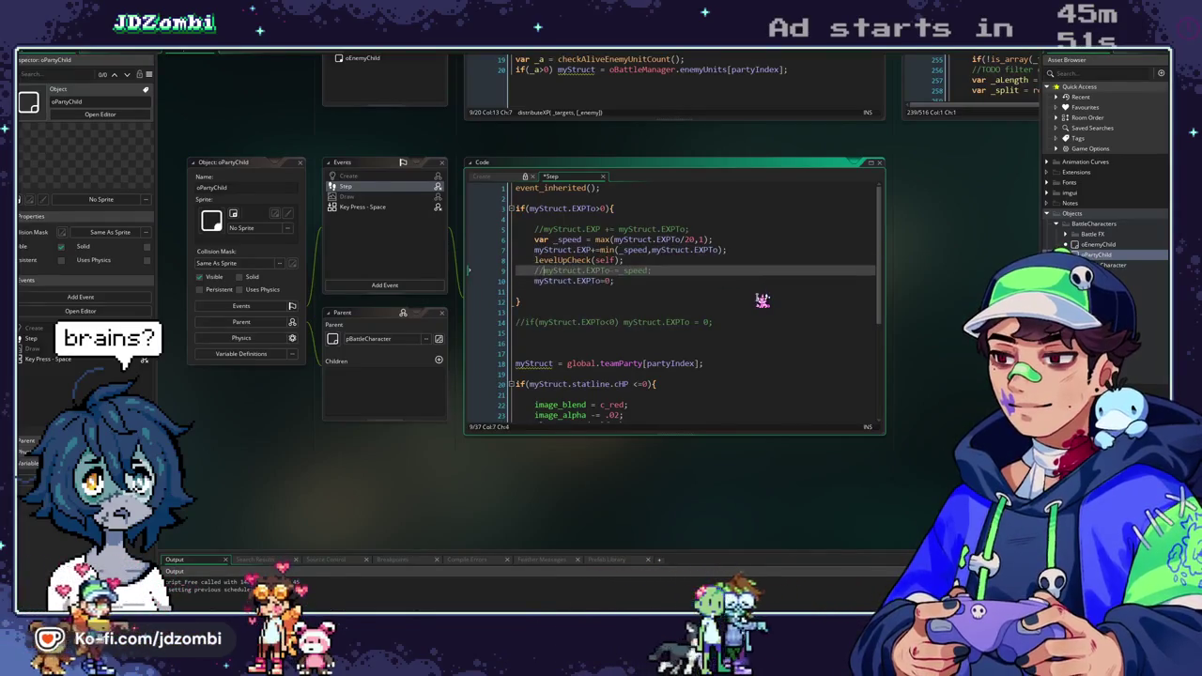
key("BackSpace")
key("Down")
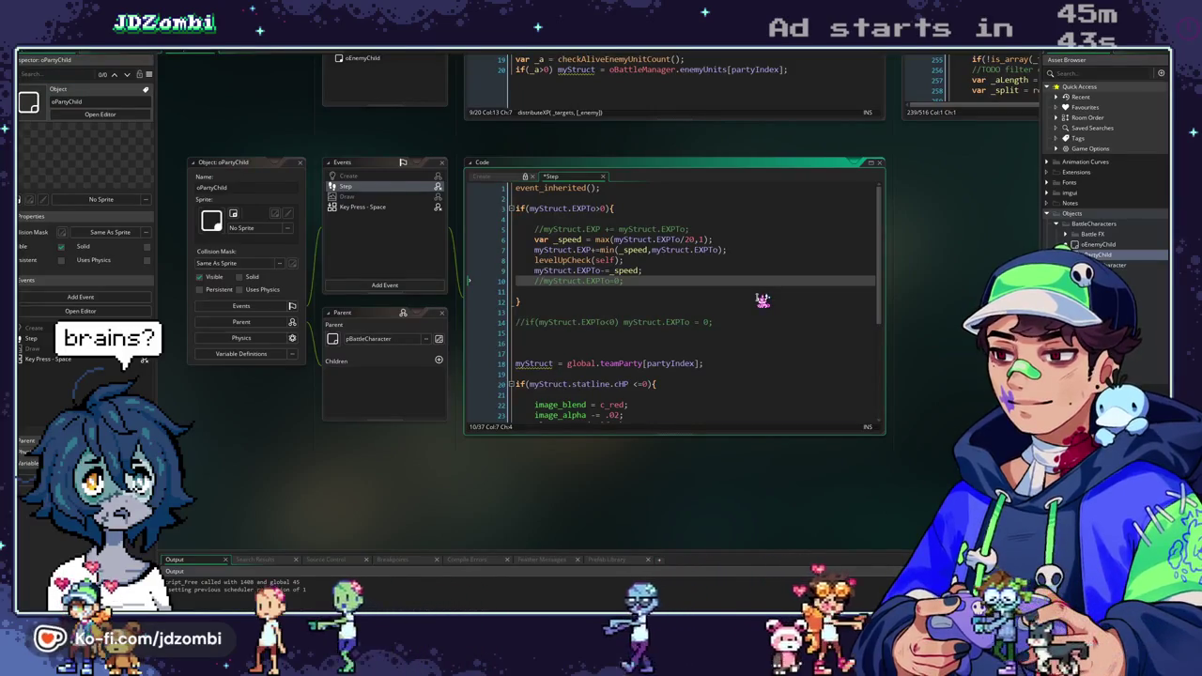
Comment out EXPTo = 0 and enable the EXPTo < 0 clamp on line 14.
mouse_move(620, 253)
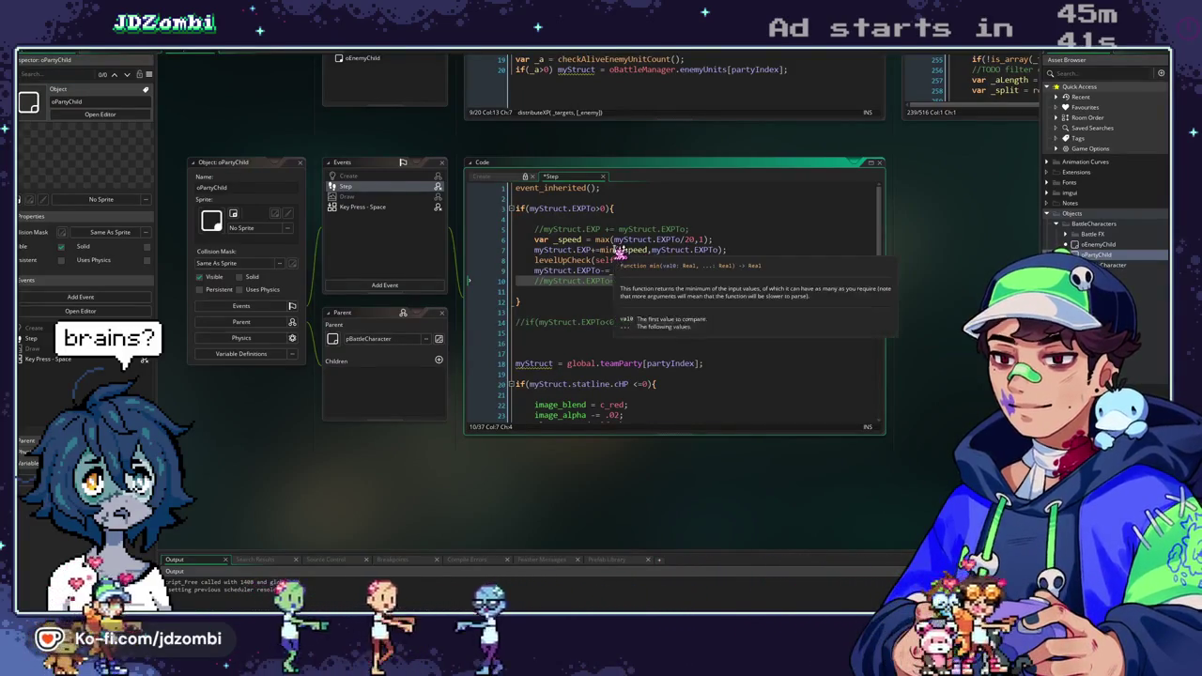
left_click_drag(602, 251, 737, 254)
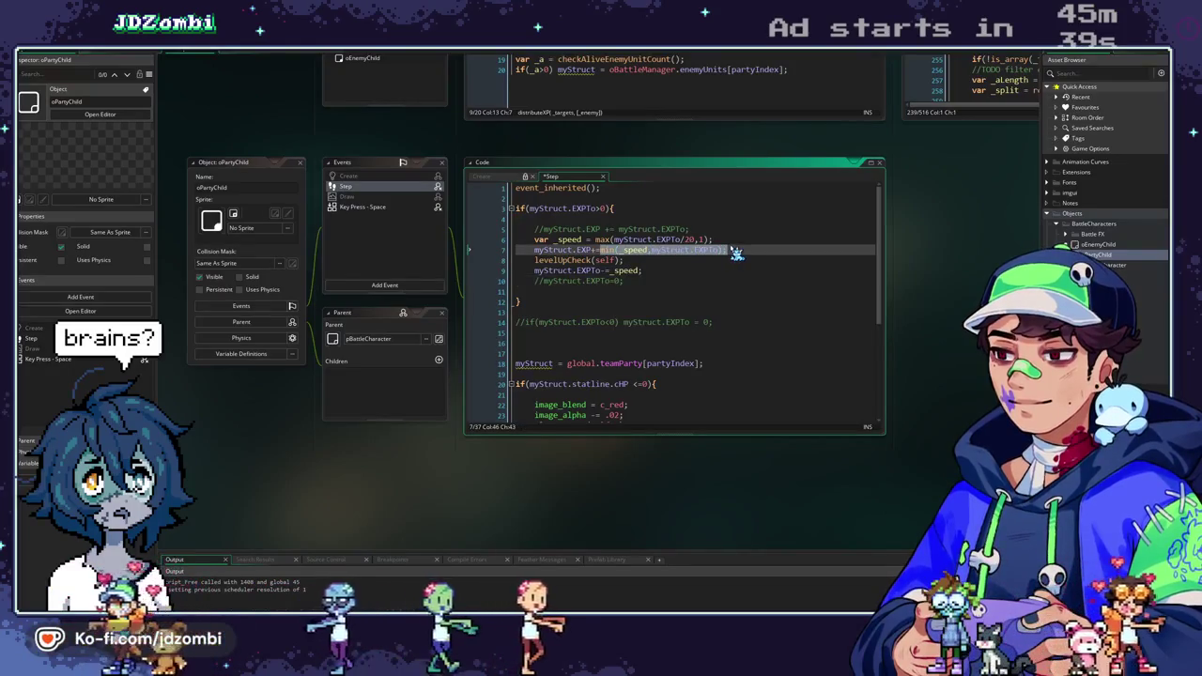
left_click(699, 271)
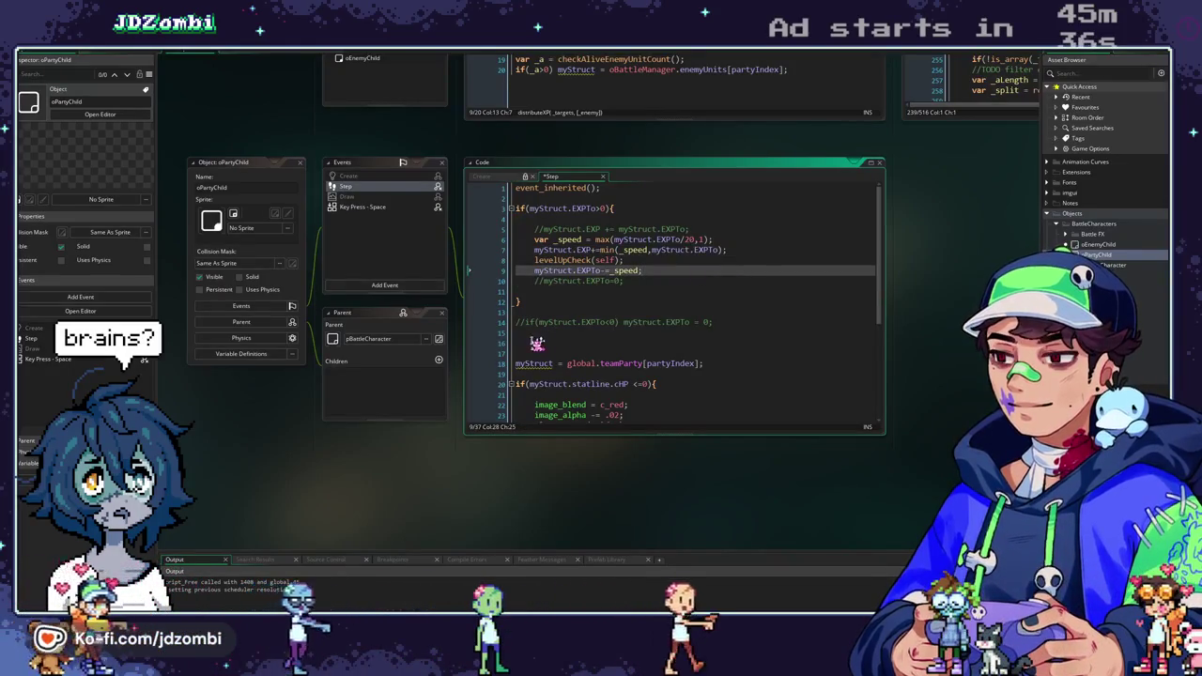
left_click(570, 323)
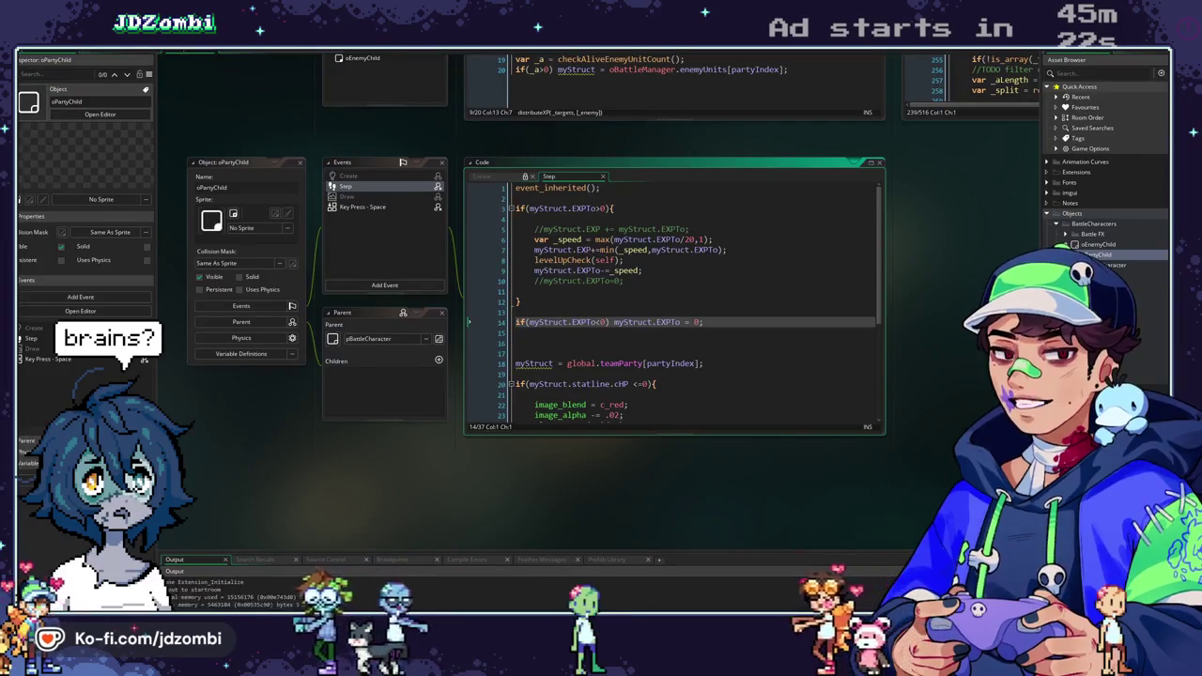
scroll(484, 269, "up", 5)
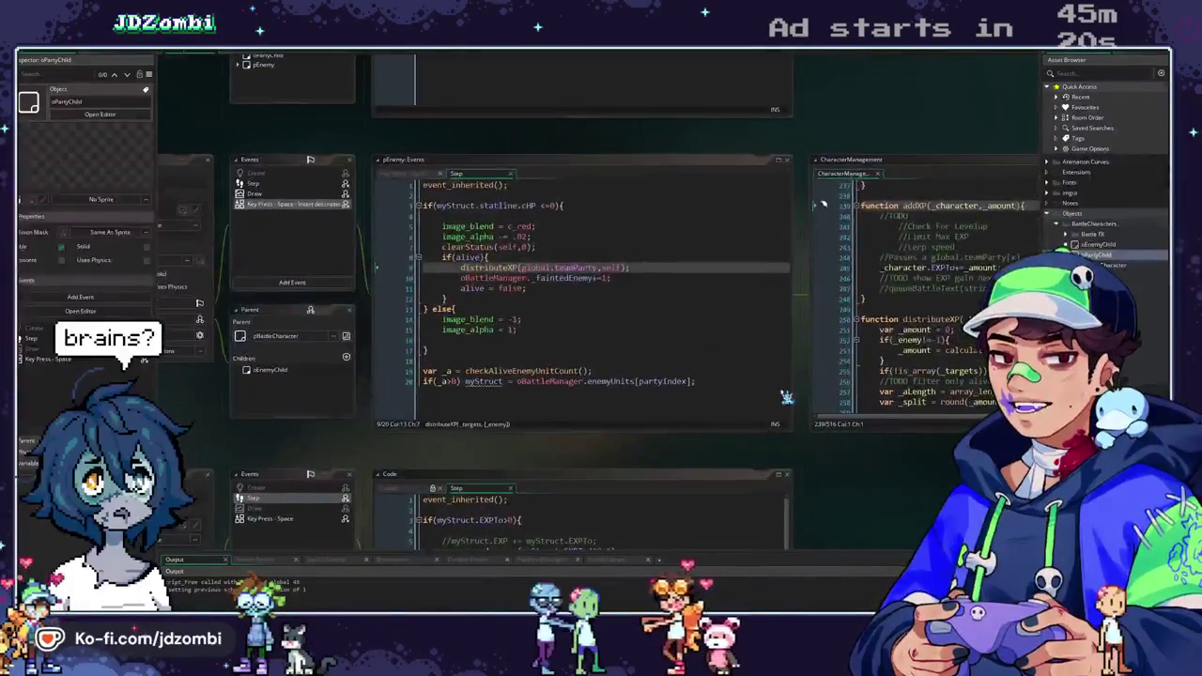
Change distributeXP's addXP(_targets[_i],1) call to pass _split, then build the project.
middle_click(482, 267)
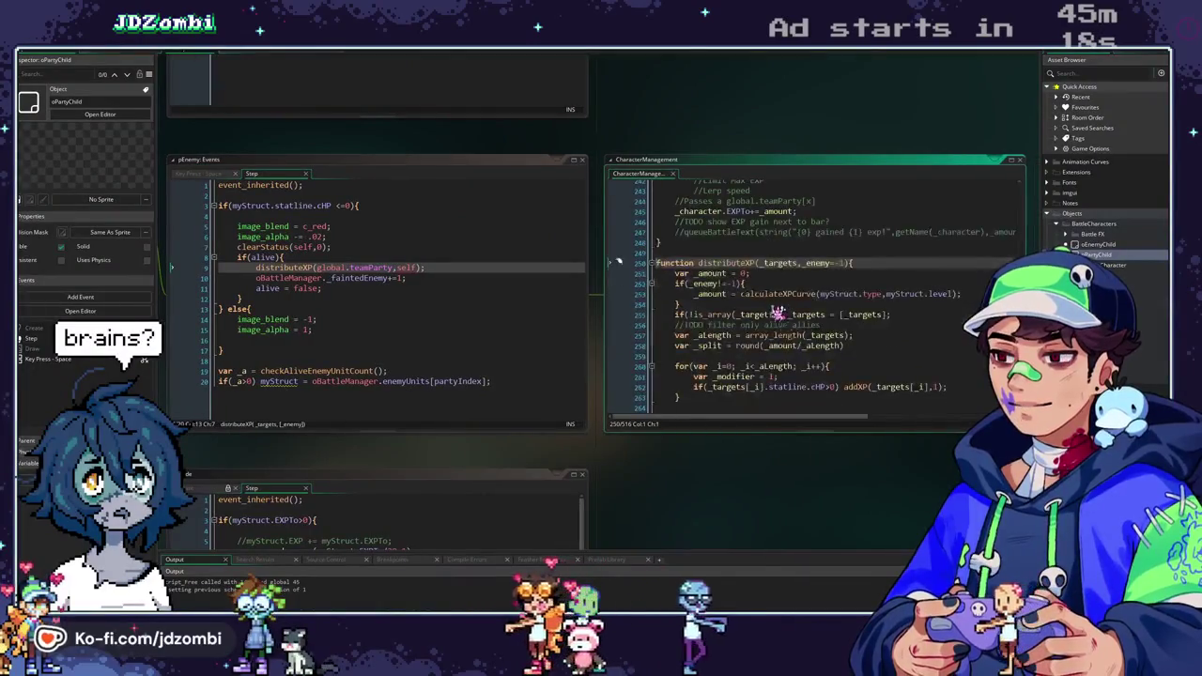
left_click_drag(825, 481, 809, 480)
left_click(925, 385)
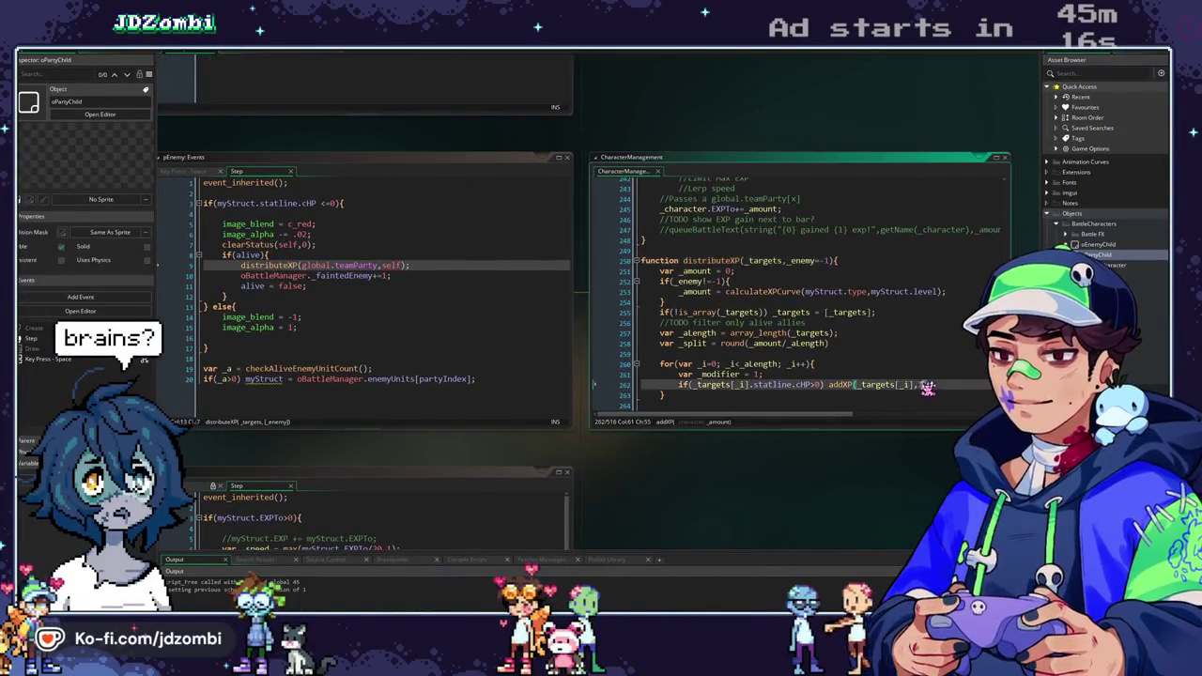
type("_sp")
key("Return")
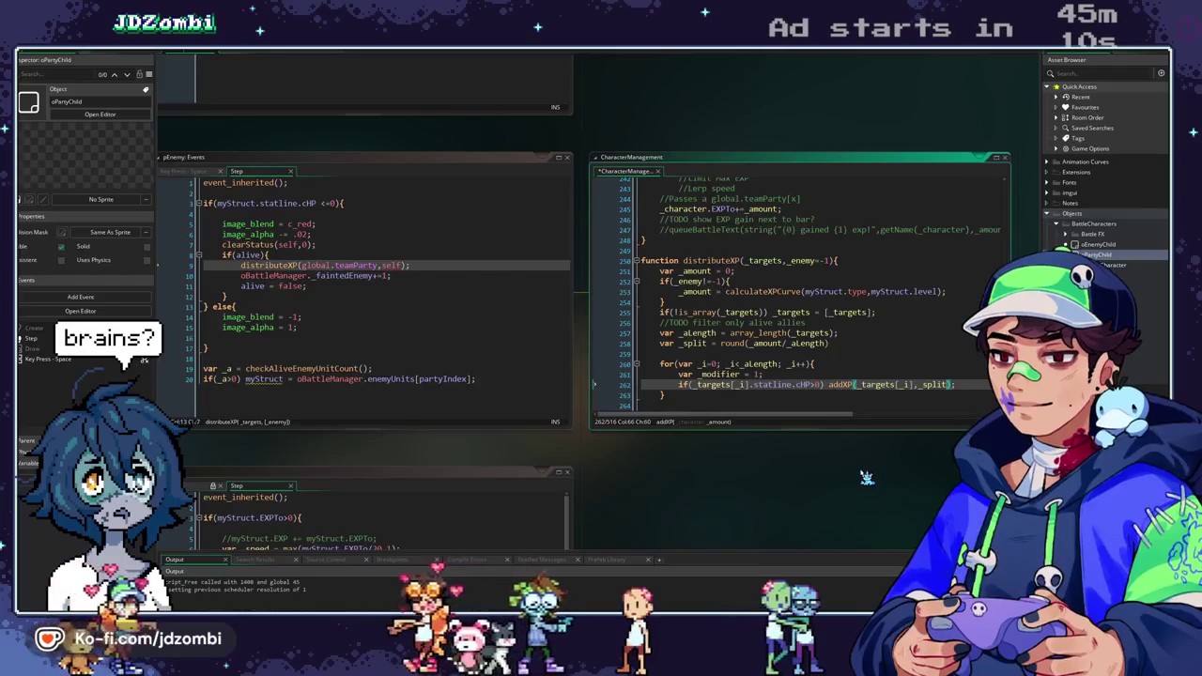
key("F5")
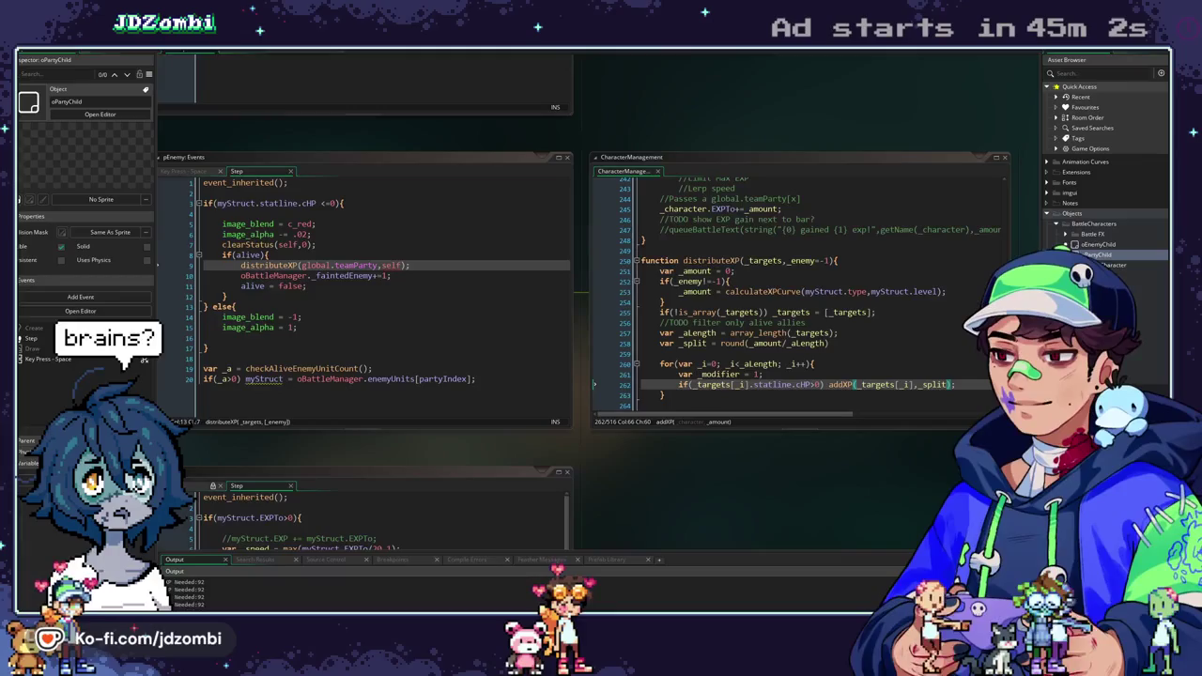
Delete the EXP Needed debug lines from oPartyChild's Step code and launch the game.
left_click_drag(694, 117, 887, 107)
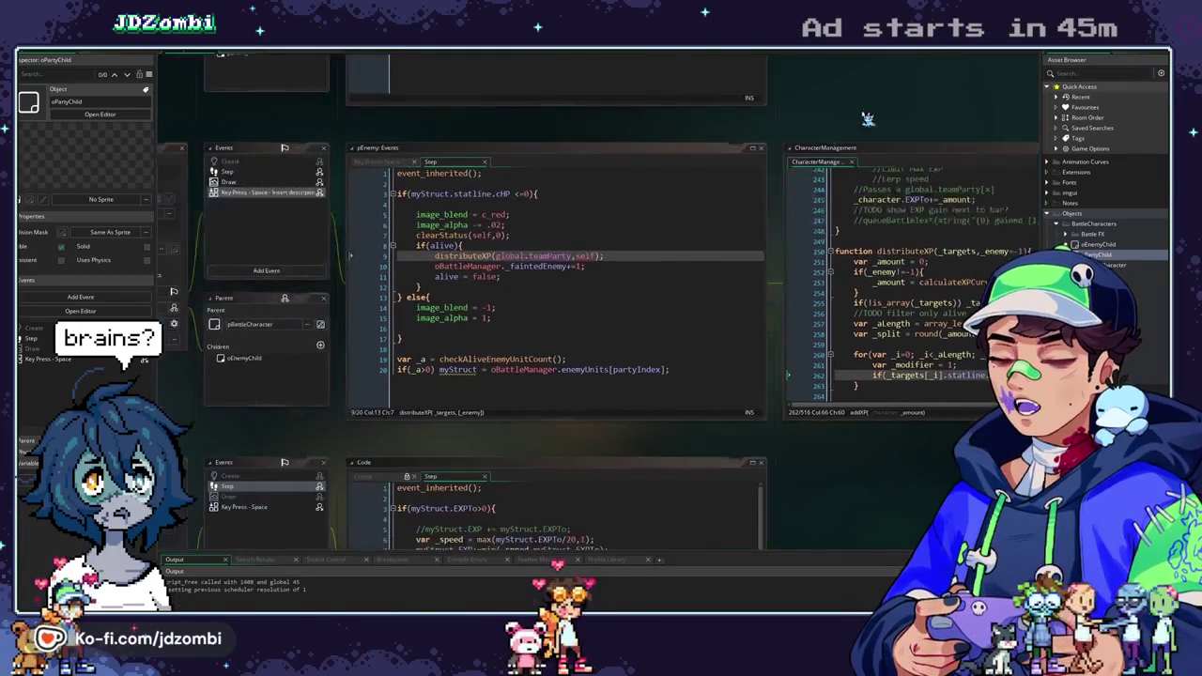
mouse_move(442, 201)
left_mouse_down()
mouse_move(556, 328)
mouse_move(553, 317)
mouse_move(545, 405)
left_mouse_up()
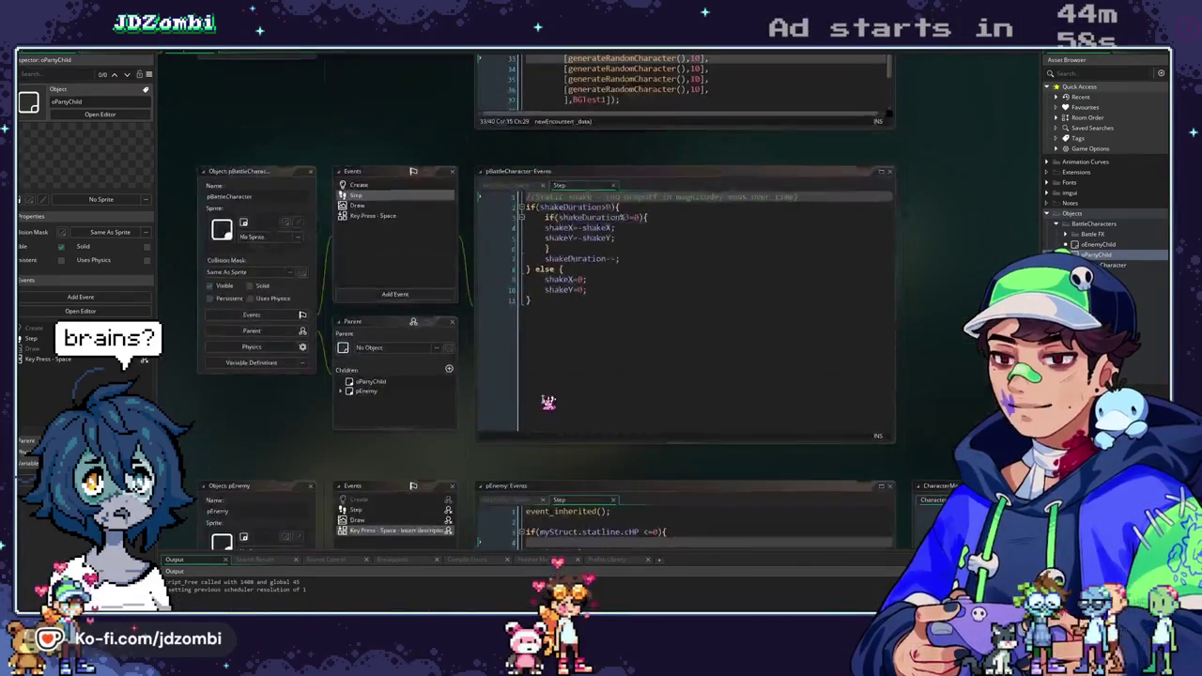
scroll(560, 372, "up", 5)
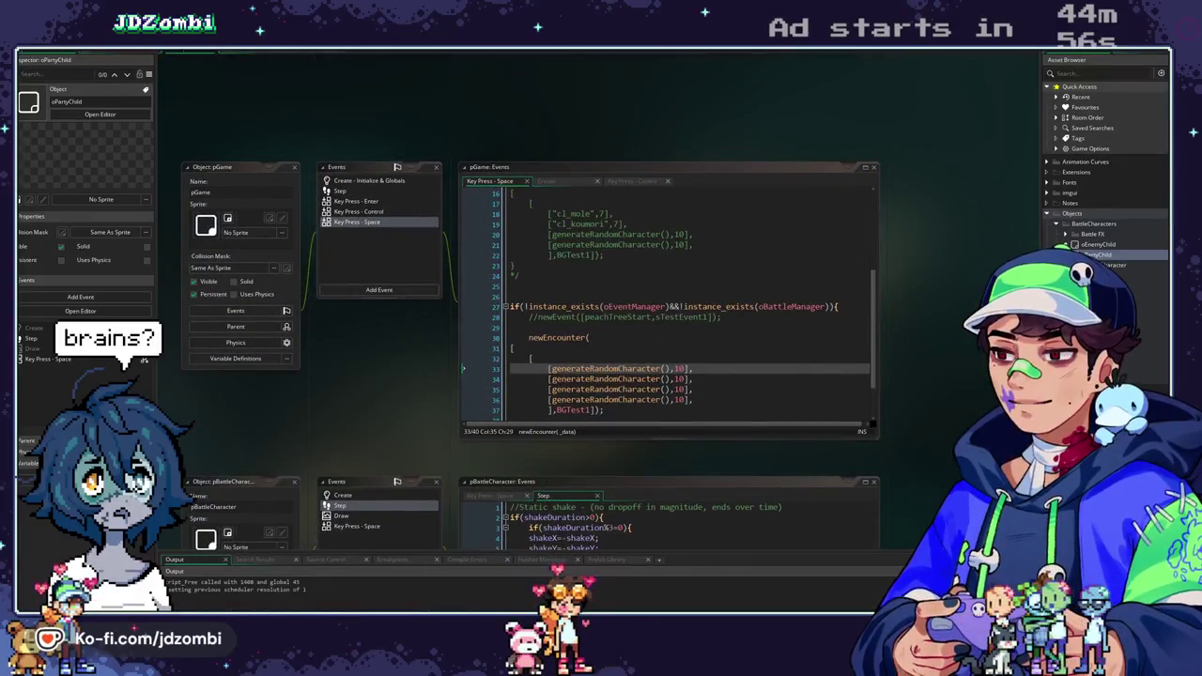
double_click(1101, 255)
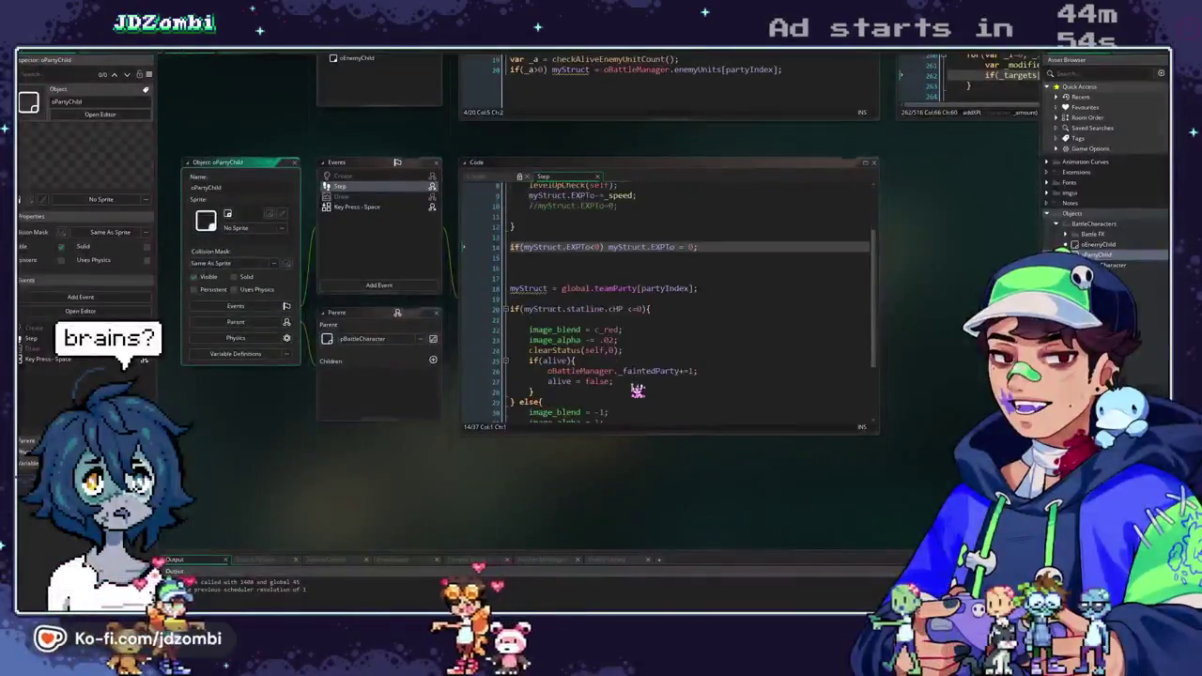
left_click_drag(748, 397, 470, 391)
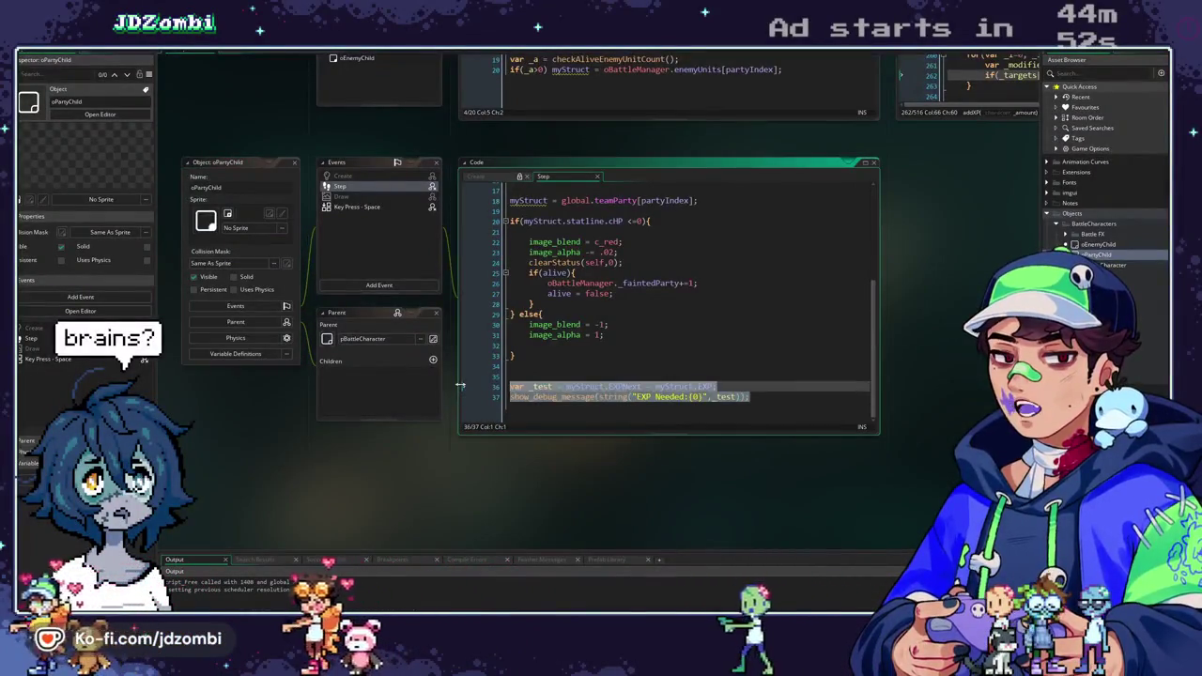
key("BackSpace")
key("BackSpace")
key("BackSpace")
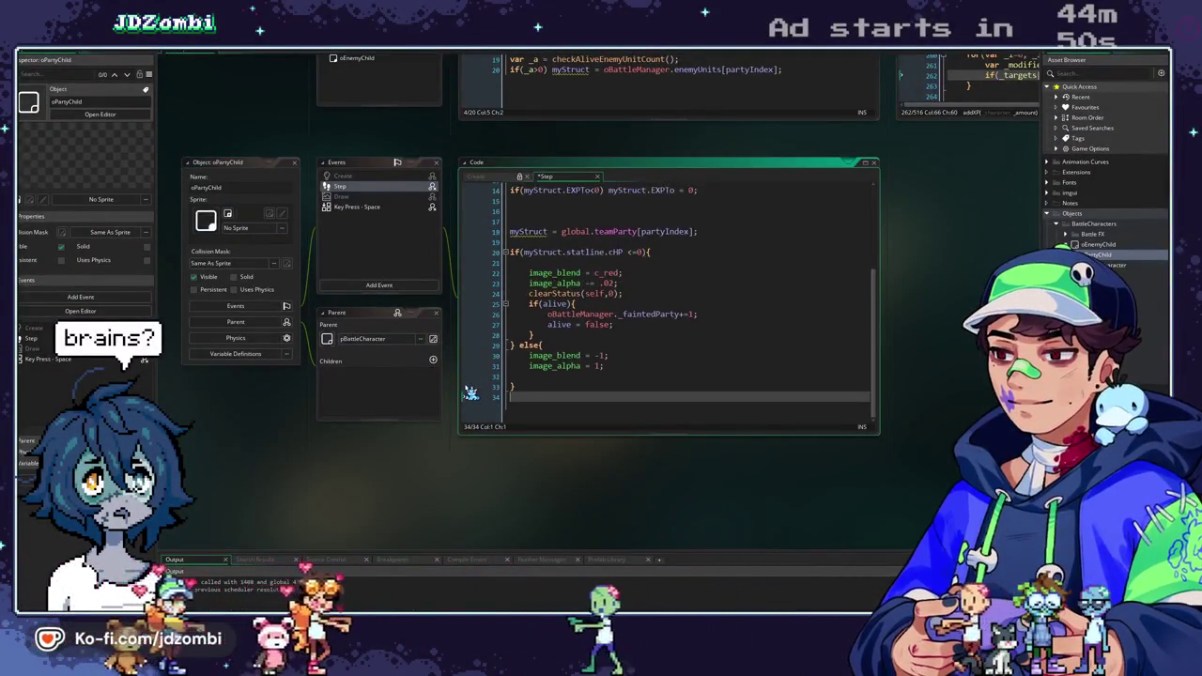
key("F5")
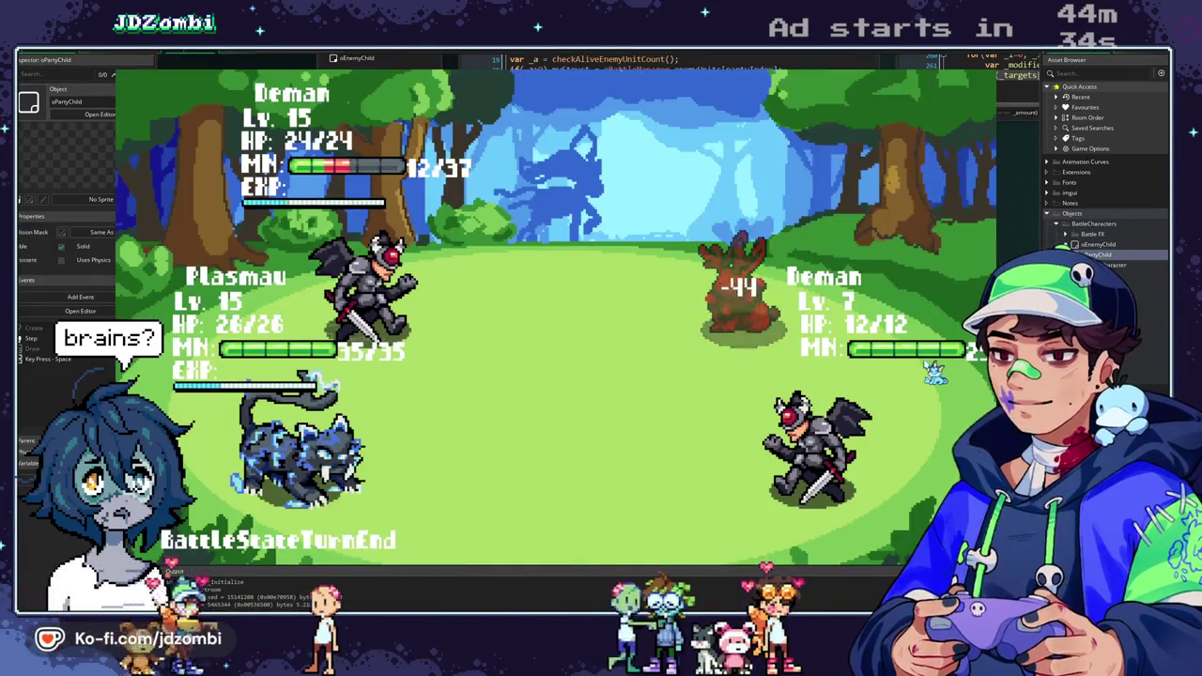
Advance past the Deman slashes and Volcanic Burp messages, then close the battle test.
key("space")
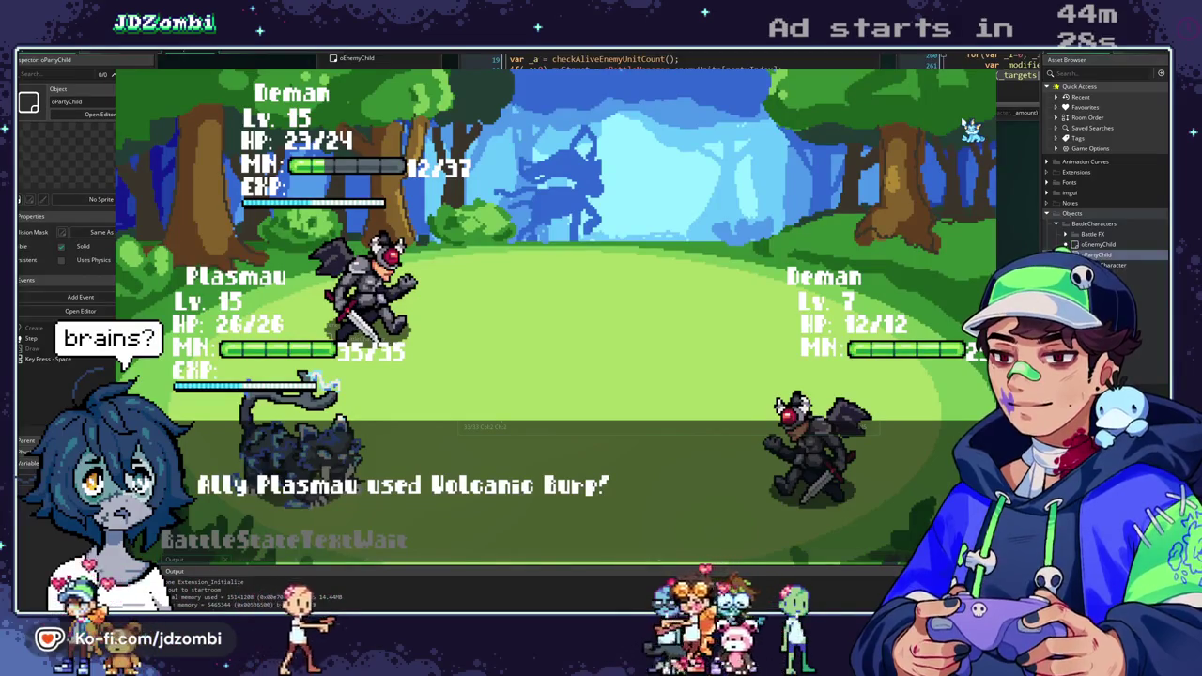
key("space")
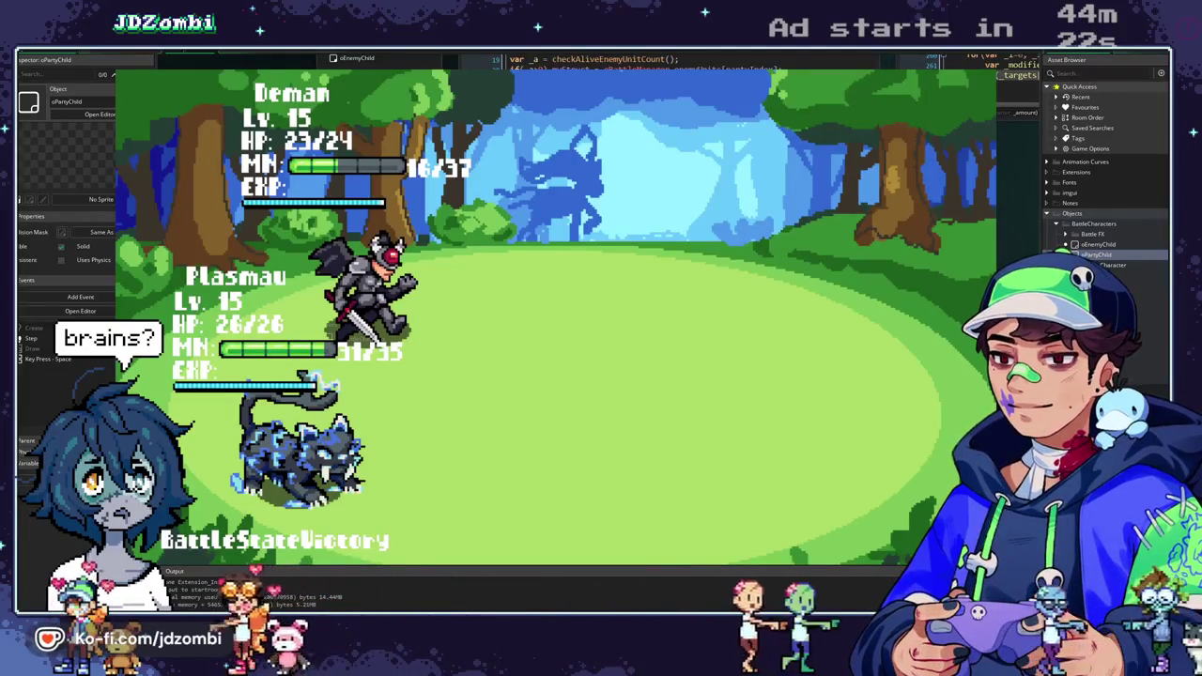
key("Escape")
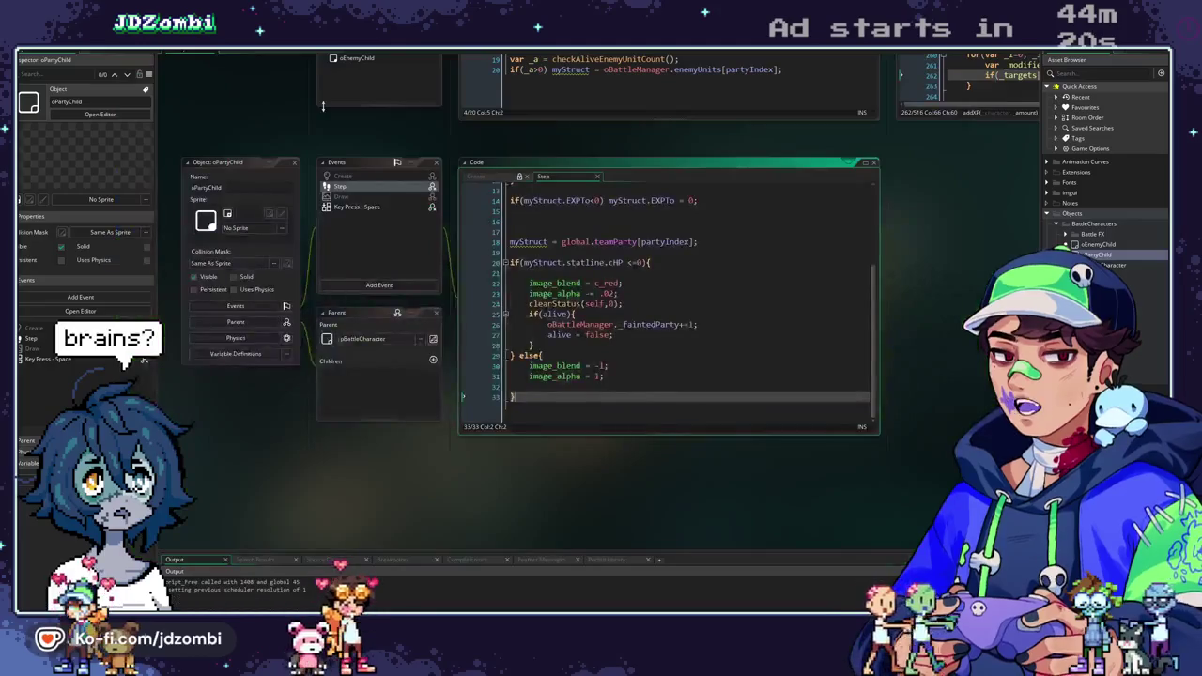
left_click(298, 56)
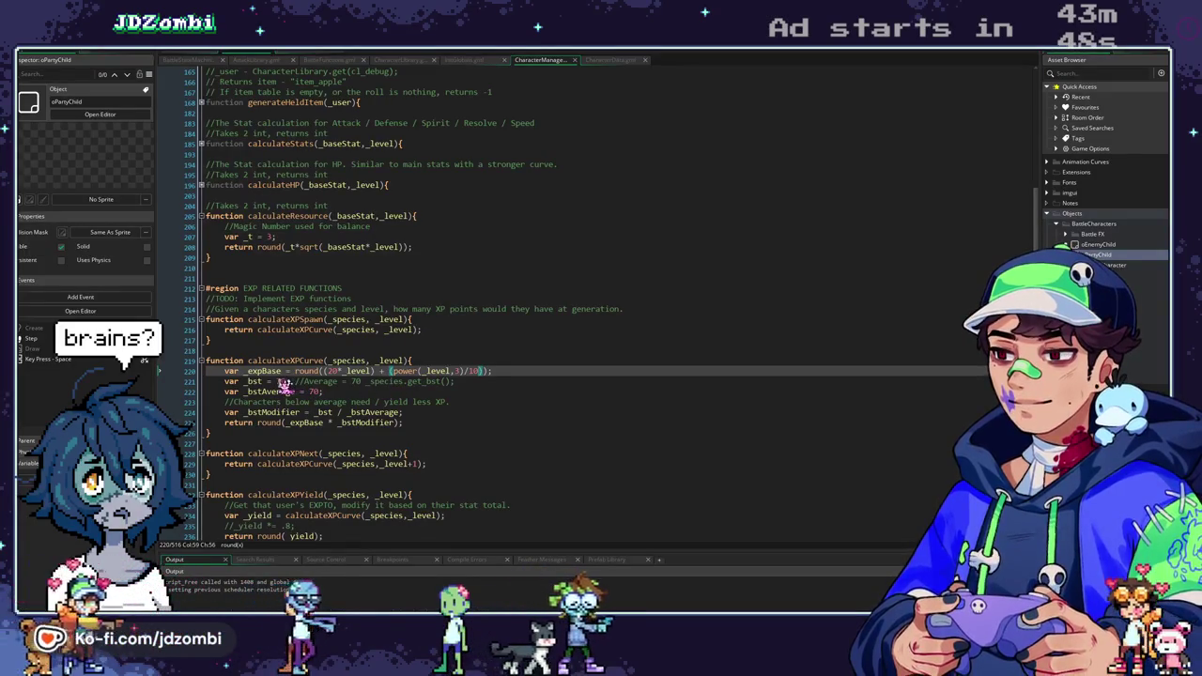
Replace the fixed _bst value 70 on line 221 with getBST(_species) and go to getBST's definition.
left_click_drag(276, 382, 457, 379)
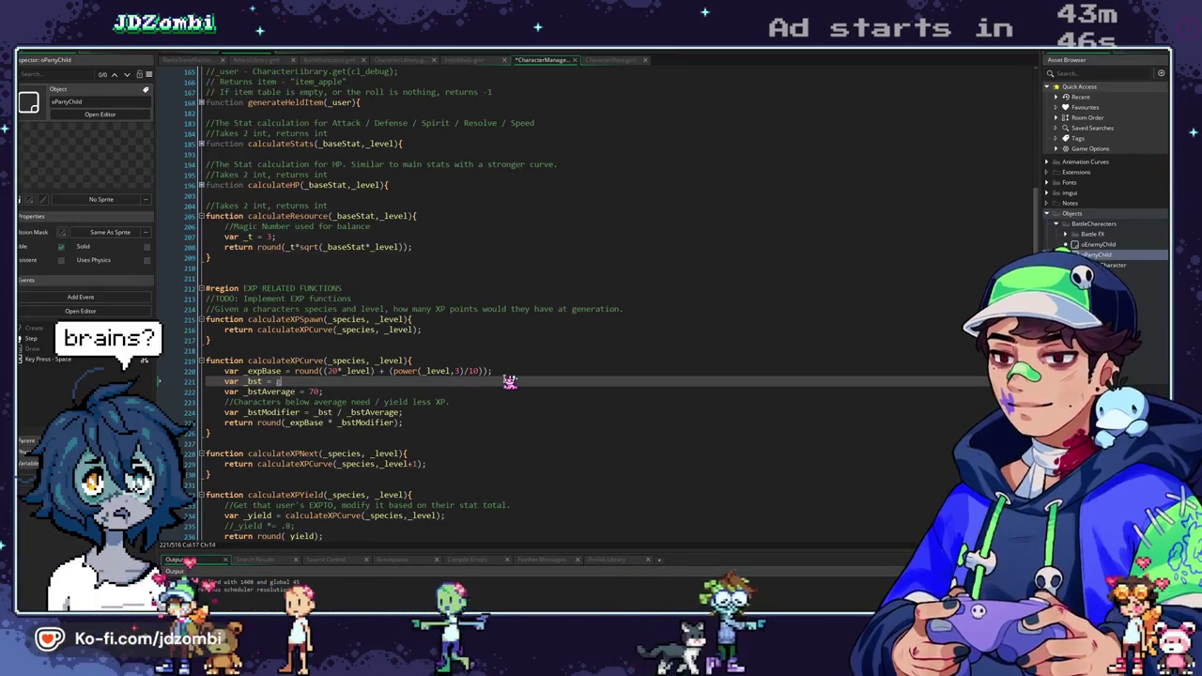
type("getBST")
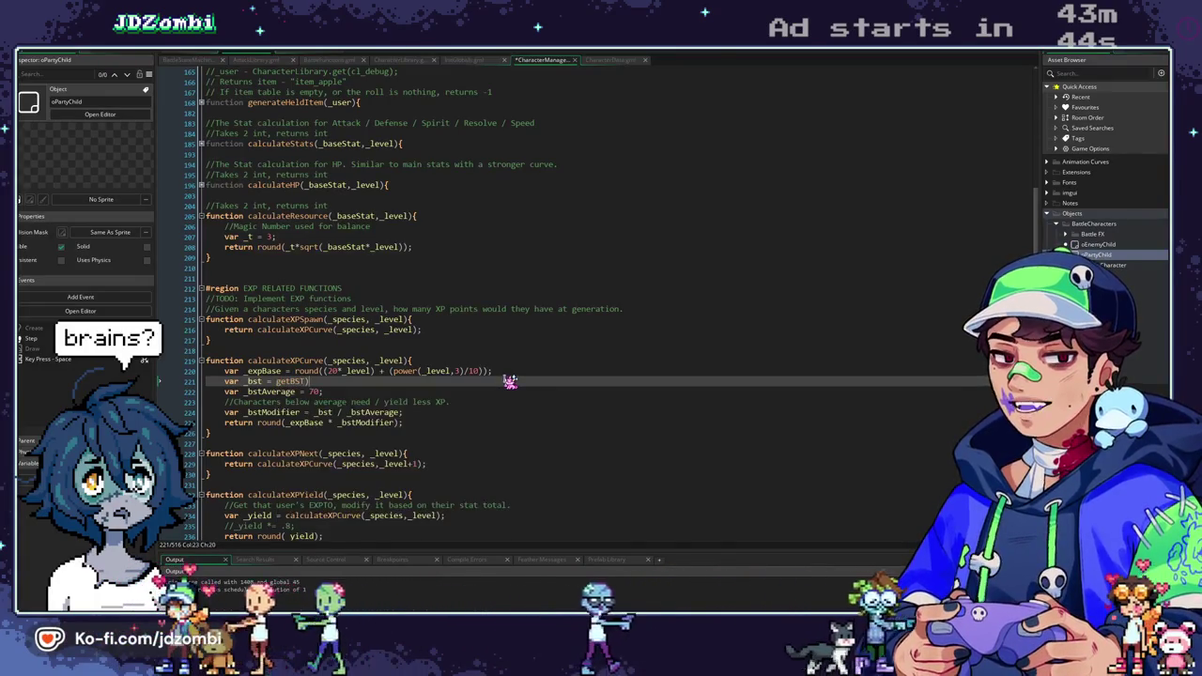
type("(_species")
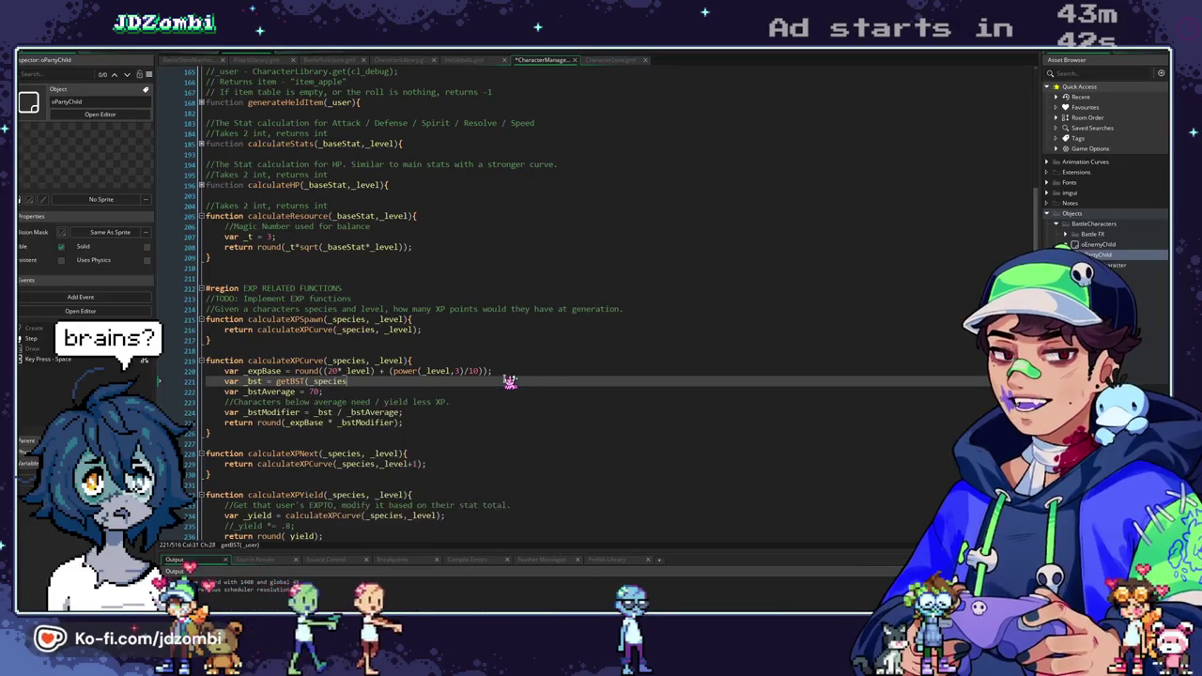
middle_click(299, 381)
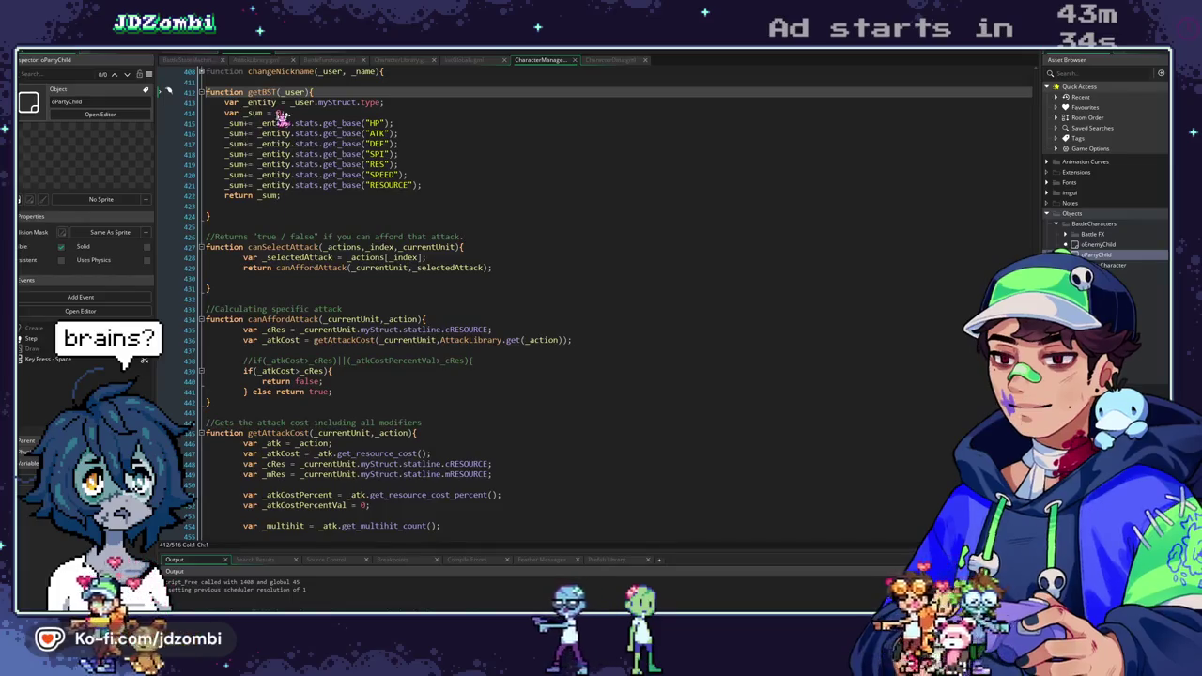
Remove .myStruct.type from getBST's entity line on 413 and start a test run.
left_click_drag(317, 103, 557, 106)
key("BackSpace")
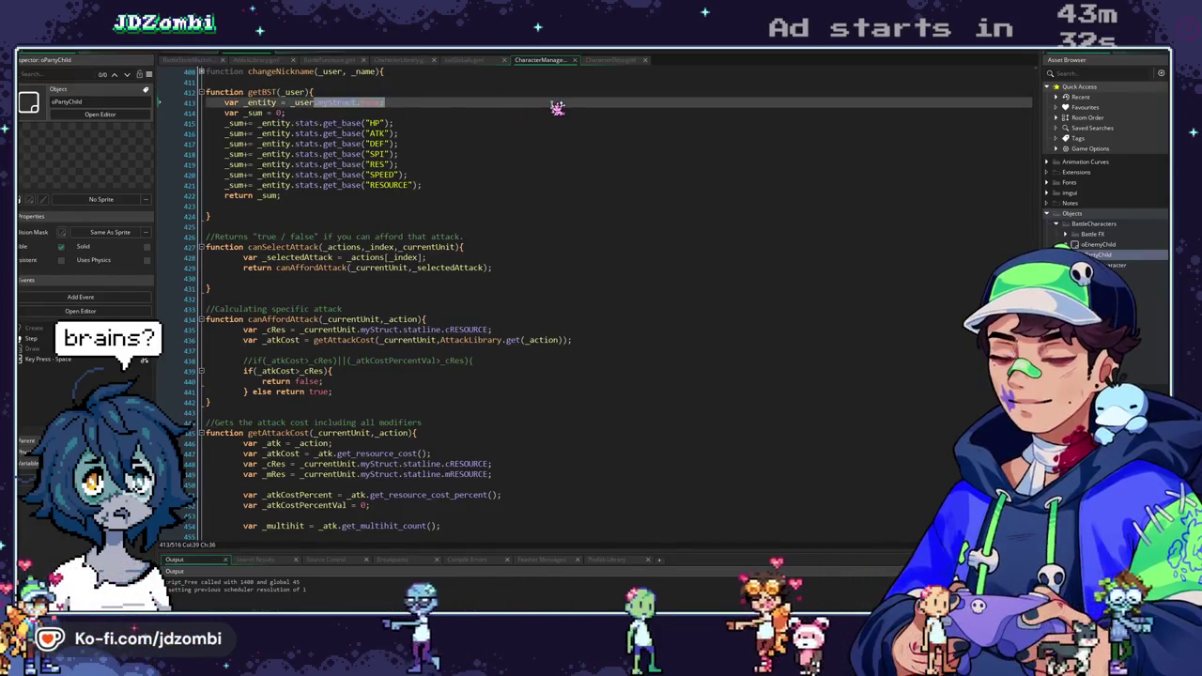
key("F5")
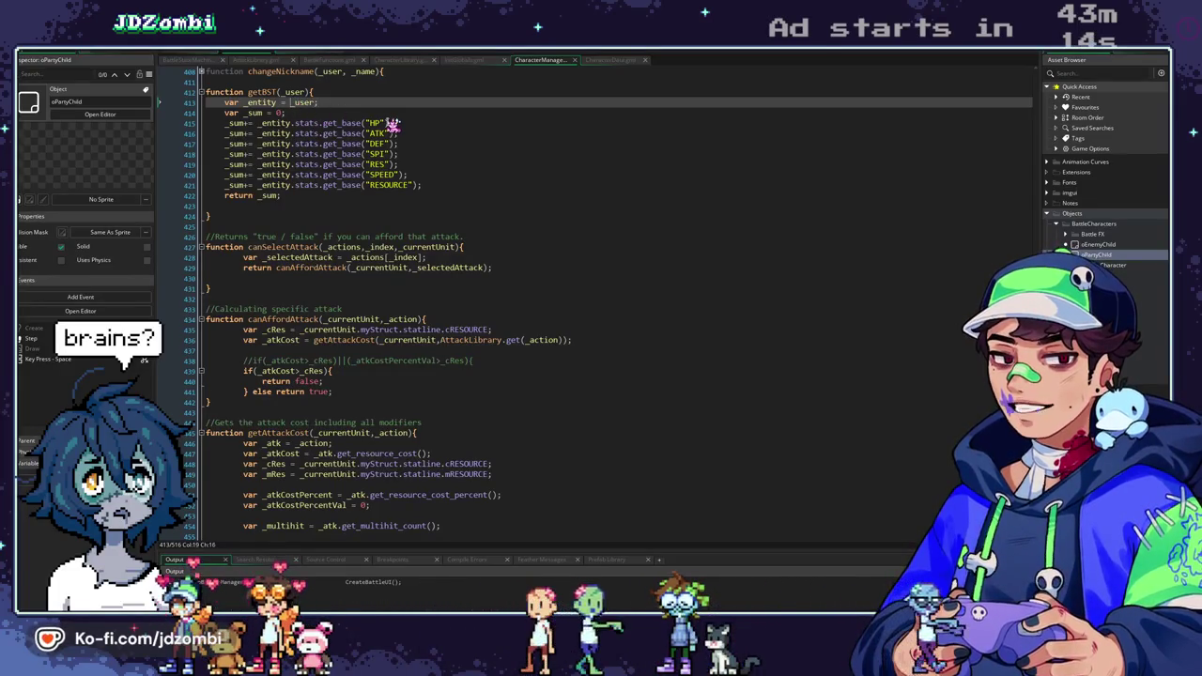
Replace _user with CharacterLibrary.get("cl_deman") in getBST and run the game again.
type("CharacterLibrary.get(")
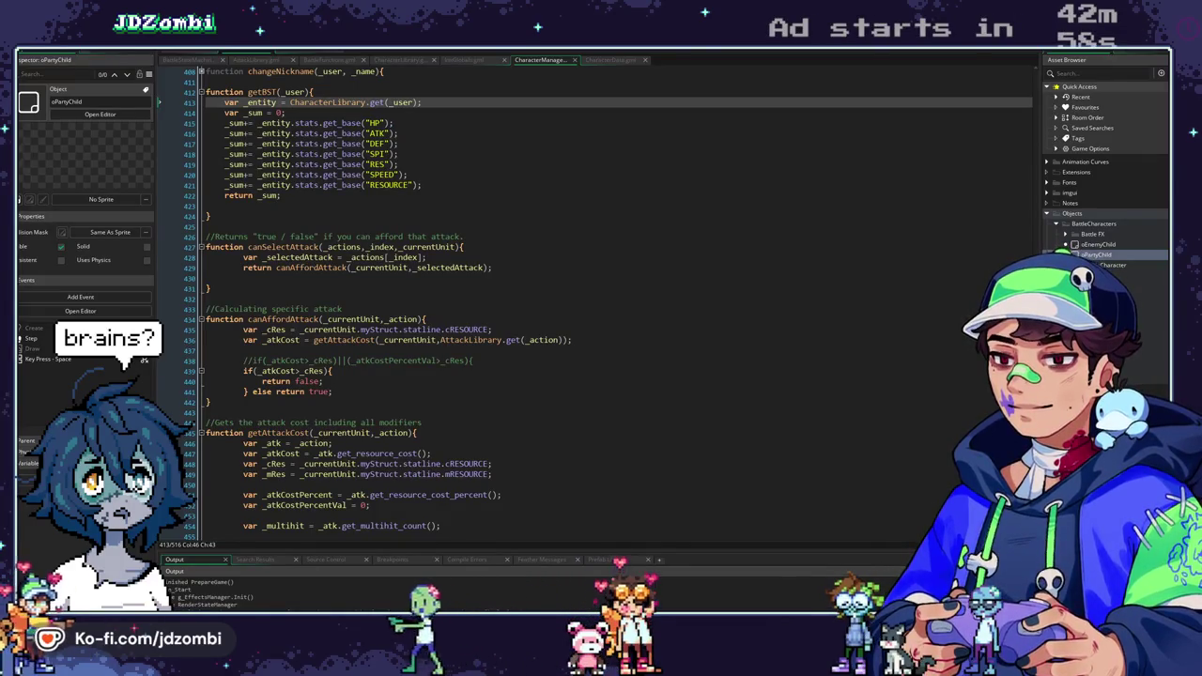
key("Left")
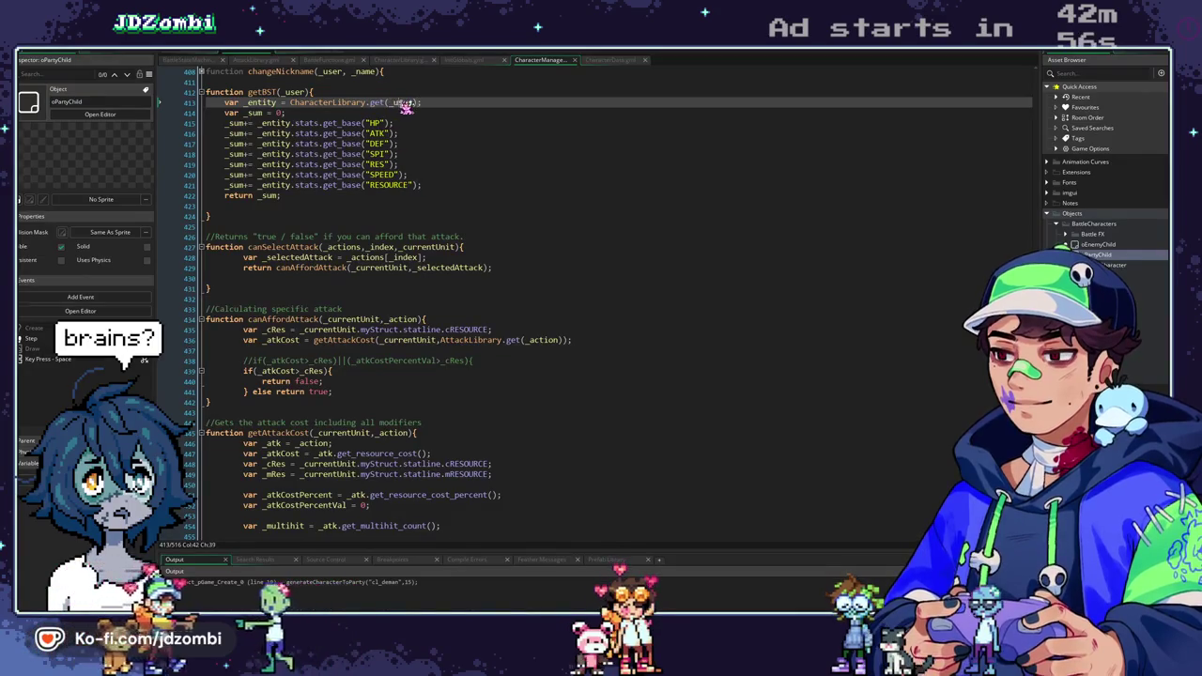
type("_deman\"")
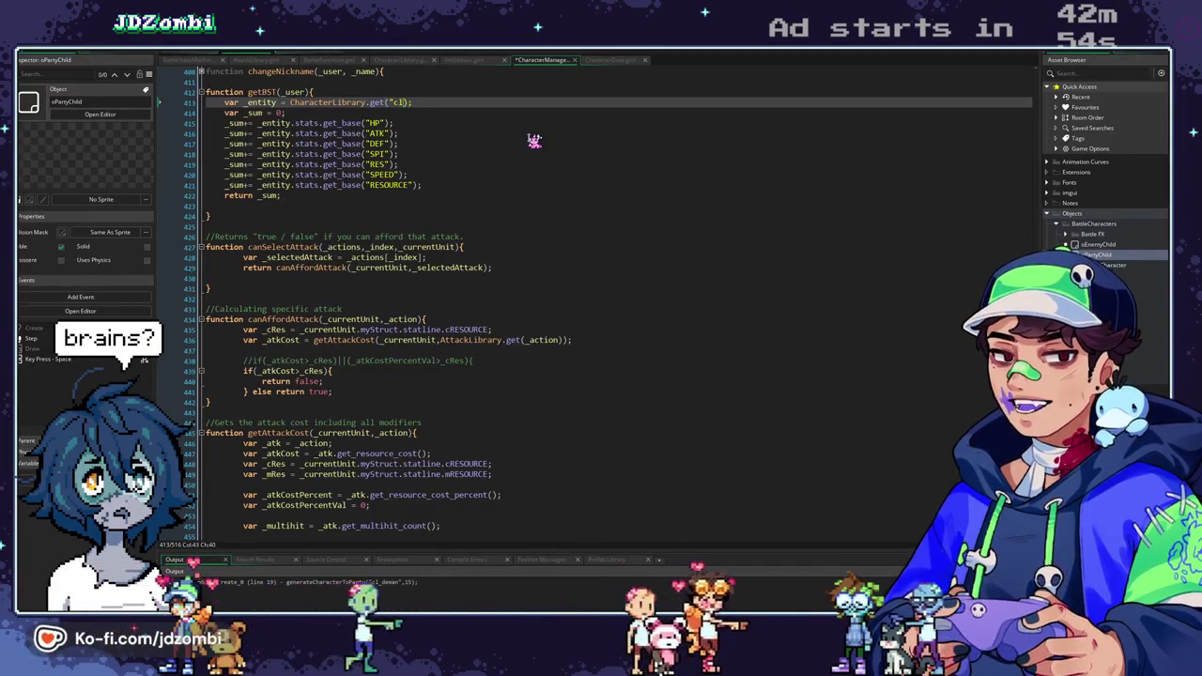
key("F5")
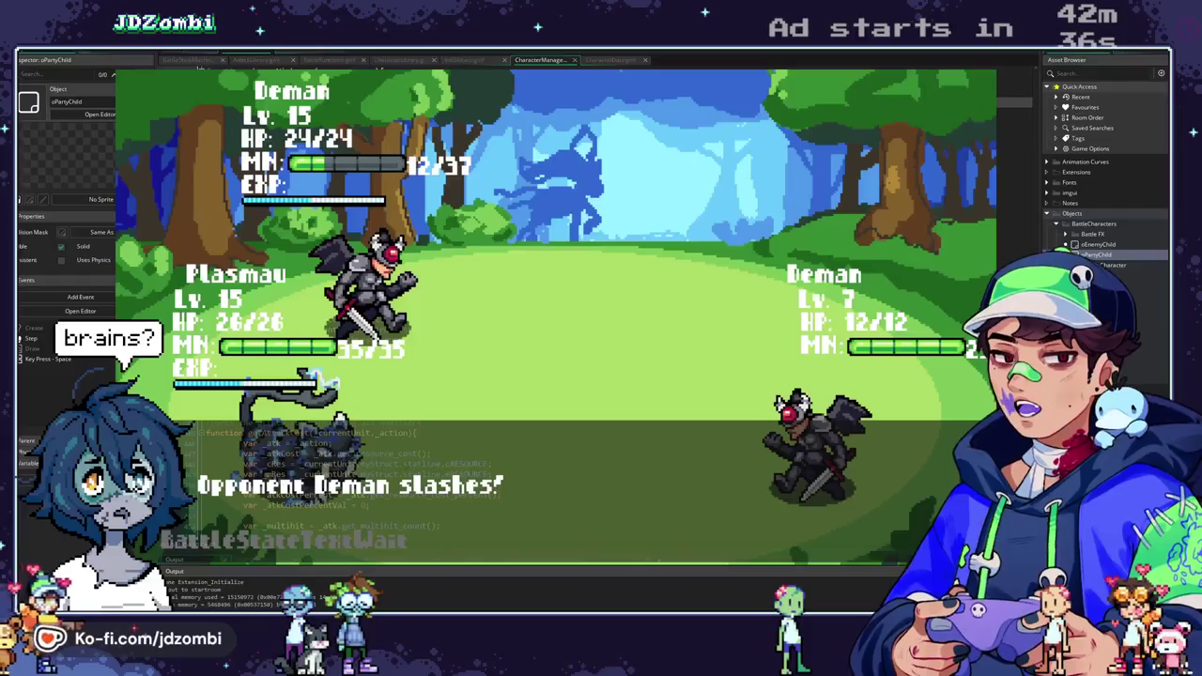
Close the Lv. 7 Deman battle test and return to getBST's code.
key("Escape")
scroll(413, 150, "up", 3)
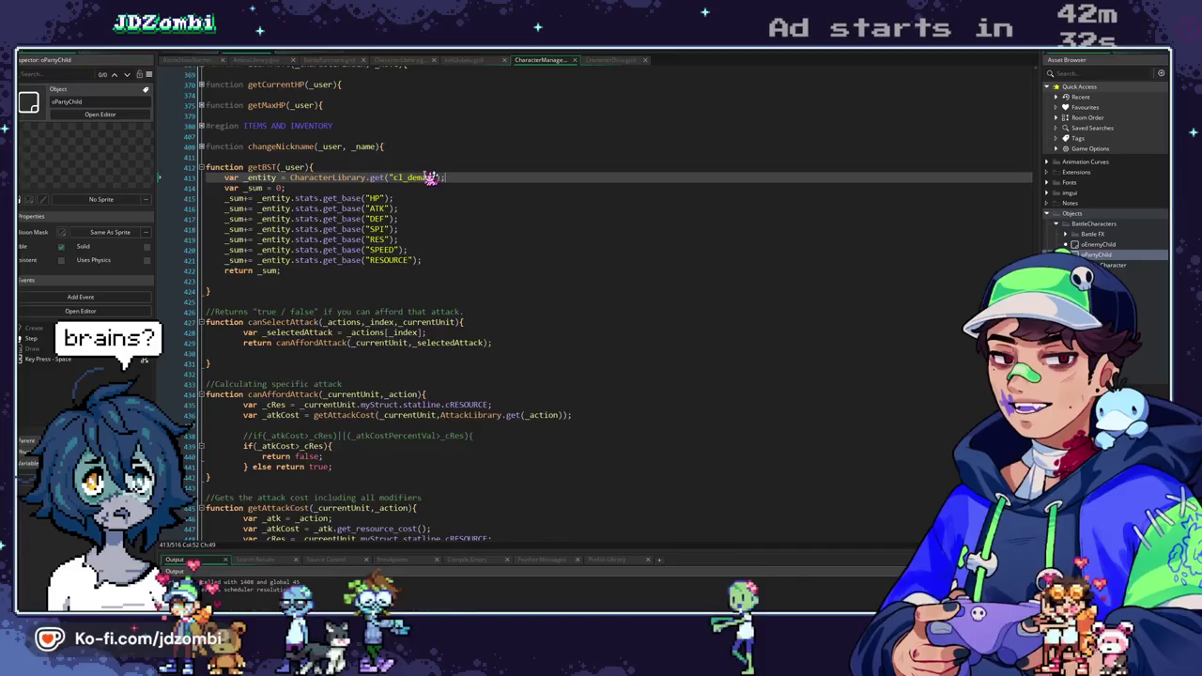
Select the CharacterLibrary.get("cl_deman") call, scroll up to the XP functions, and open Search & Replace.
scroll(438, 193, "up", 2)
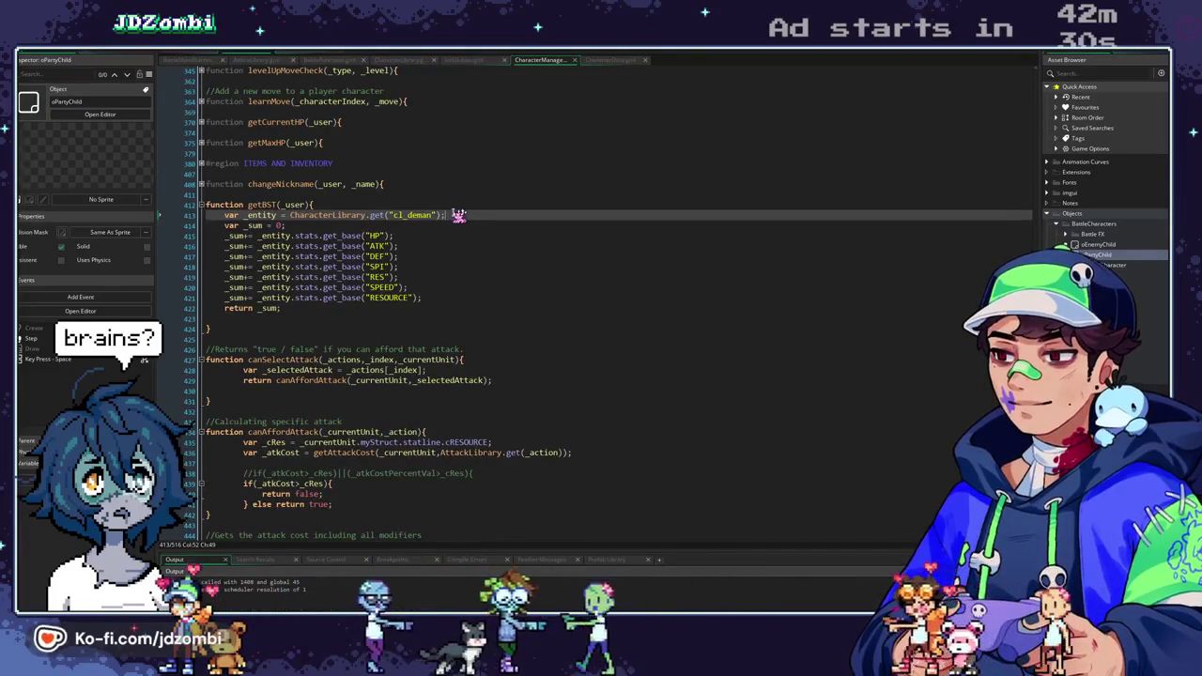
left_click(291, 215)
left_click_drag(297, 215, 517, 215)
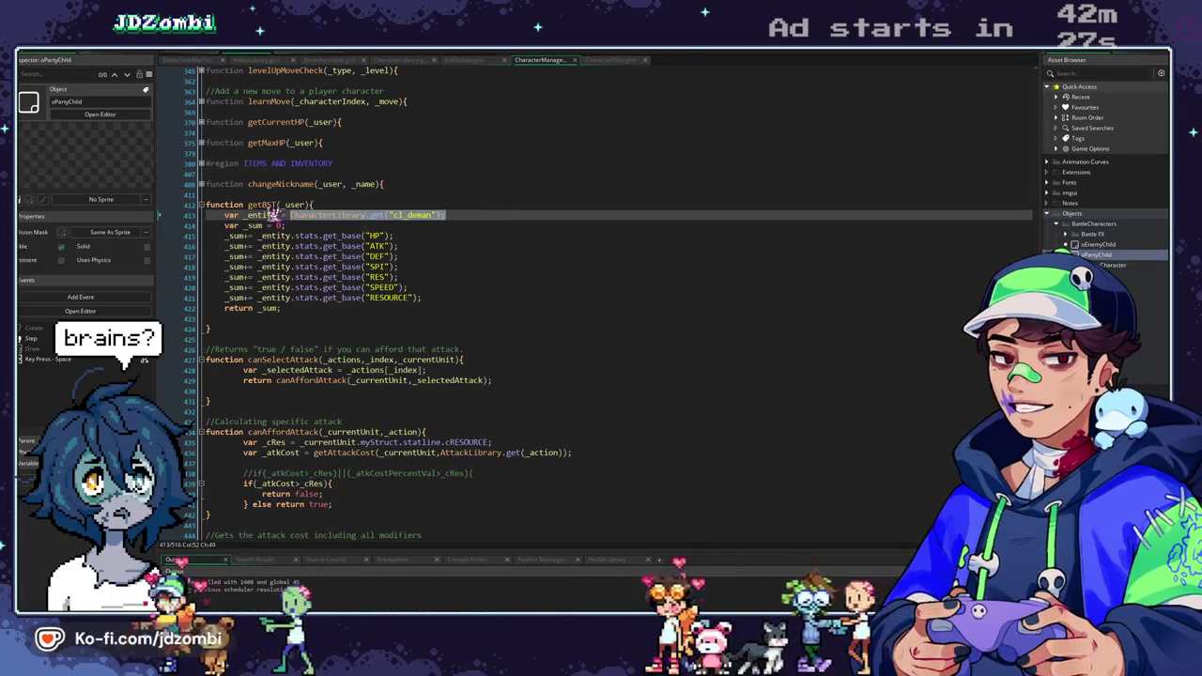
scroll(282, 209, "up", 7)
scroll(273, 209, "up", 20)
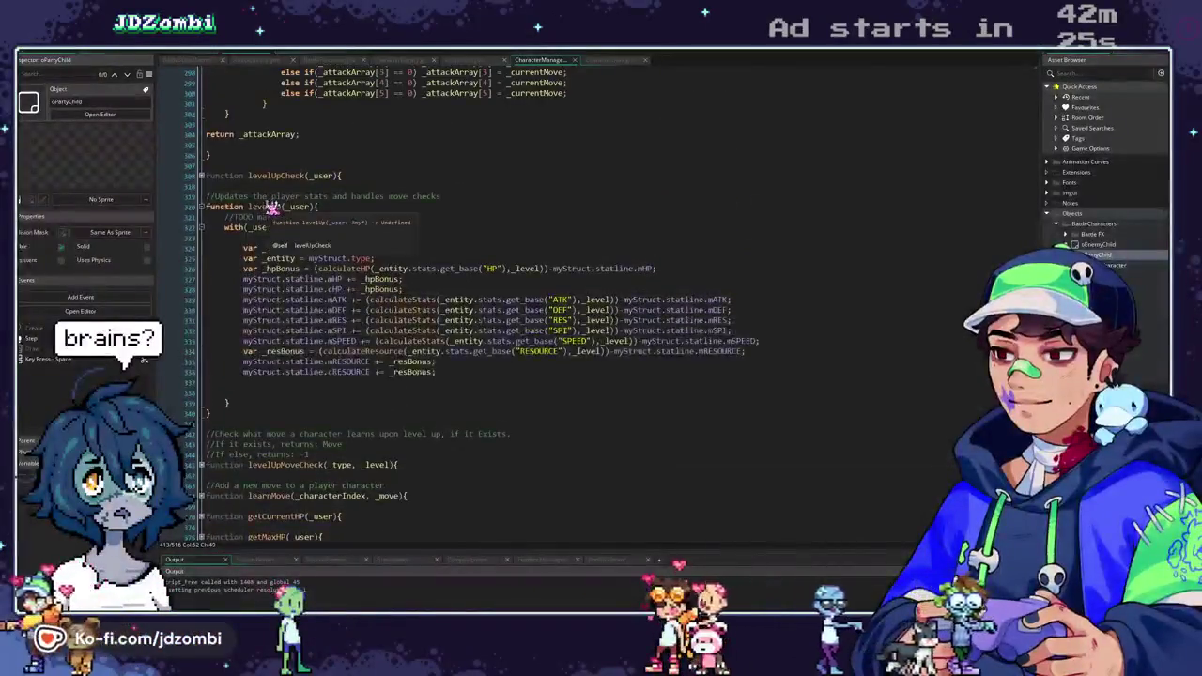
scroll(285, 207, "up", 20)
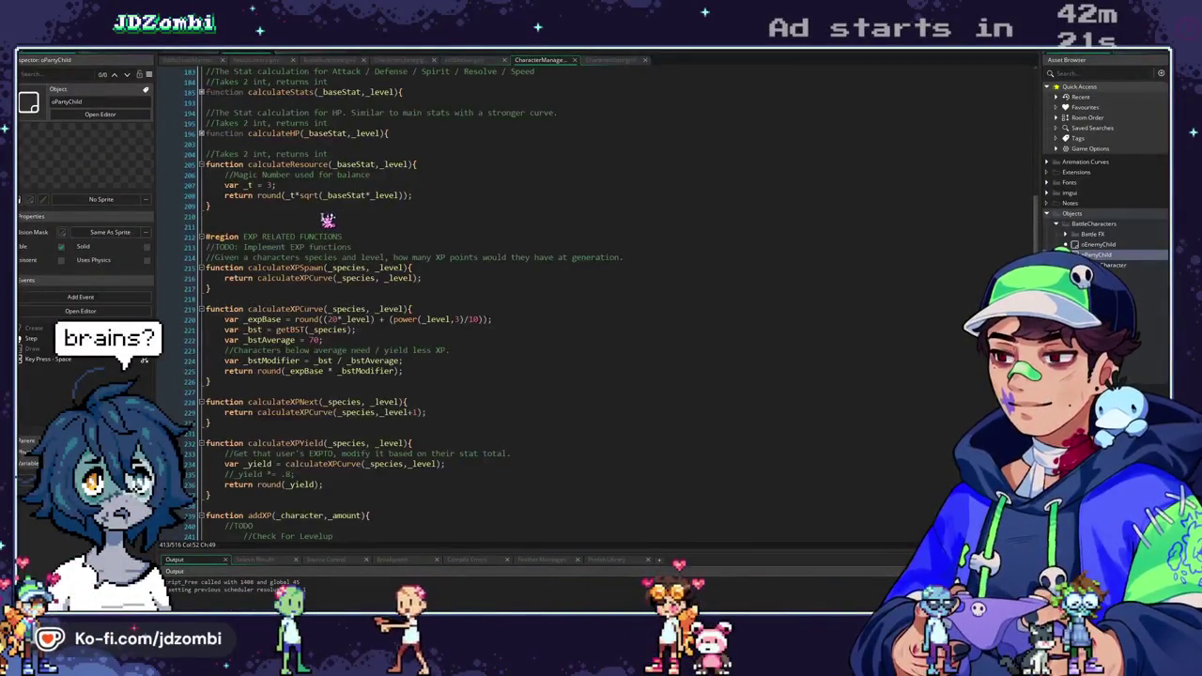
scroll(327, 219, "up", 5)
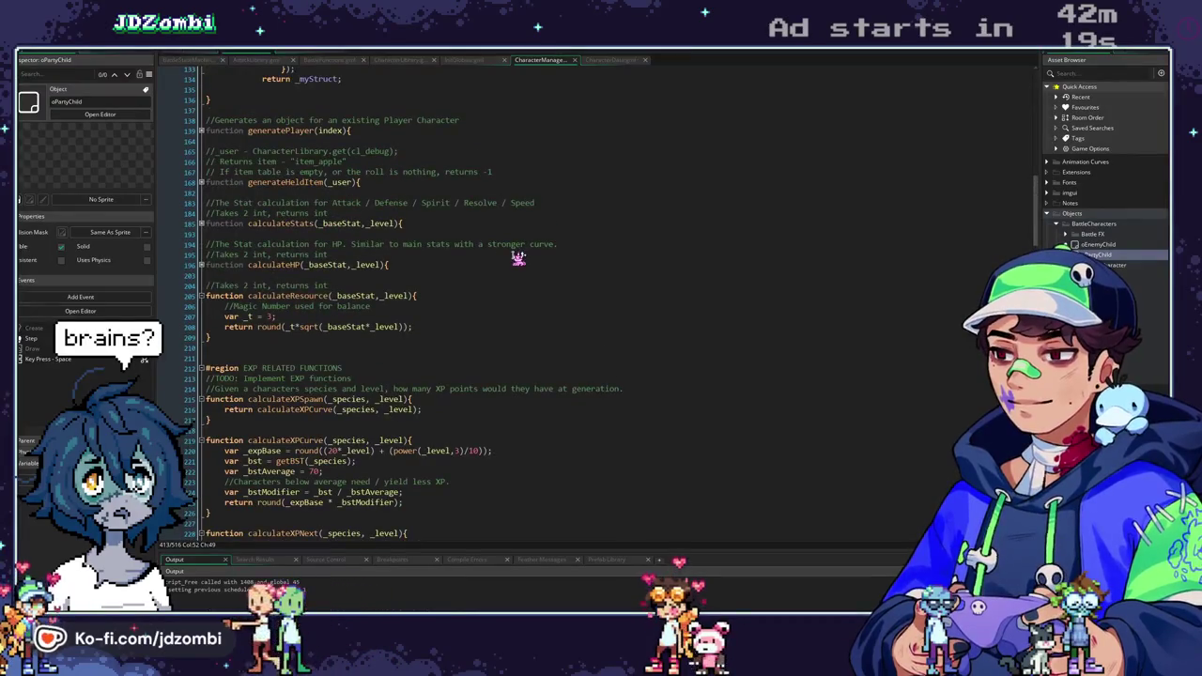
key("ctrl+shift+f")
Search the project for getBST, open its usage on line 221, and jump to its definition.
type("getBST")
key("Return")
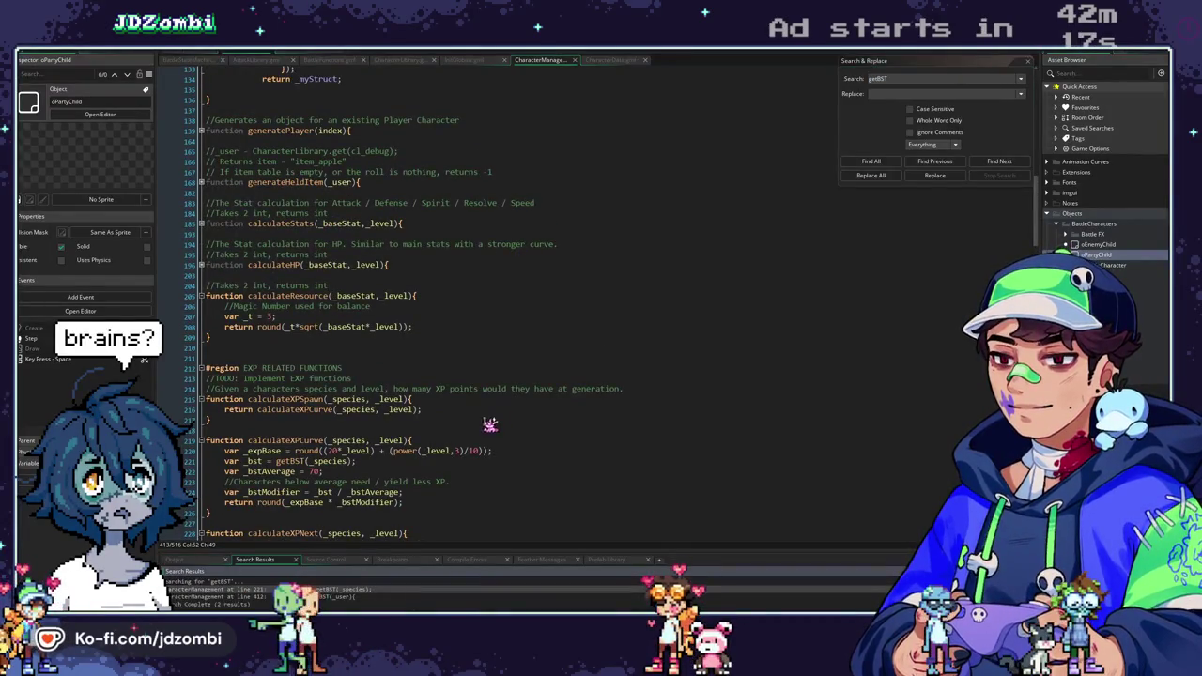
double_click(282, 589)
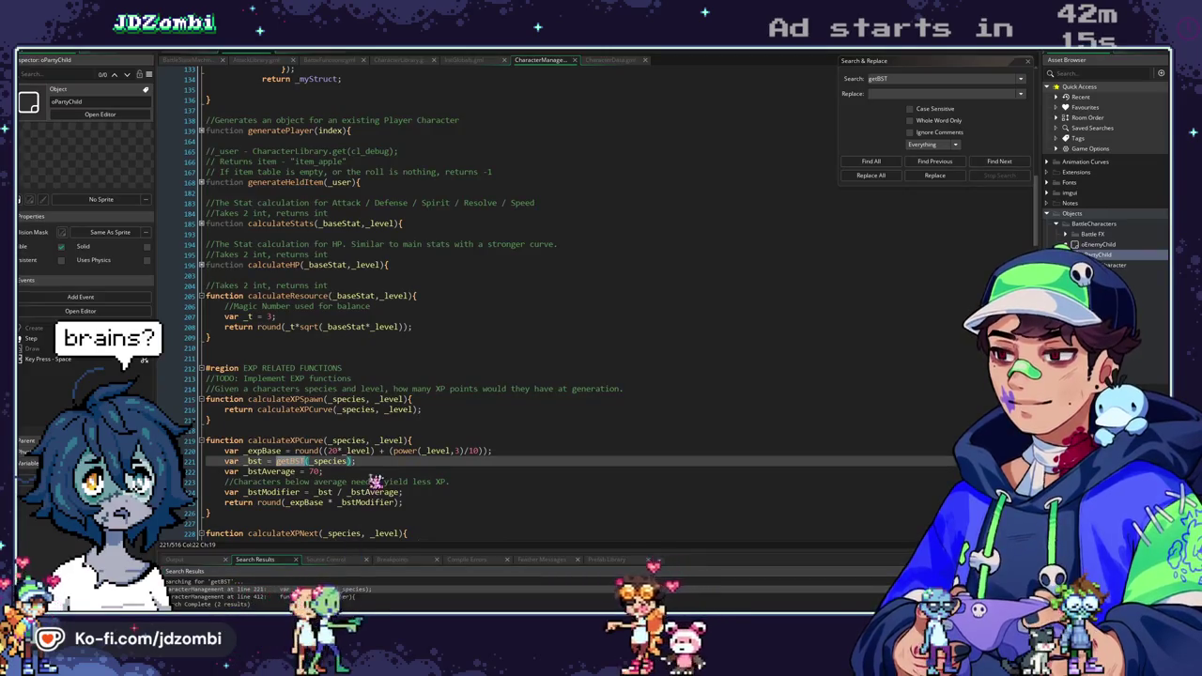
scroll(376, 481, "down", 3)
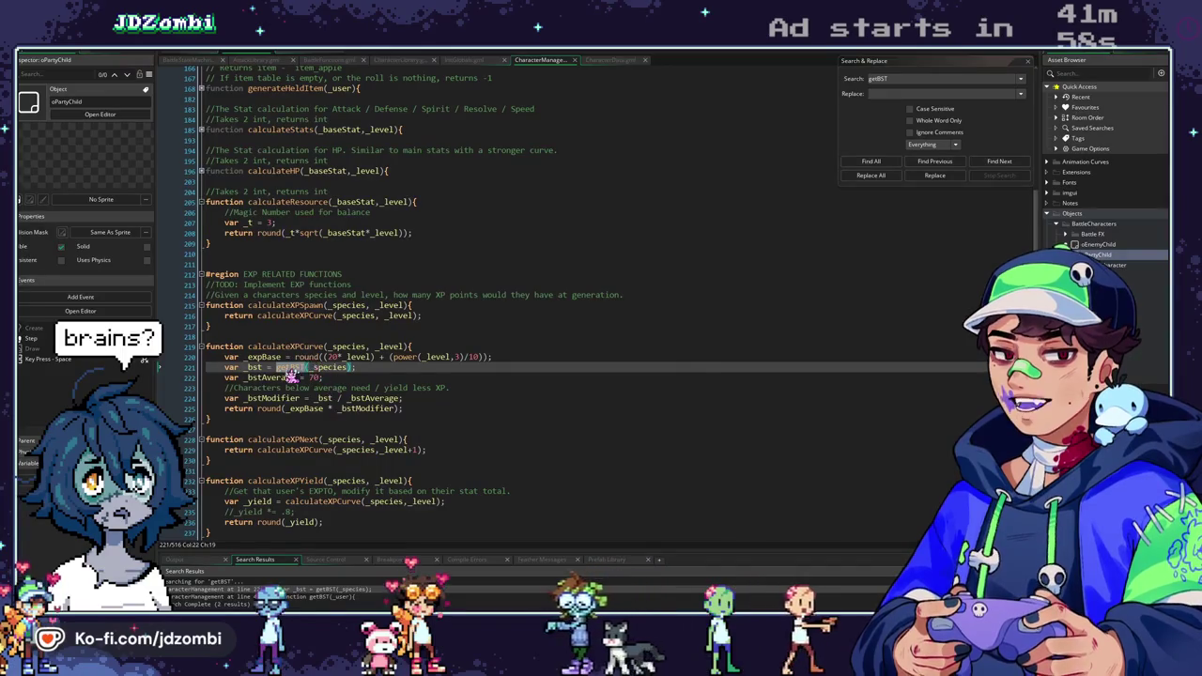
middle_click(290, 368)
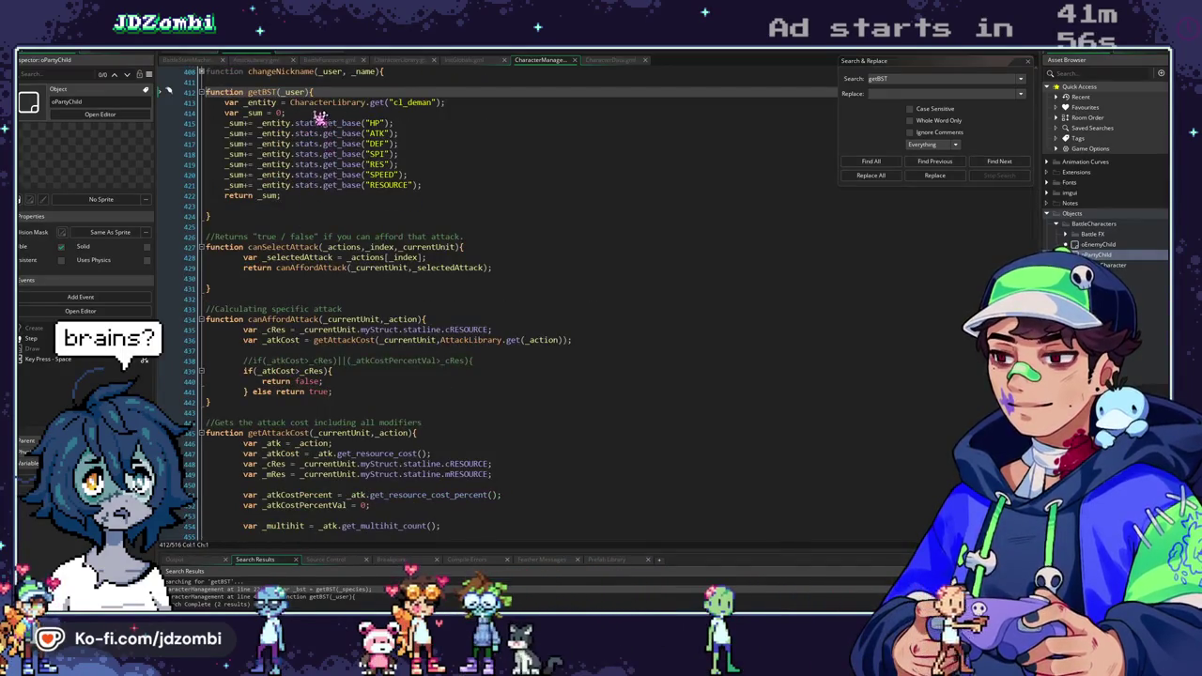
Replace the cl_deman lookup in getBST with _user and rebuild the game.
left_click(295, 102)
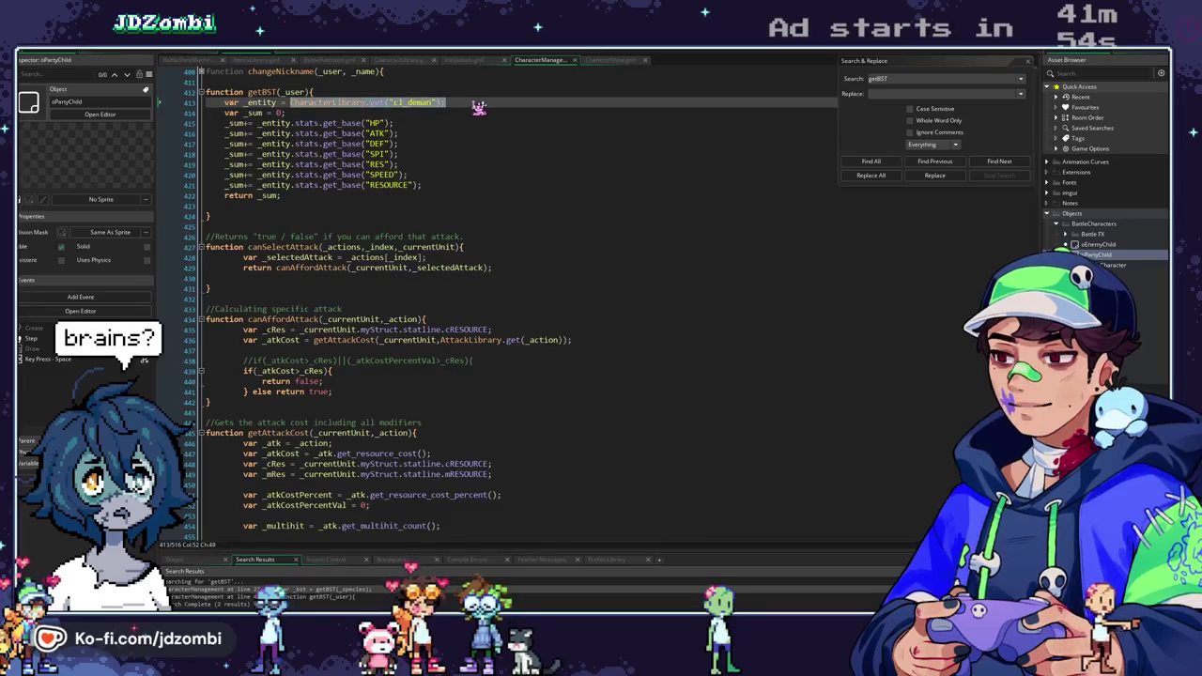
type("_user;")
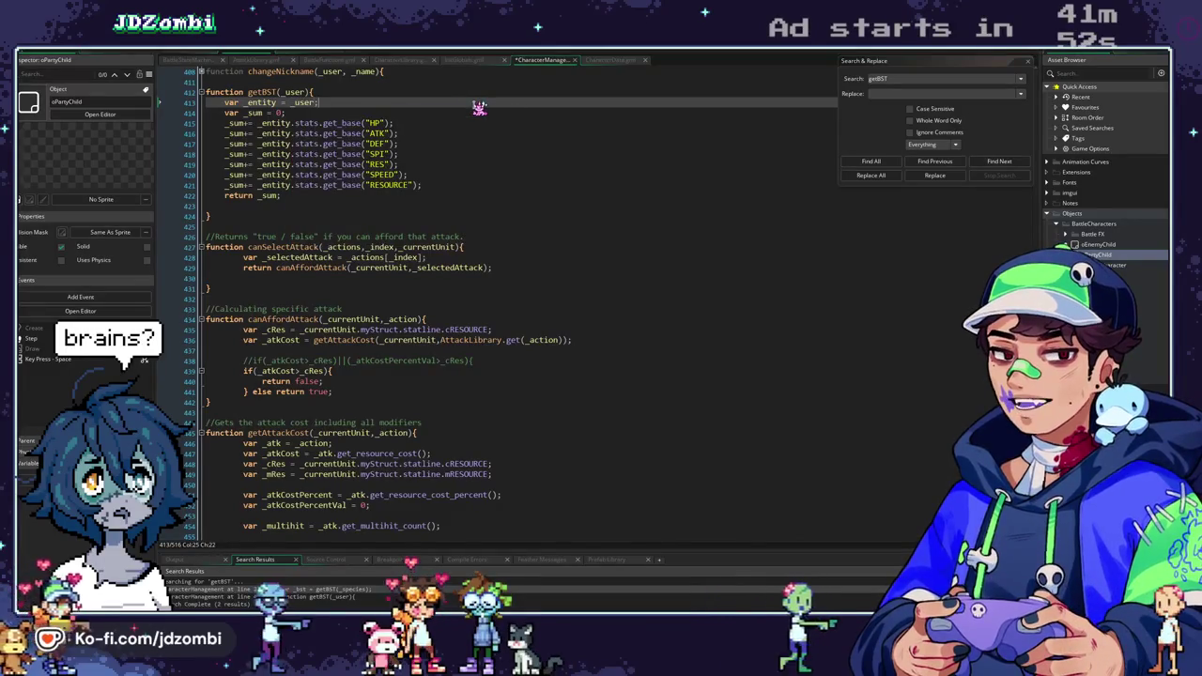
key("F5")
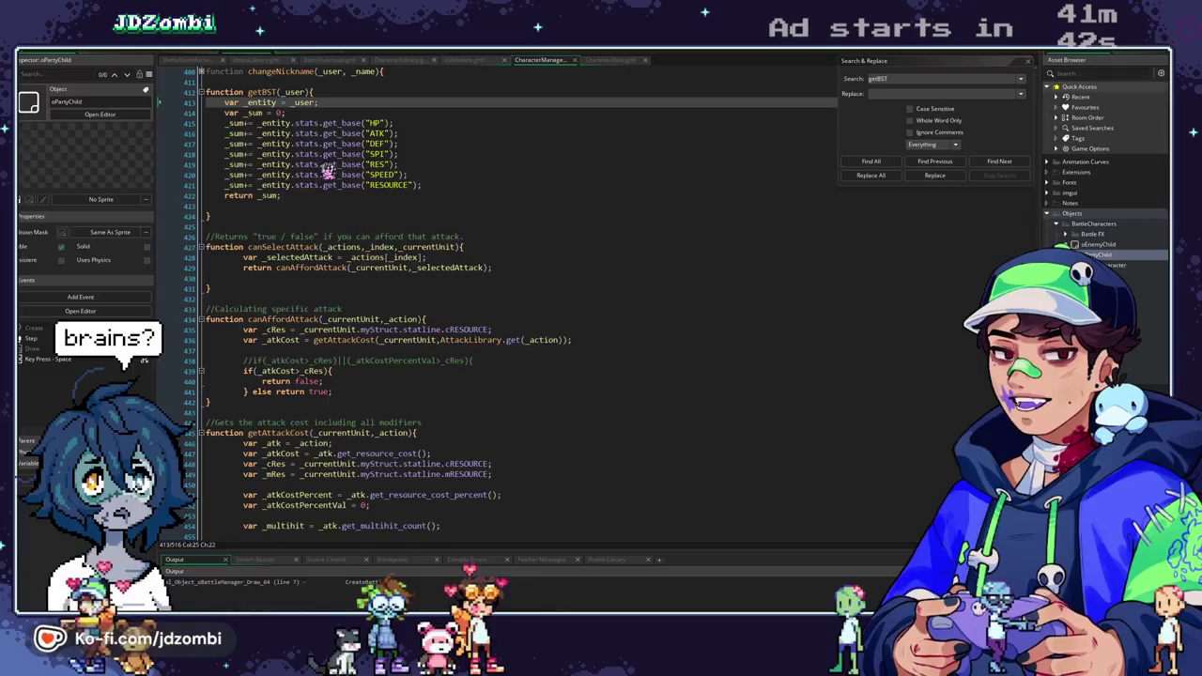
left_click(307, 123)
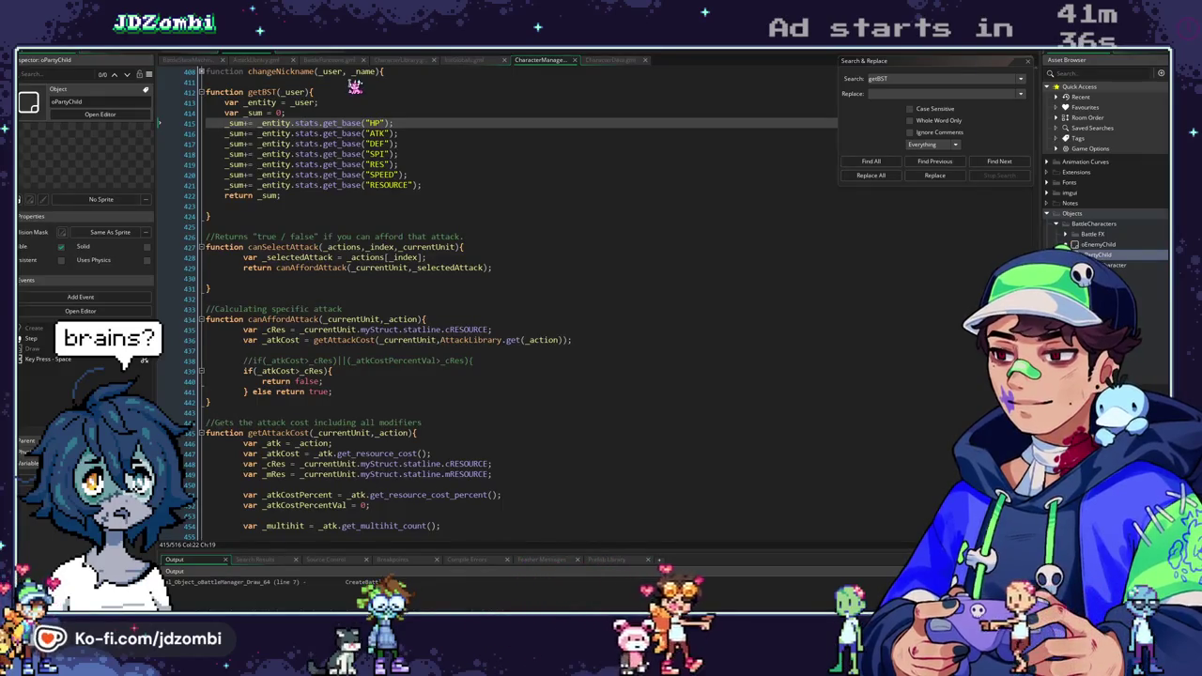
Check the cl_deman entry in CharacterLibrary, then the next getBST match in CharacterData.
left_click(412, 62)
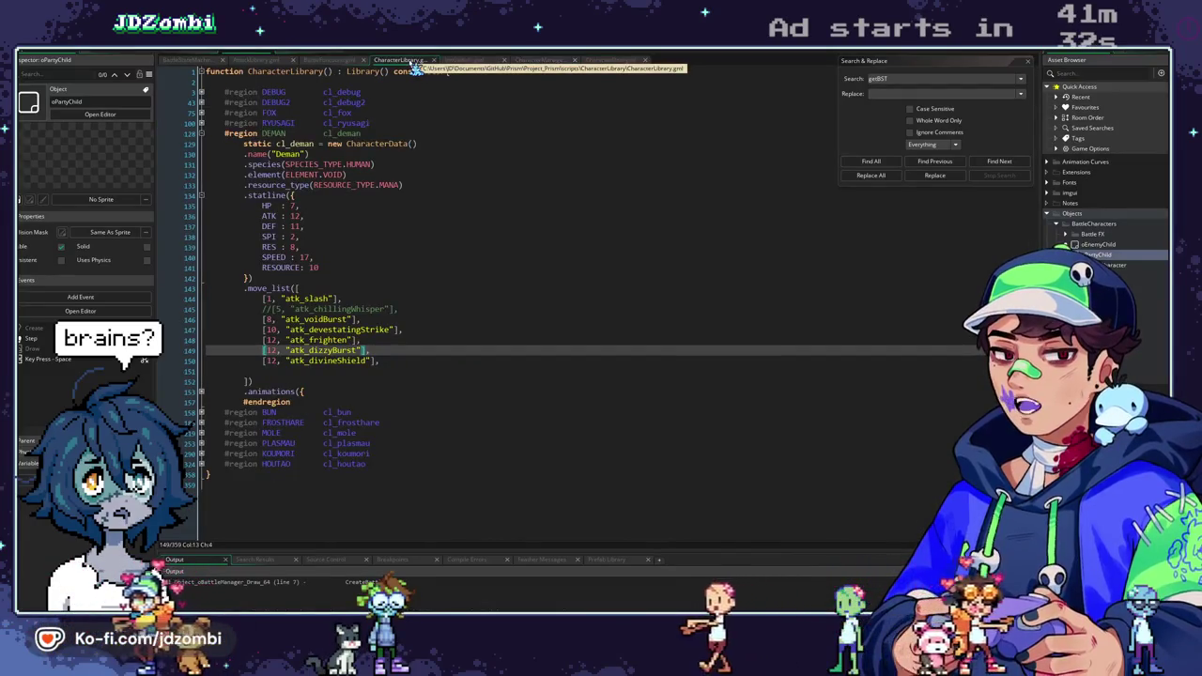
left_click(310, 58)
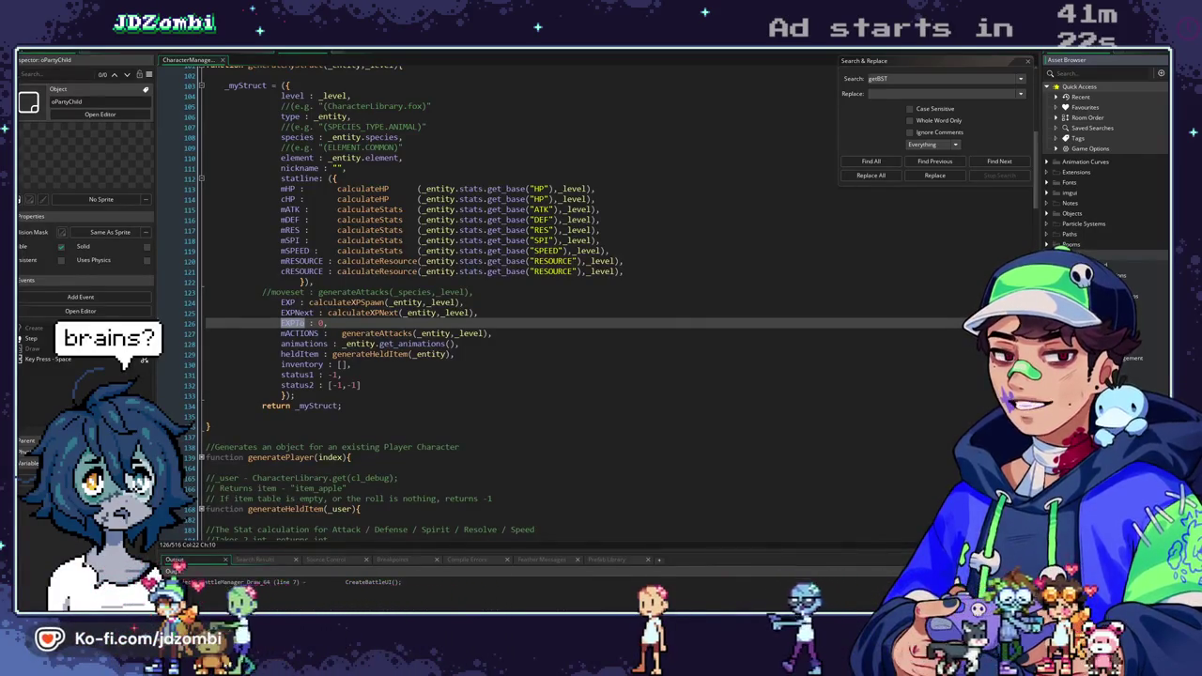
key("F3")
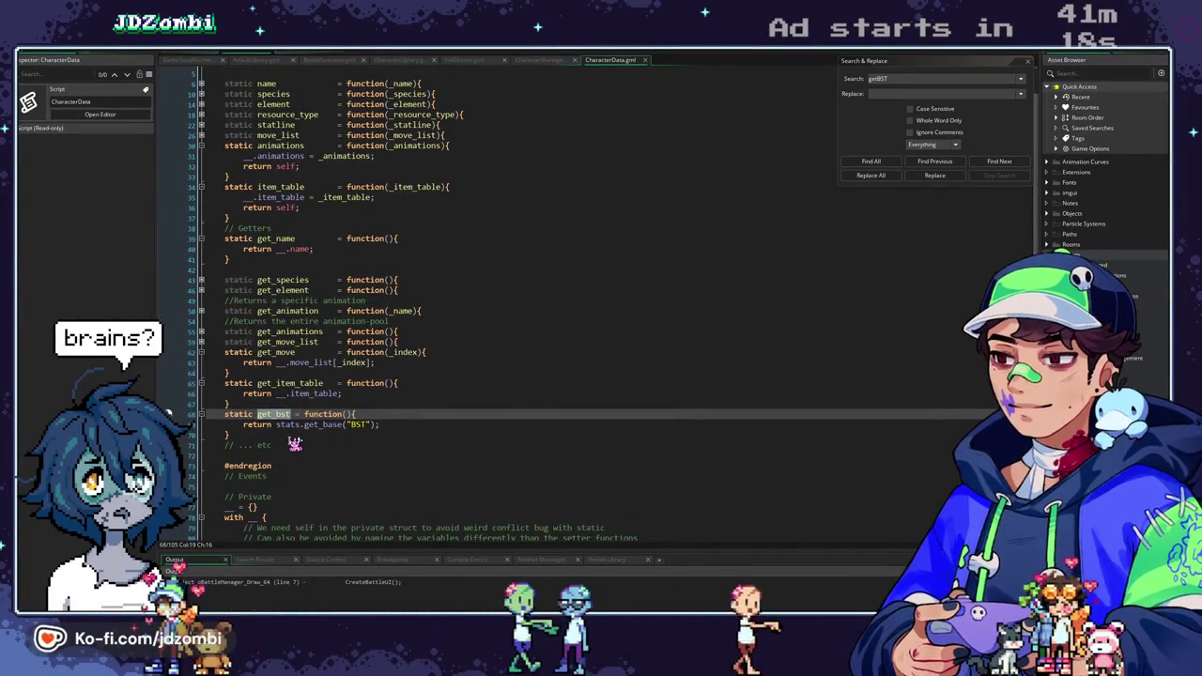
left_click(202, 419)
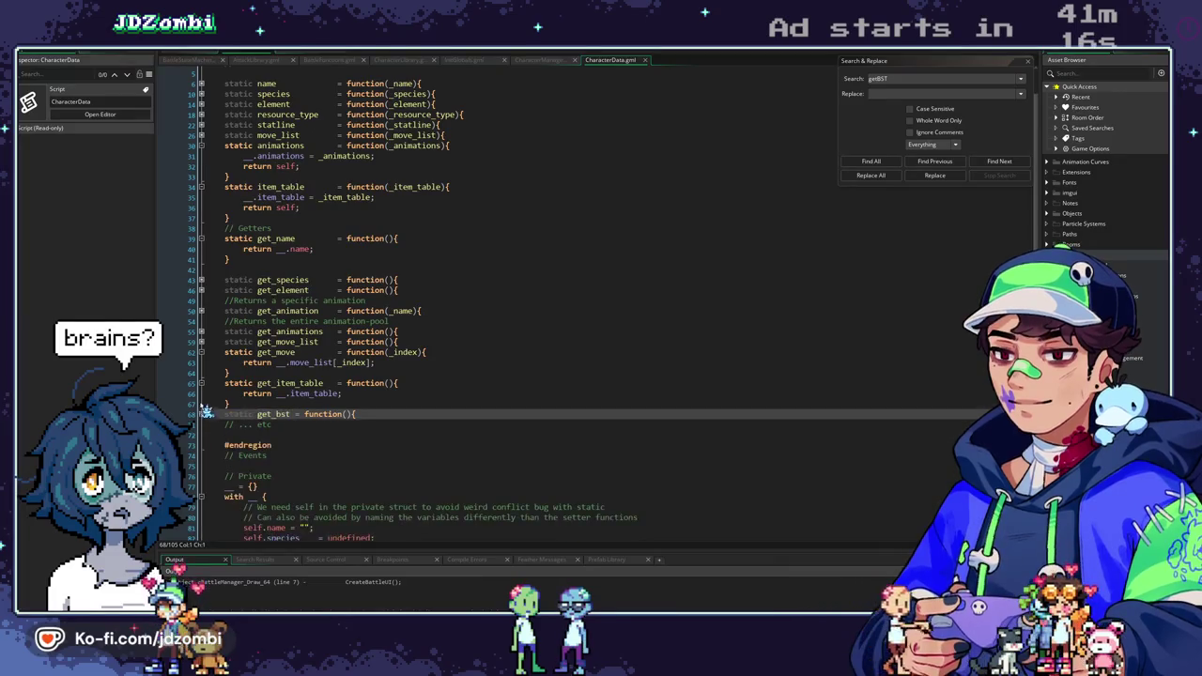
scroll(214, 397, "up", 1)
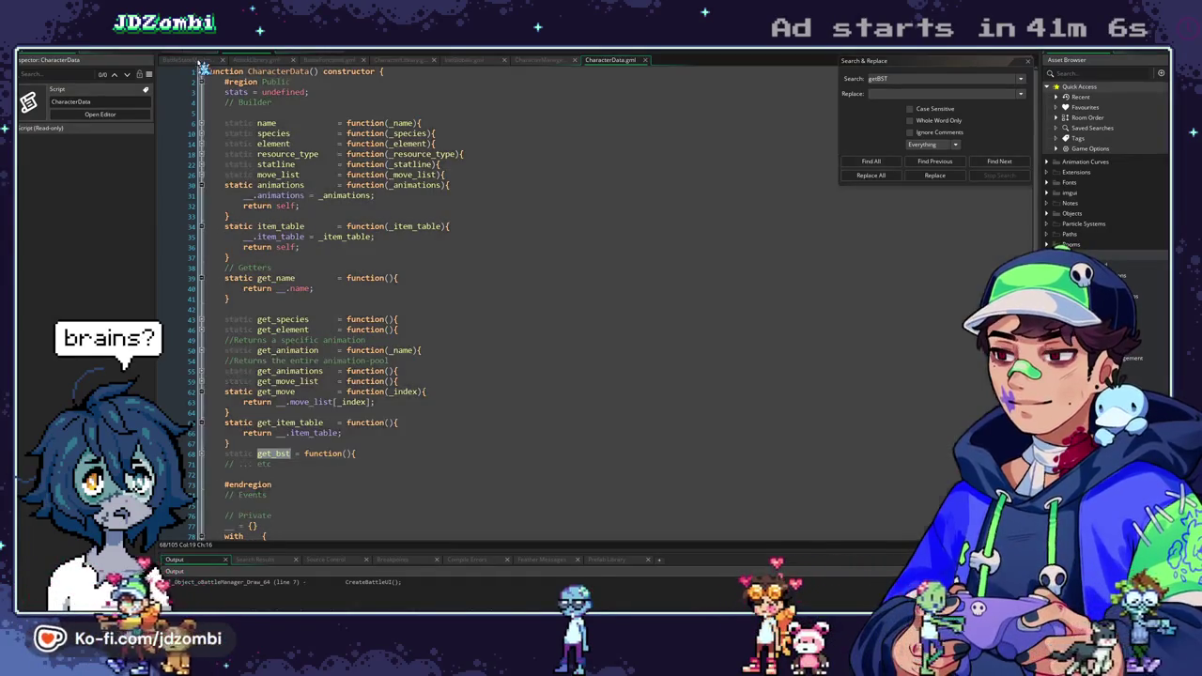
Cycle through the open scripts, list all getBST occurrences, and open its CharacterManager line 412 definition.
left_click(200, 58)
left_click(301, 59)
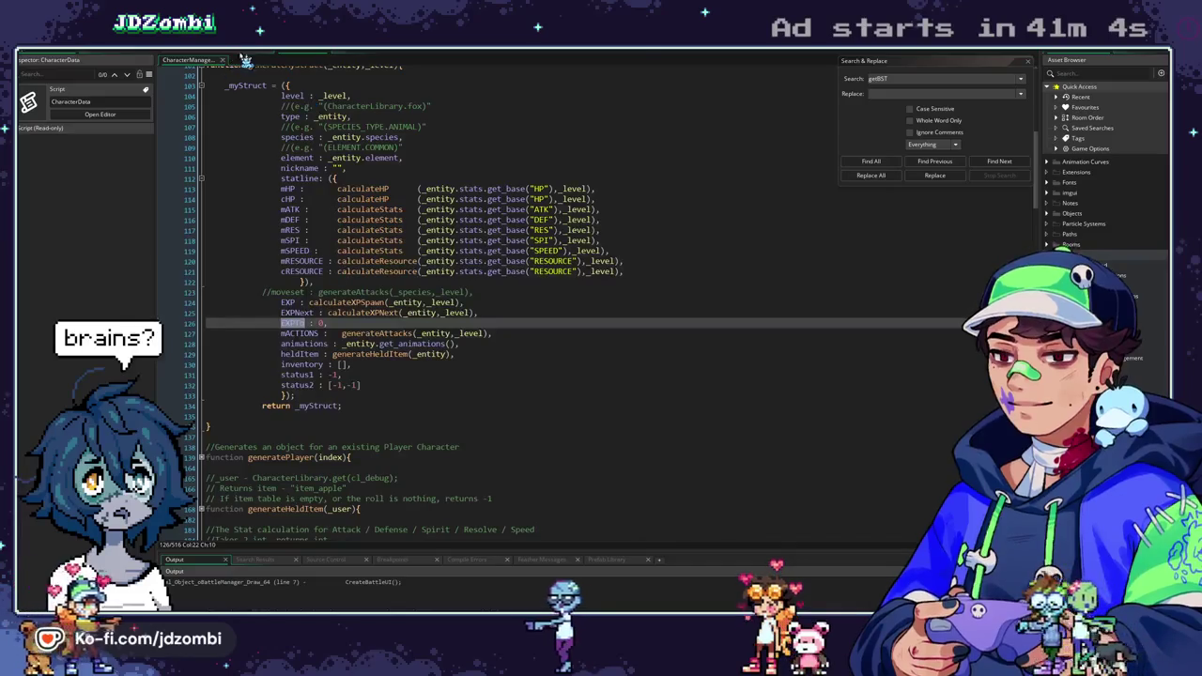
left_click(240, 61)
left_click(254, 61)
left_click(215, 63)
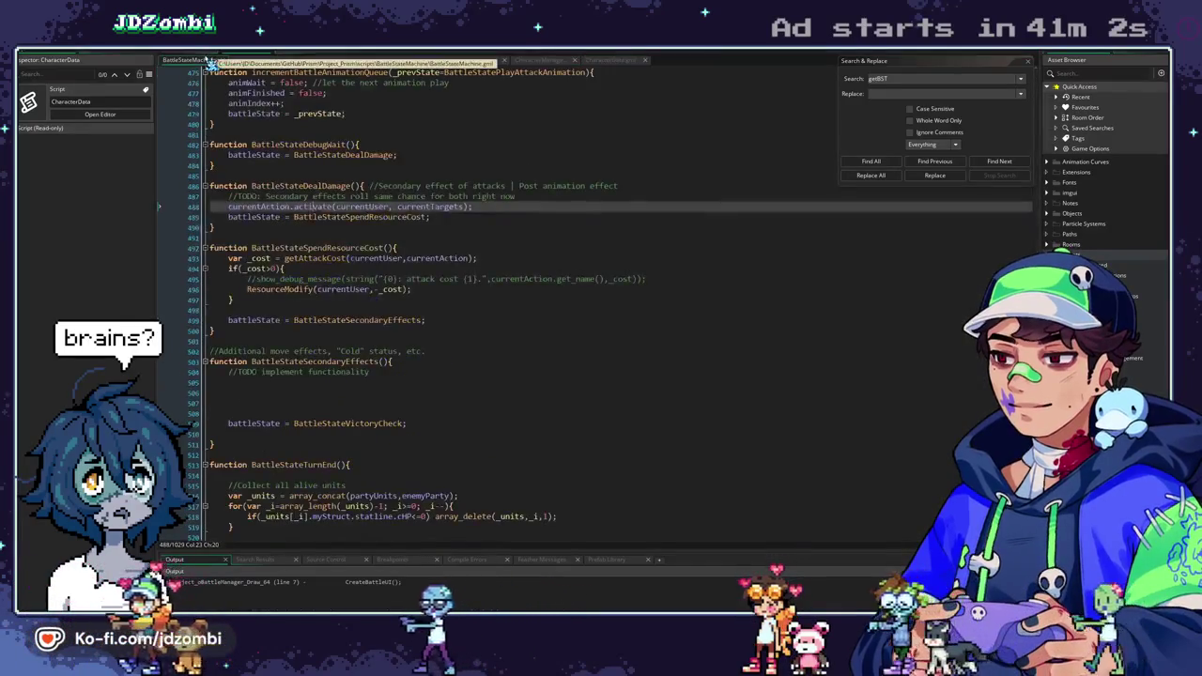
left_click(602, 62)
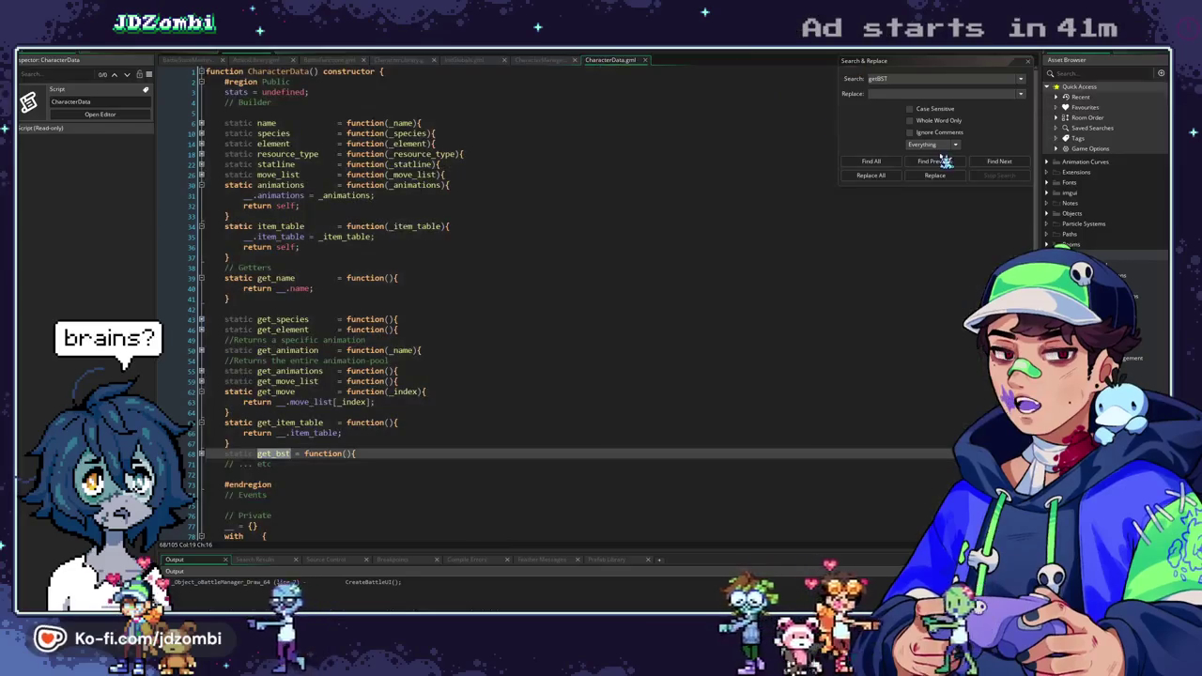
left_click(872, 160)
double_click(331, 597)
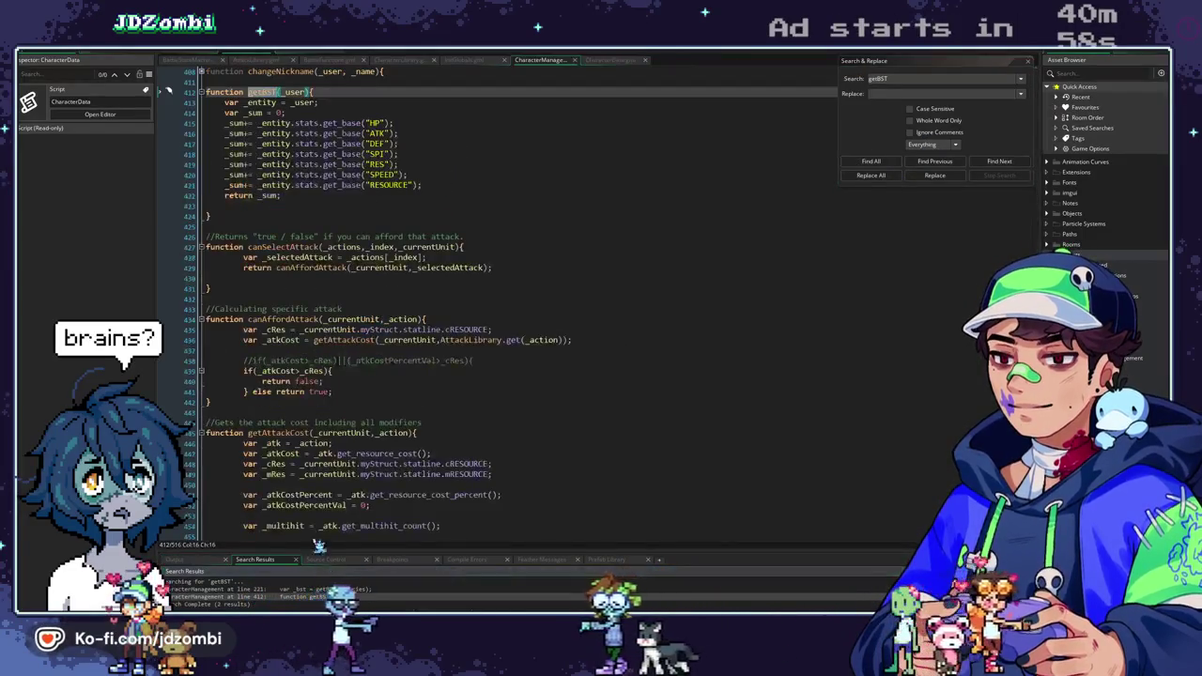
Add 'return _user.get_bst()' as the first line of getBST's body.
left_click(228, 123)
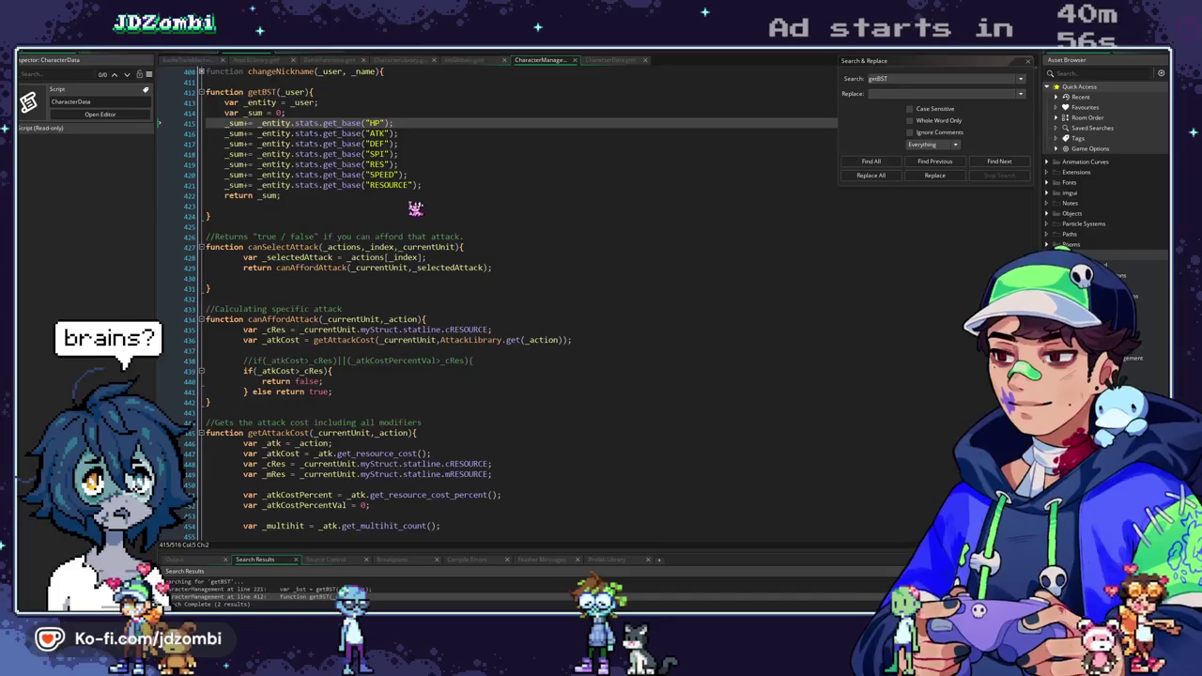
left_click(353, 104)
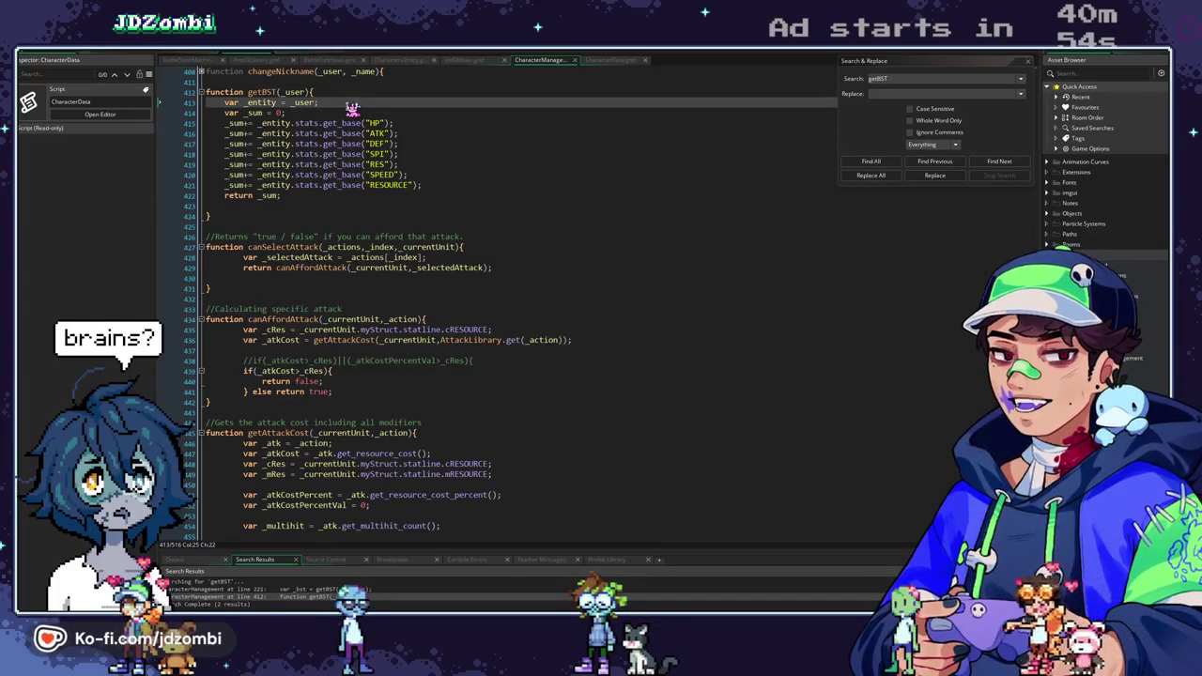
key("Home")
key("Return")
key("Return")
key("Return")
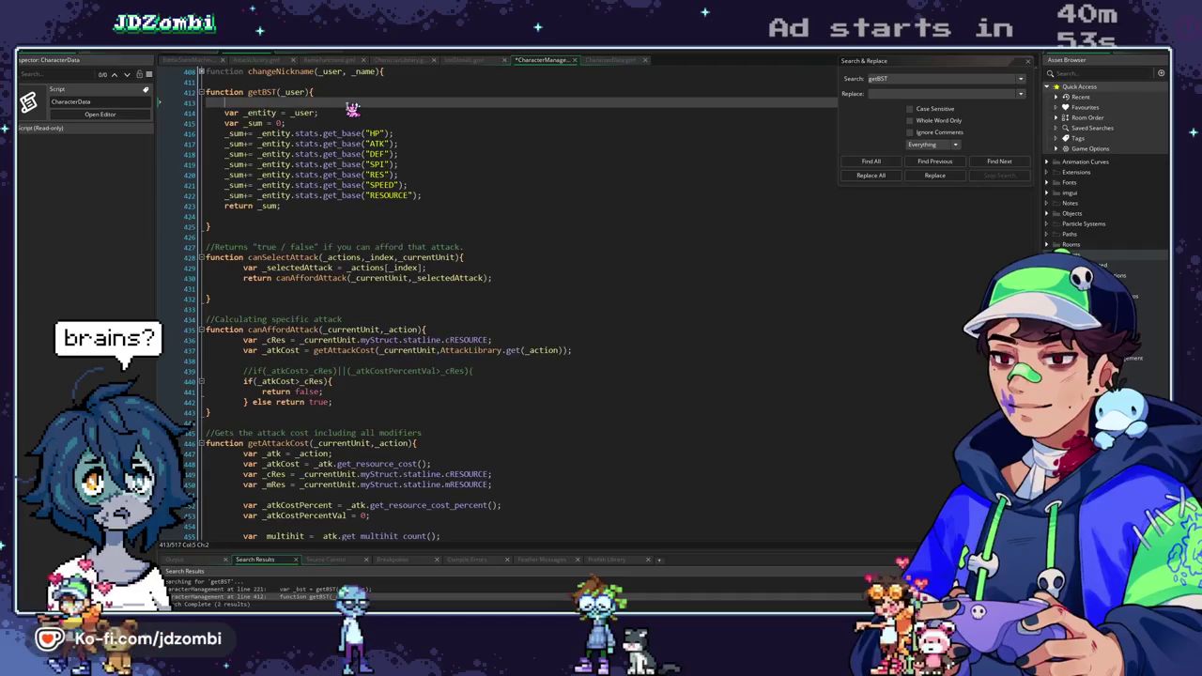
key("Up")
key("Up")
type("return _user.get_bst()")
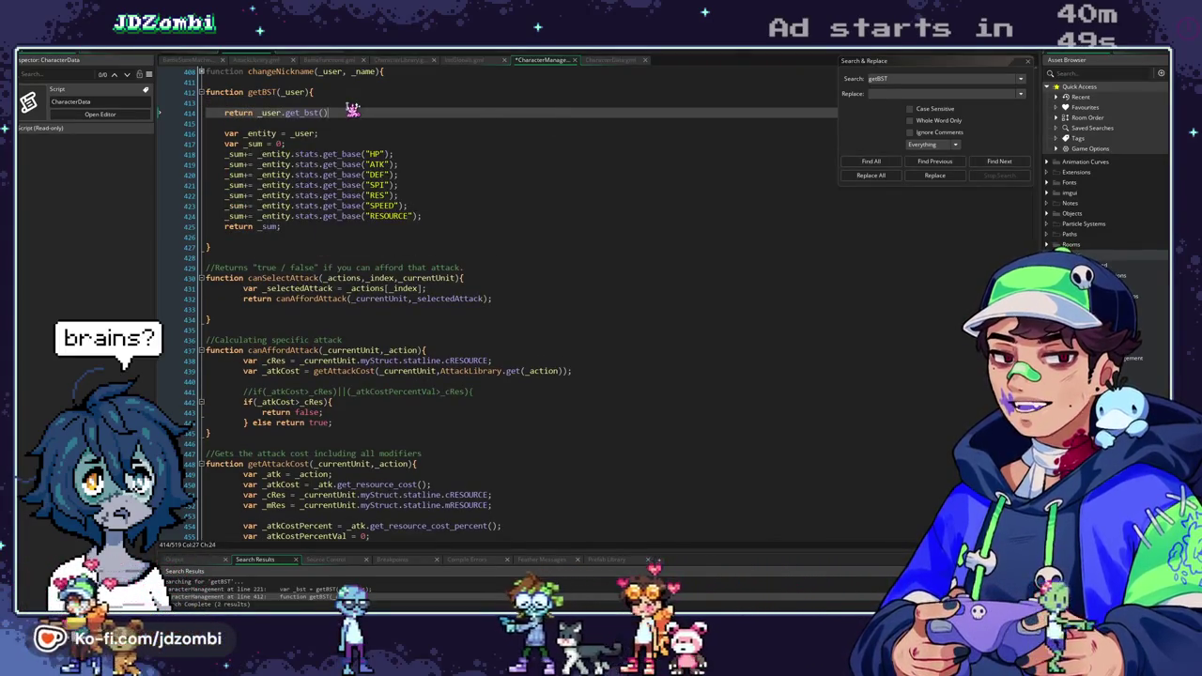
Delete getBST's old _sum lines and leftover blank lines, then save.
left_click(290, 234)
key("shift+Up")
key("shift+Up")
key("shift+Up")
key("ctrl+c")
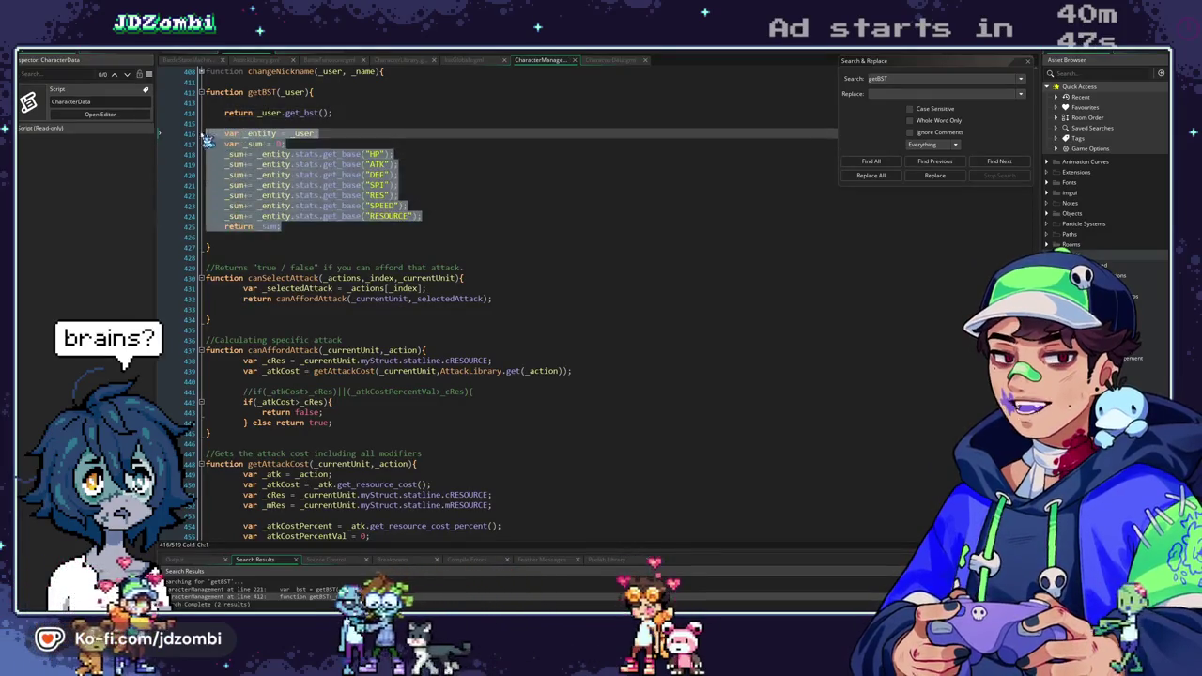
key("BackSpace")
key("BackSpace")
key("BackSpace")
key("BackSpace")
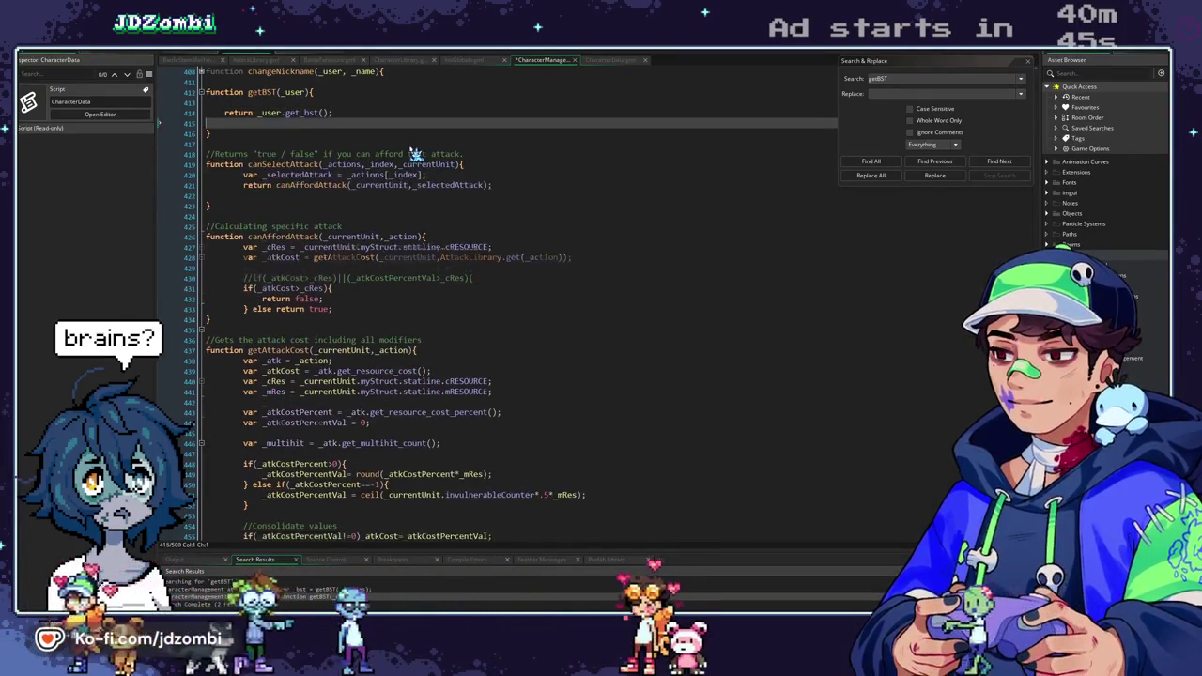
key("Up")
key("BackSpace")
key("F5")
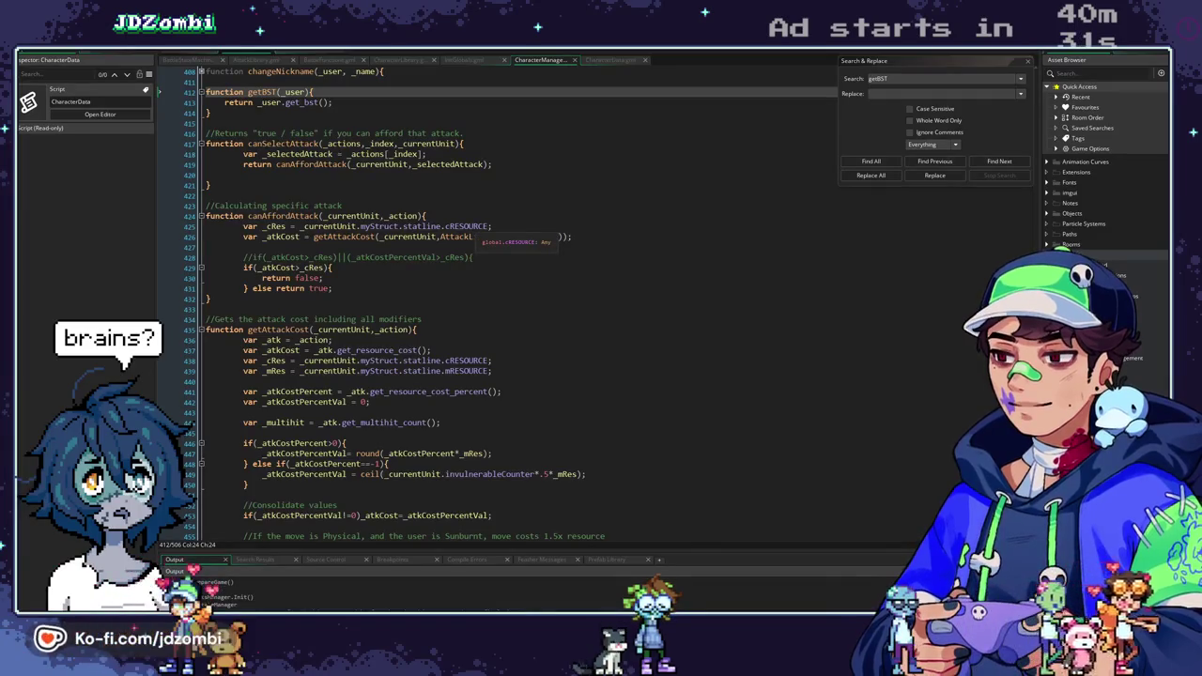
Paste the old stat-summing _sum code back below getBST's return line.
scroll(450, 301, "up", 7)
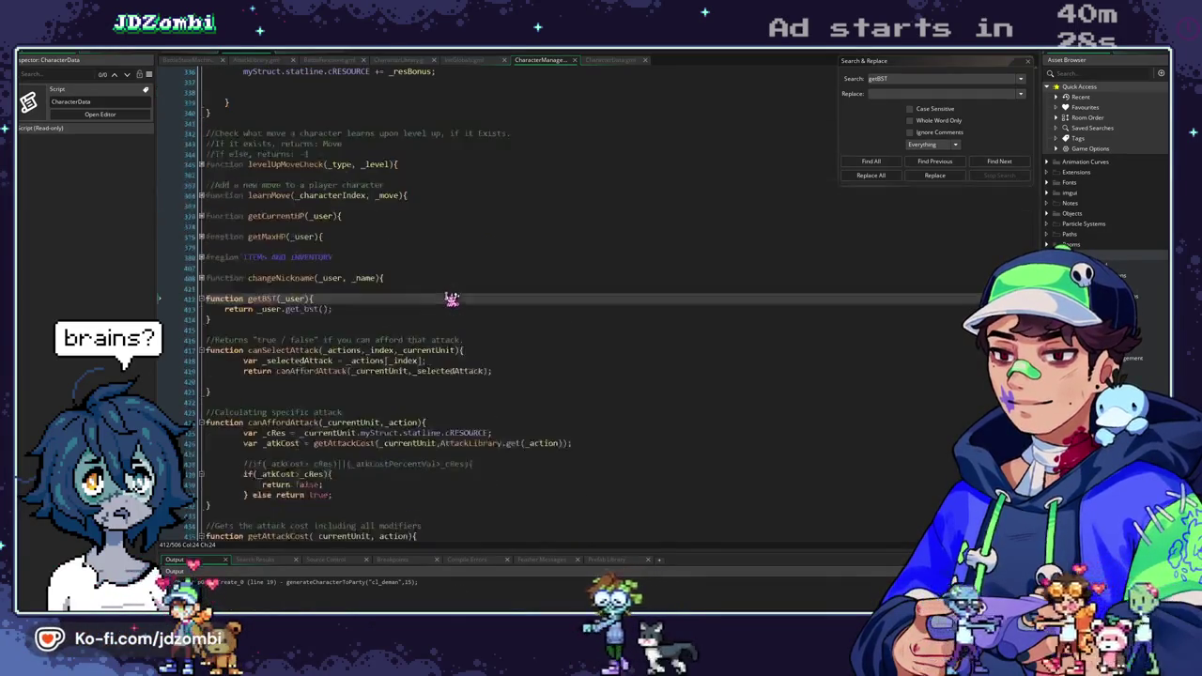
scroll(265, 304, "up", 10)
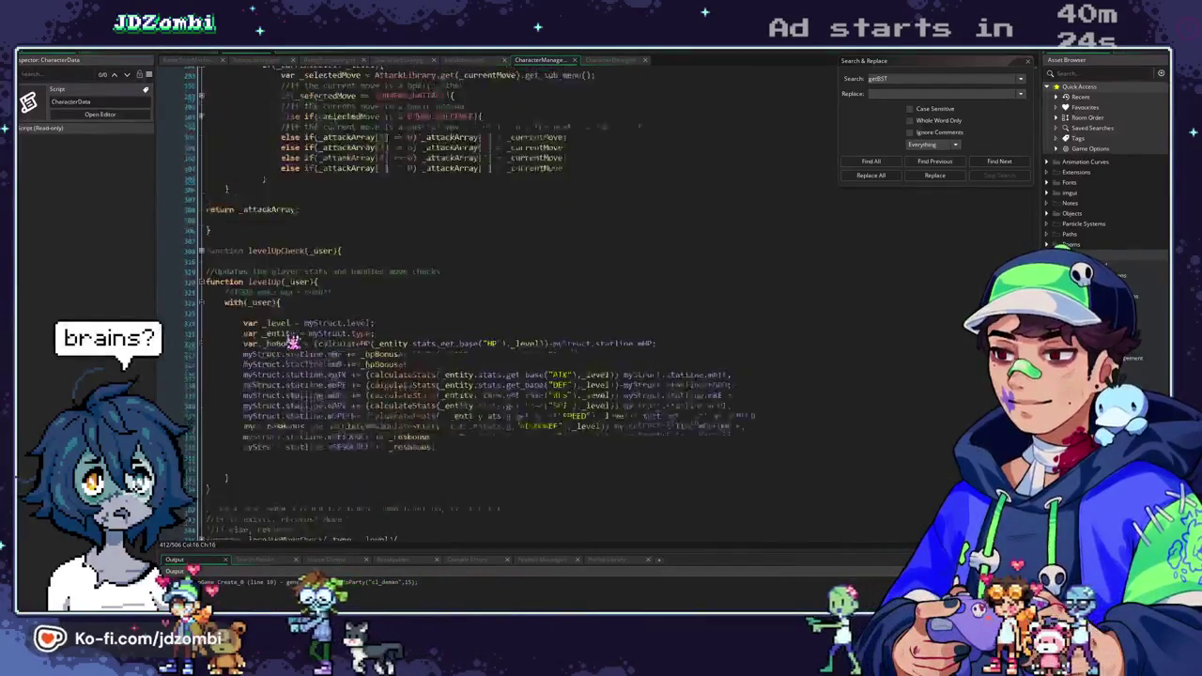
scroll(319, 376, "down", 5)
left_click(356, 411)
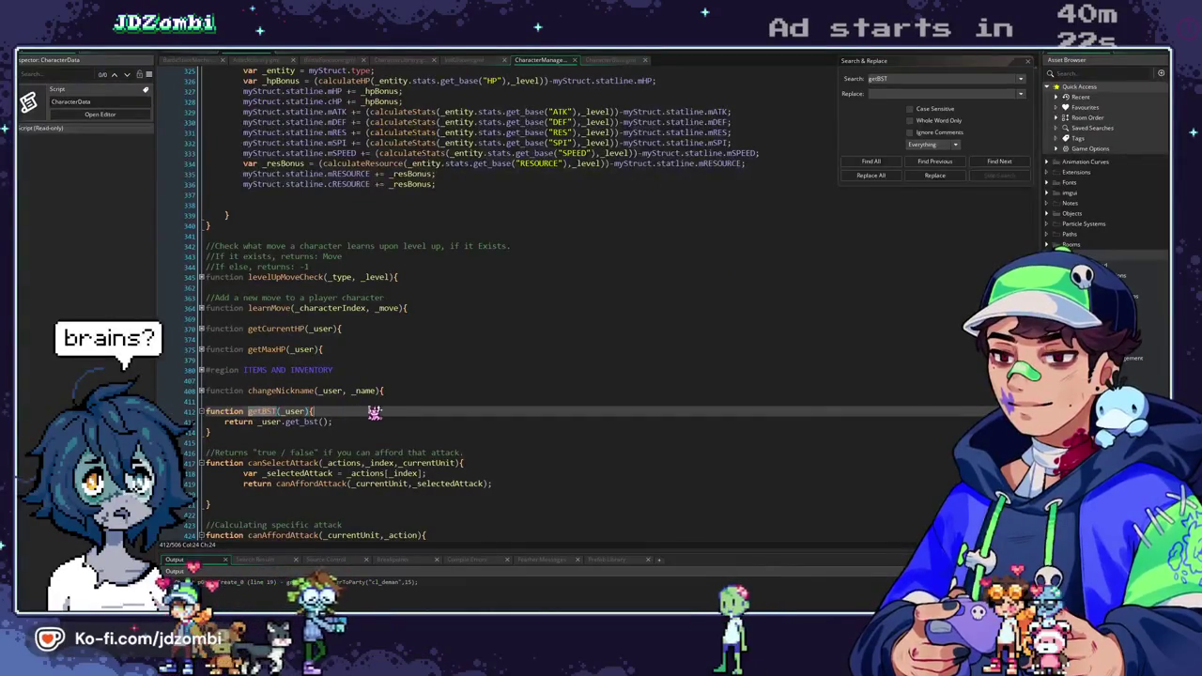
key("Return")
key("Down")
key("Return")
key("ctrl+v")
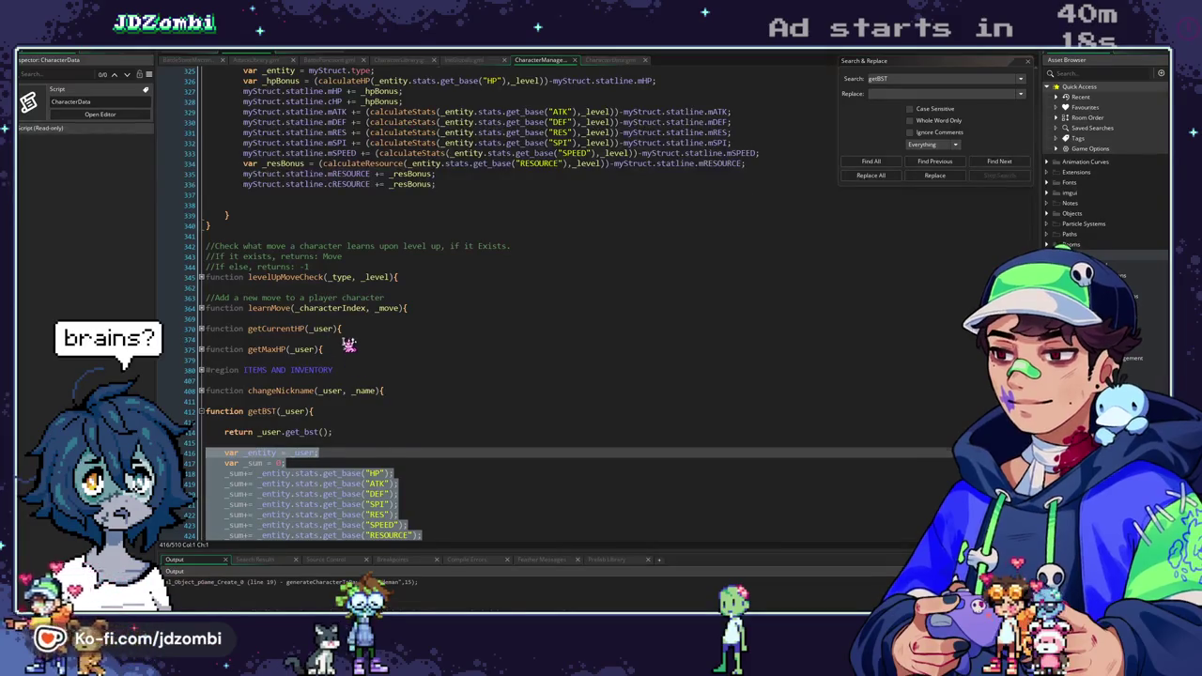
Inspect the getBST call inside calculateXPCurve at line 221.
scroll(349, 344, "up", 10)
scroll(348, 345, "up", 5)
scroll(347, 344, "up", 10)
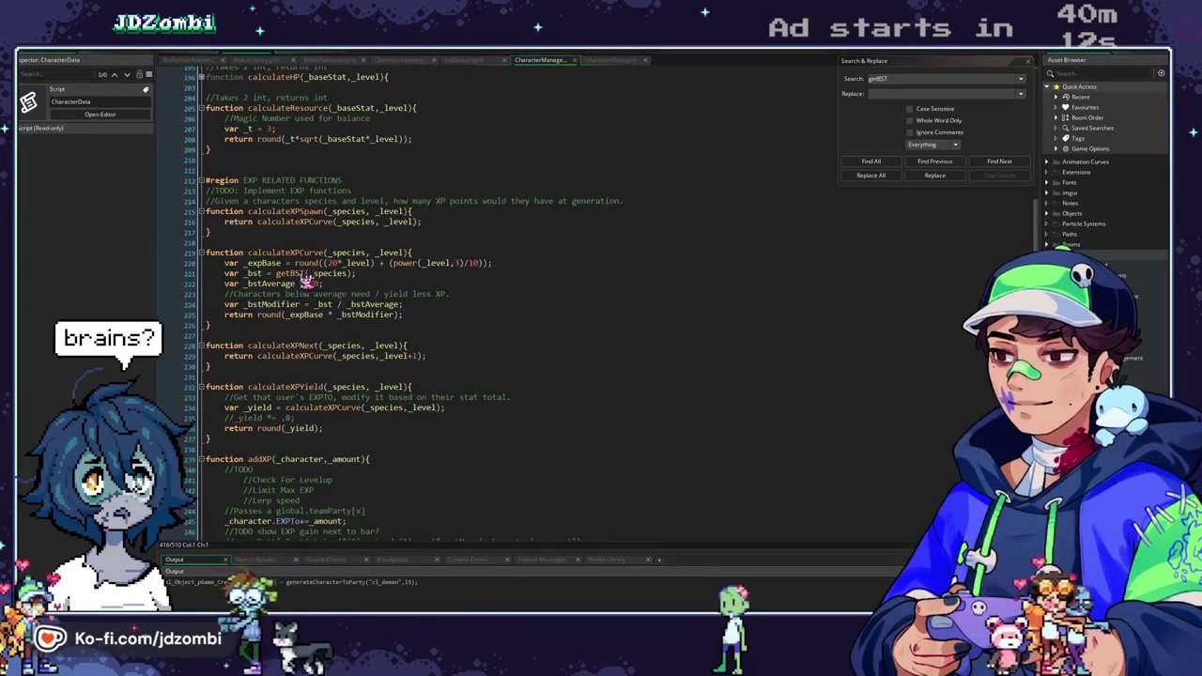
left_click(278, 273)
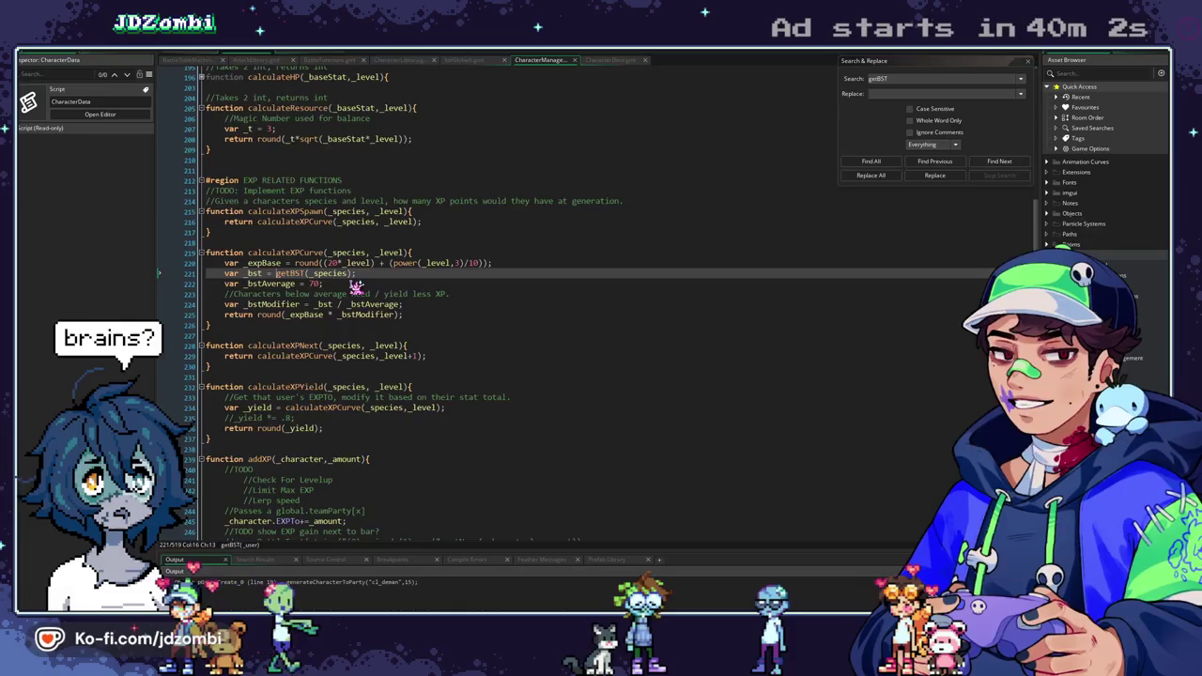
mouse_move(282, 275)
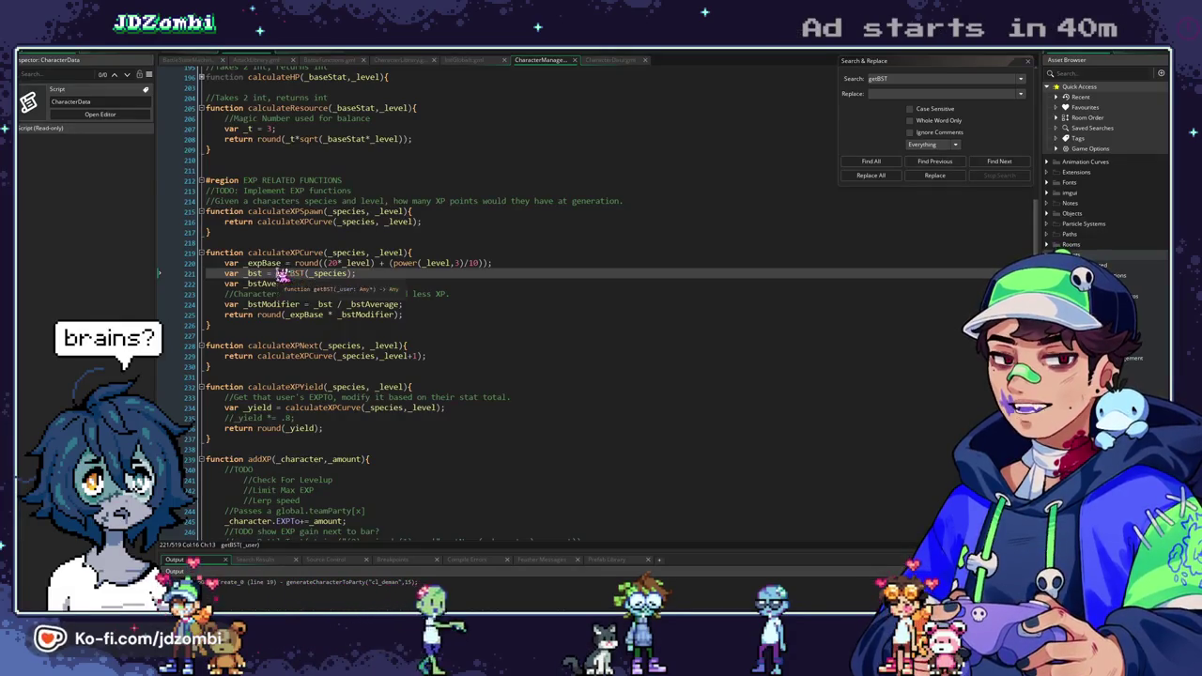
scroll(357, 282, "down", 20)
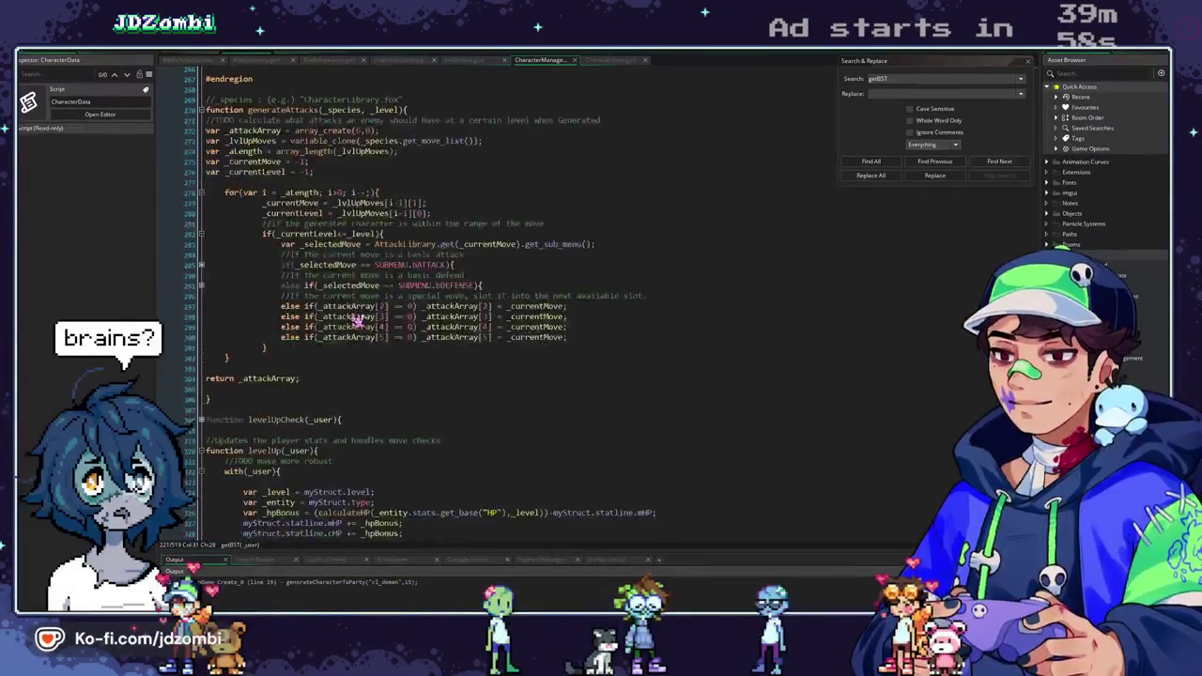
scroll(360, 321, "down", 10)
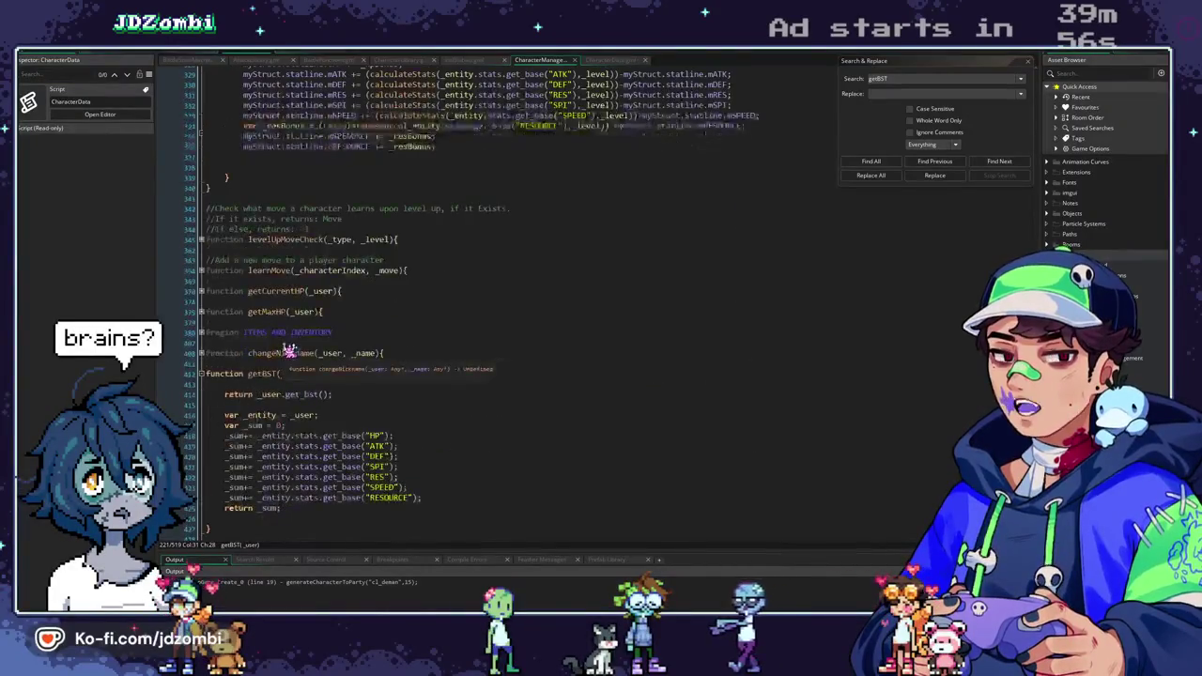
scroll(288, 350, "down", 2)
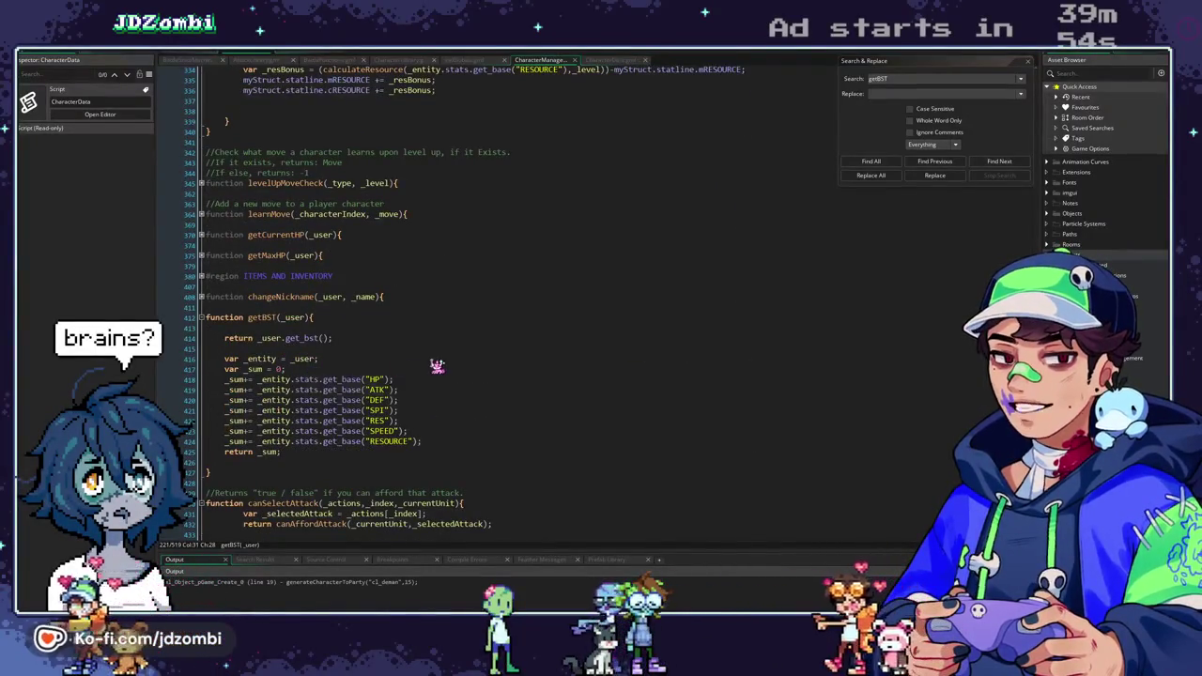
Remove getBST's early return line, leaving var _entity on its own first line.
left_click(214, 349)
key("BackSpace")
key("shift+Home")
key("BackSpace")
key("BackSpace")
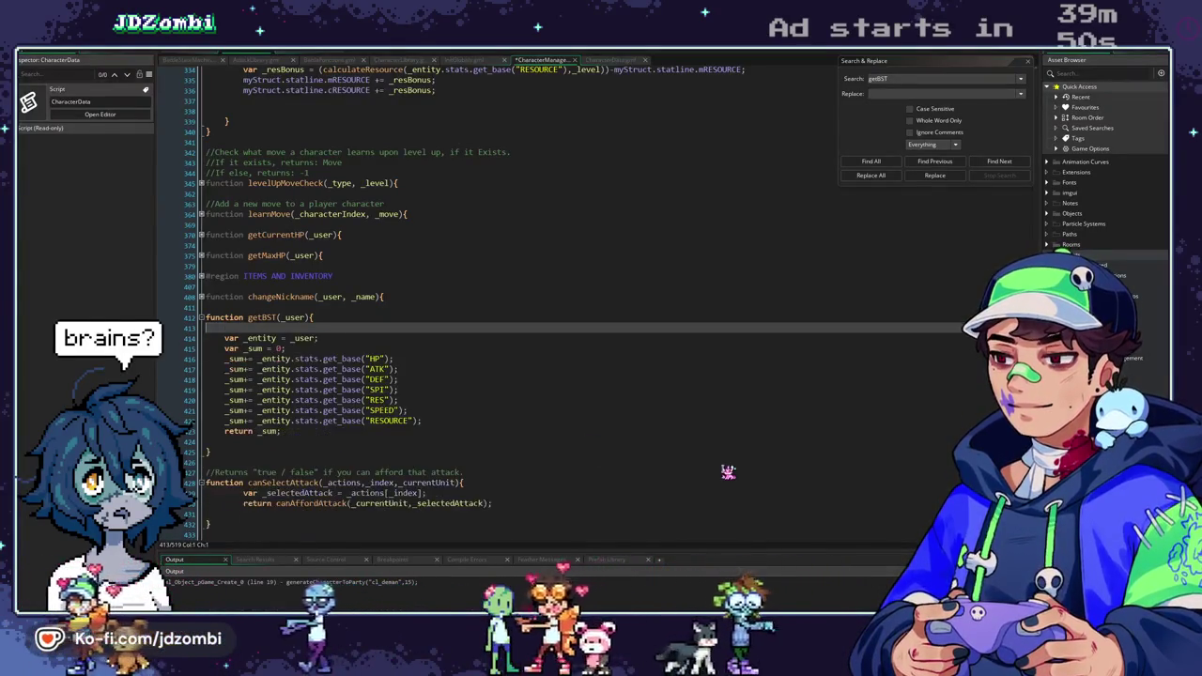
key("Delete")
key("BackSpace")
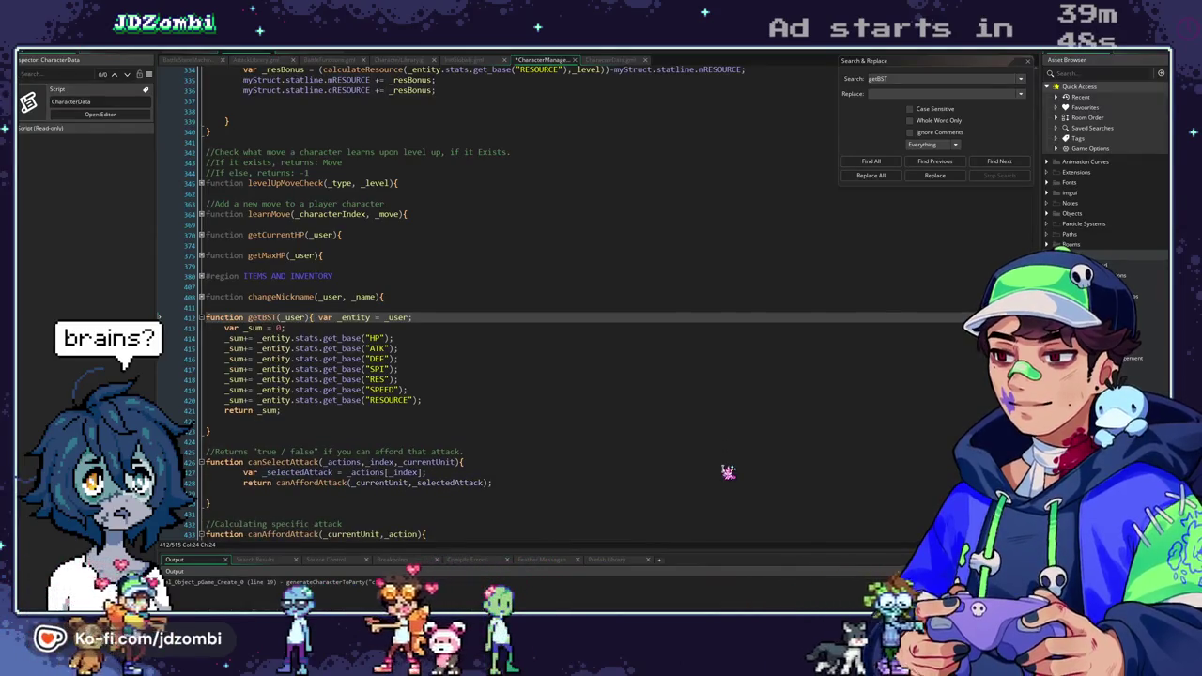
key("Return")
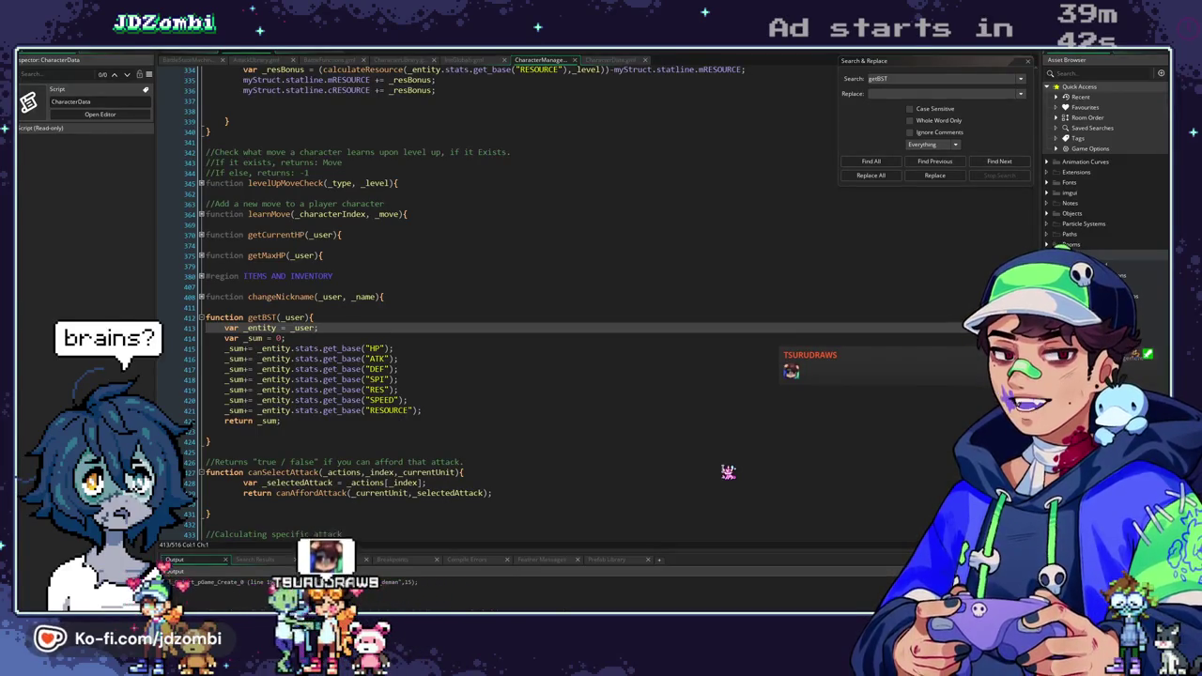
In CharacterData, fold the animations, item_table, get_name, get_move, get_bst and get_item_table blocks.
left_click(598, 64)
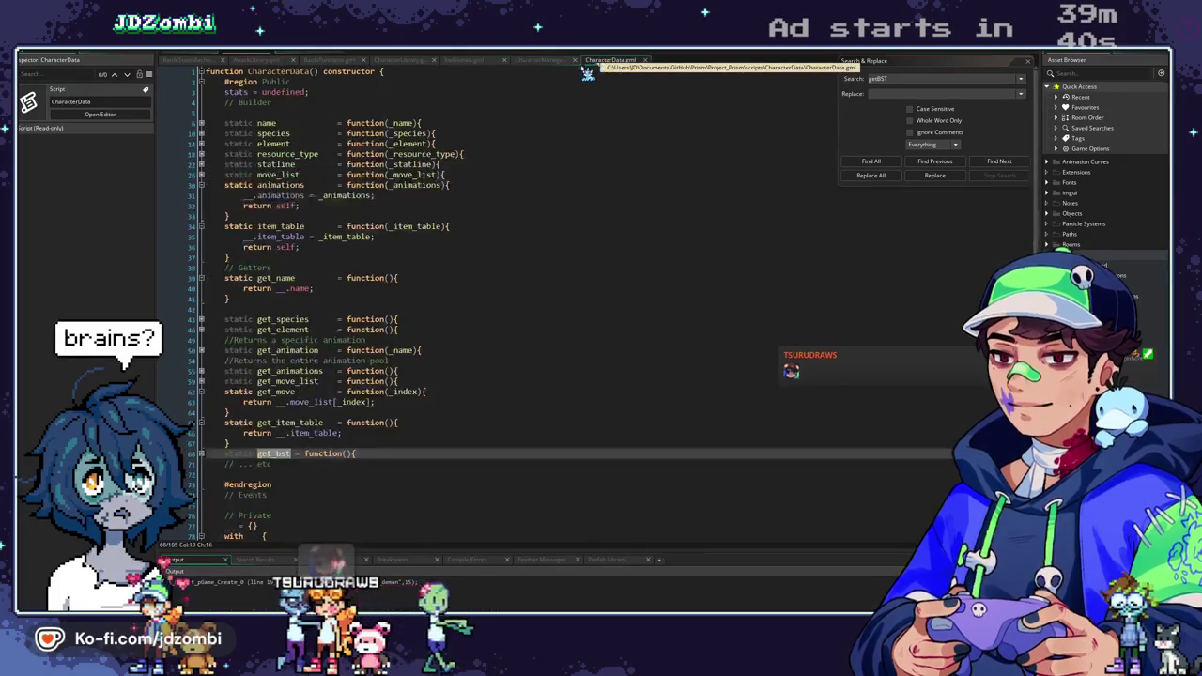
left_click(200, 185)
left_click(200, 196)
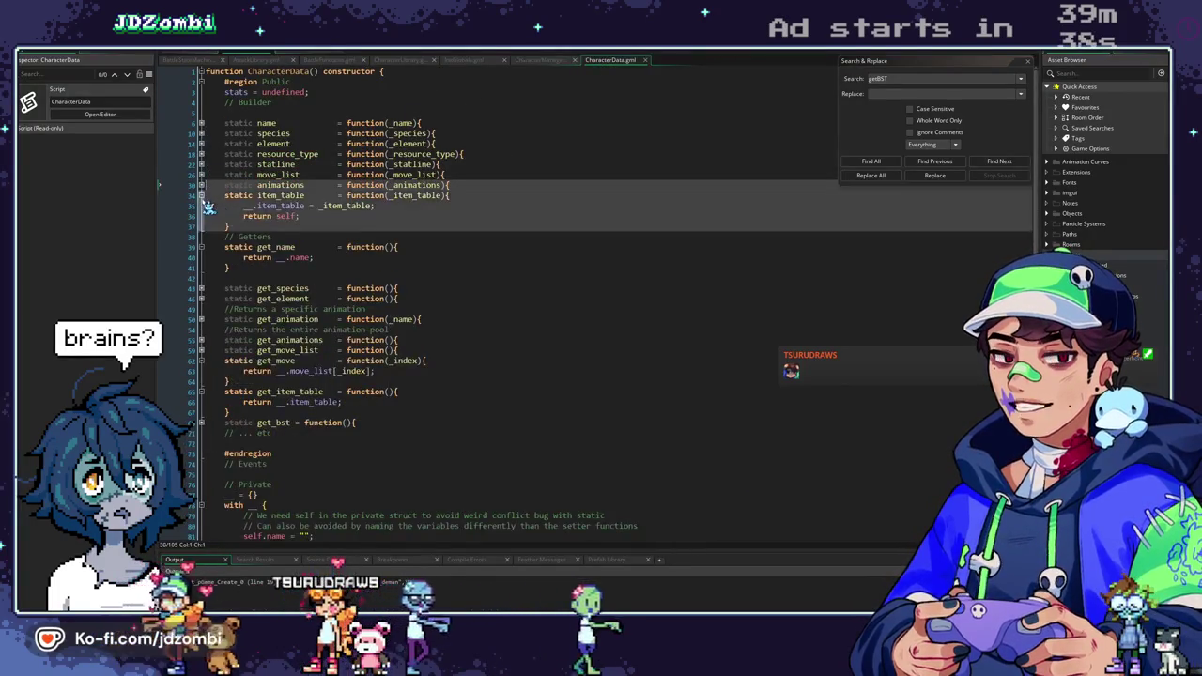
left_click(201, 216)
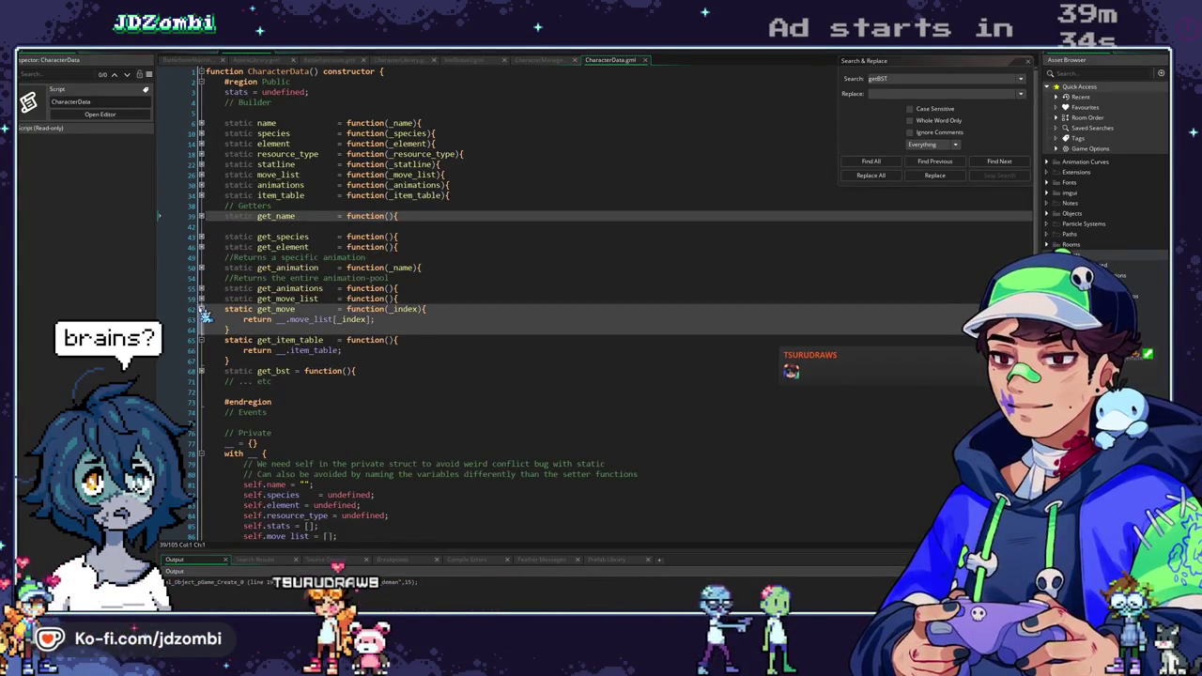
left_click(201, 309)
left_click(201, 351)
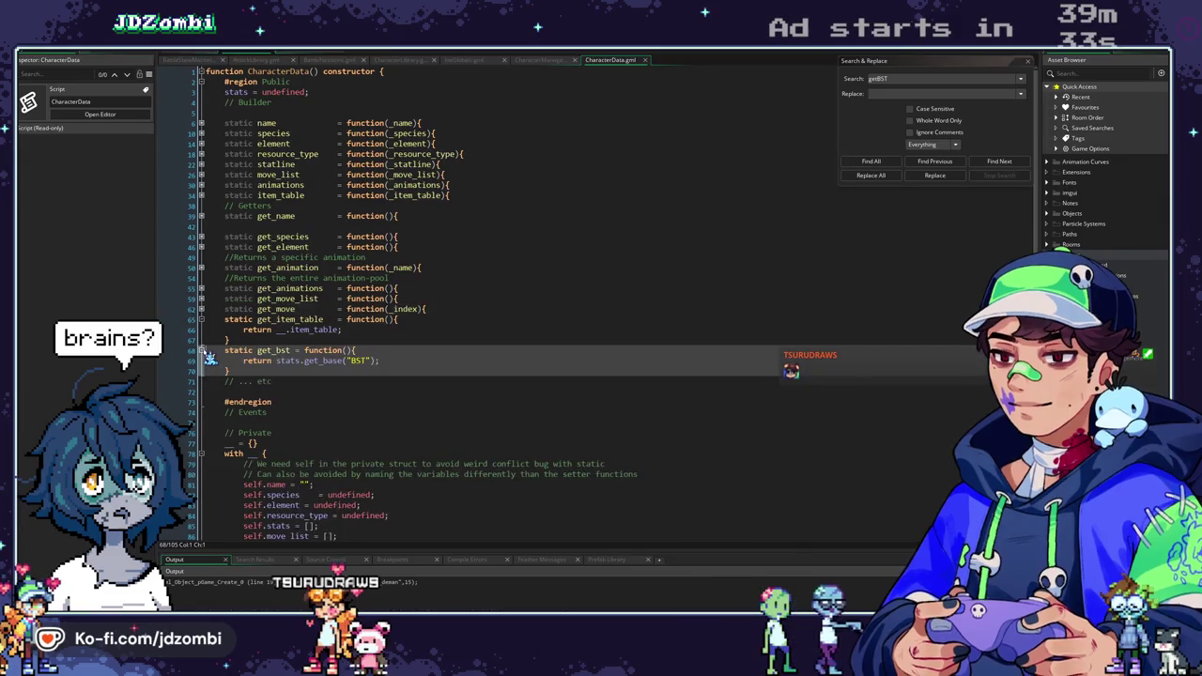
left_click(201, 350)
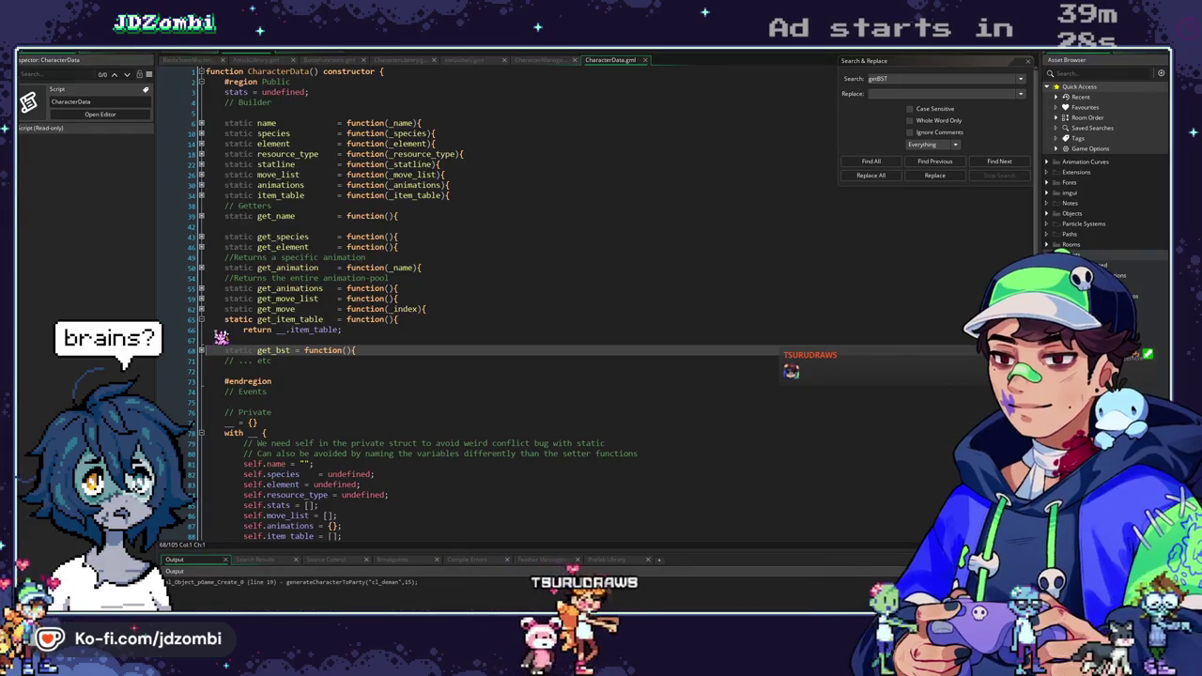
left_click(201, 319)
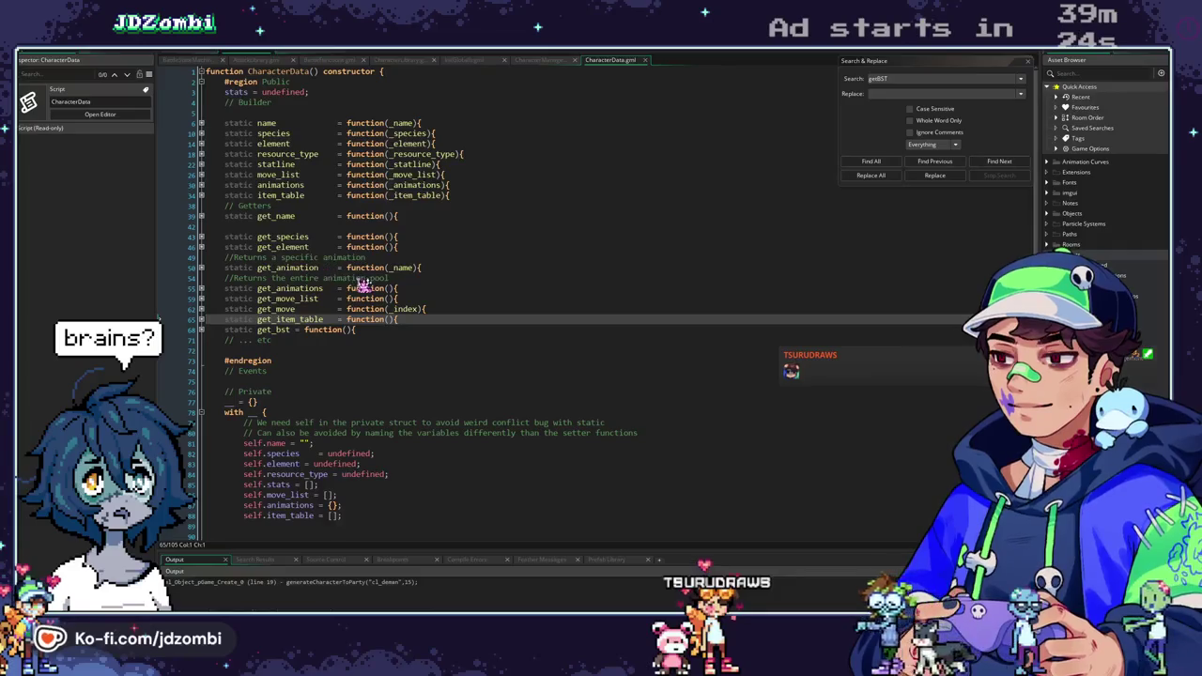
Delete the blank line after get_name, refold it, and review get_animation's return.
left_click(228, 227)
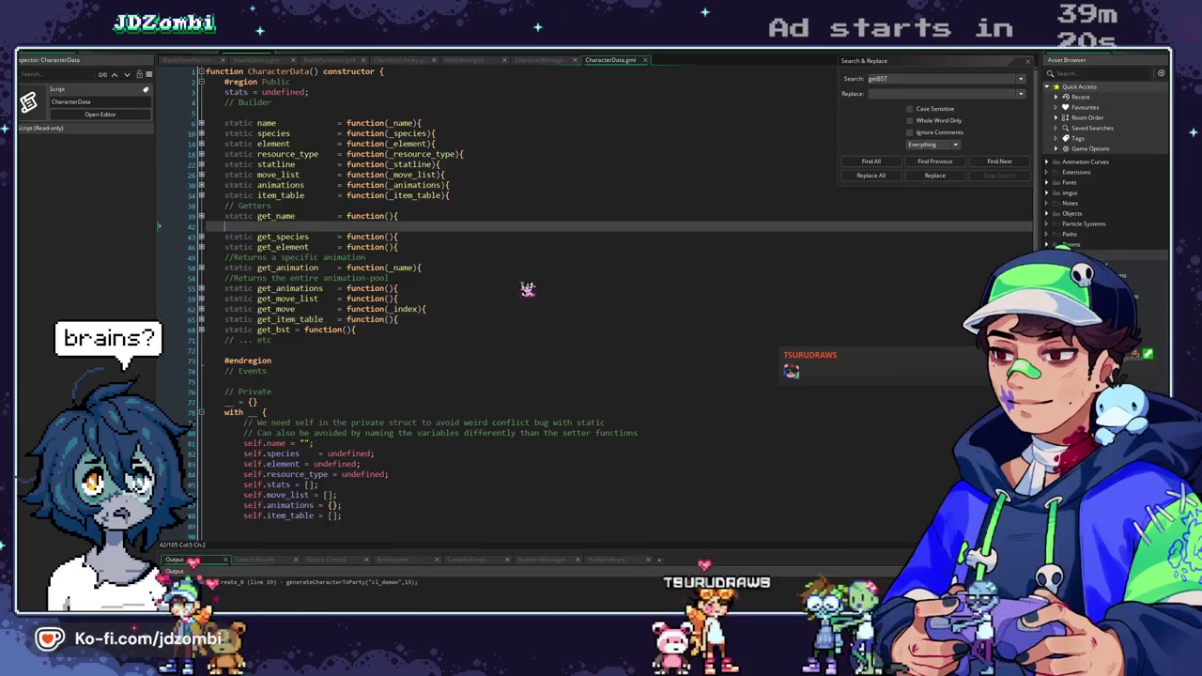
key("BackSpace")
key("BackSpace")
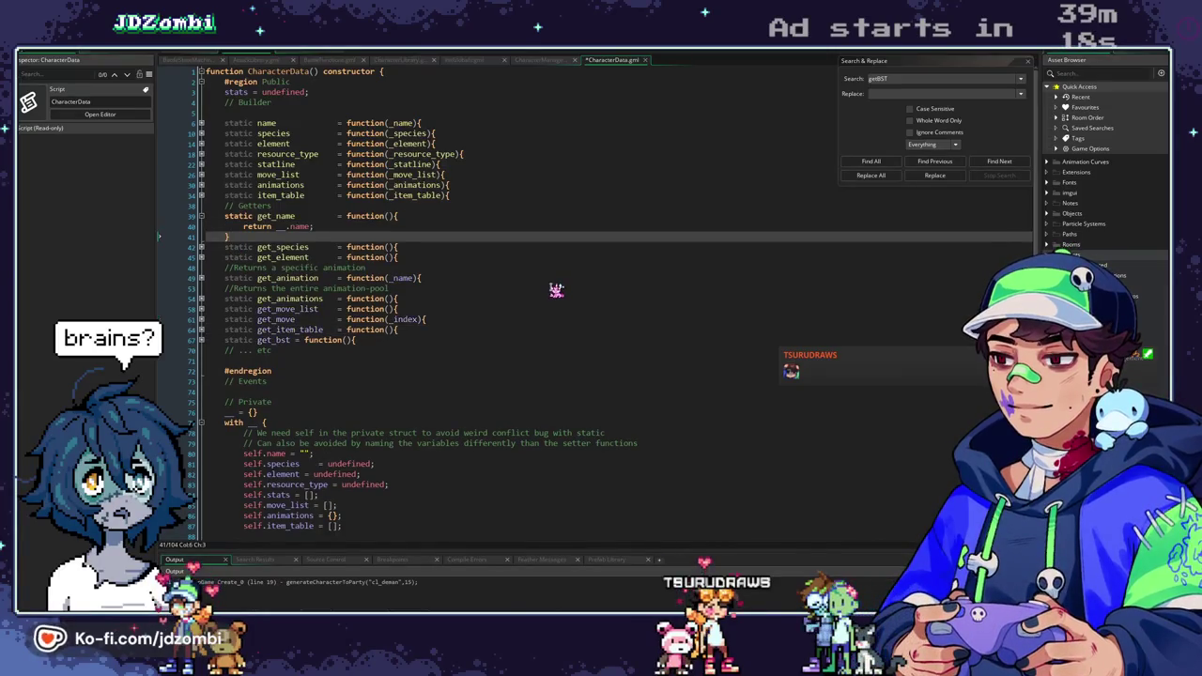
left_click(201, 217)
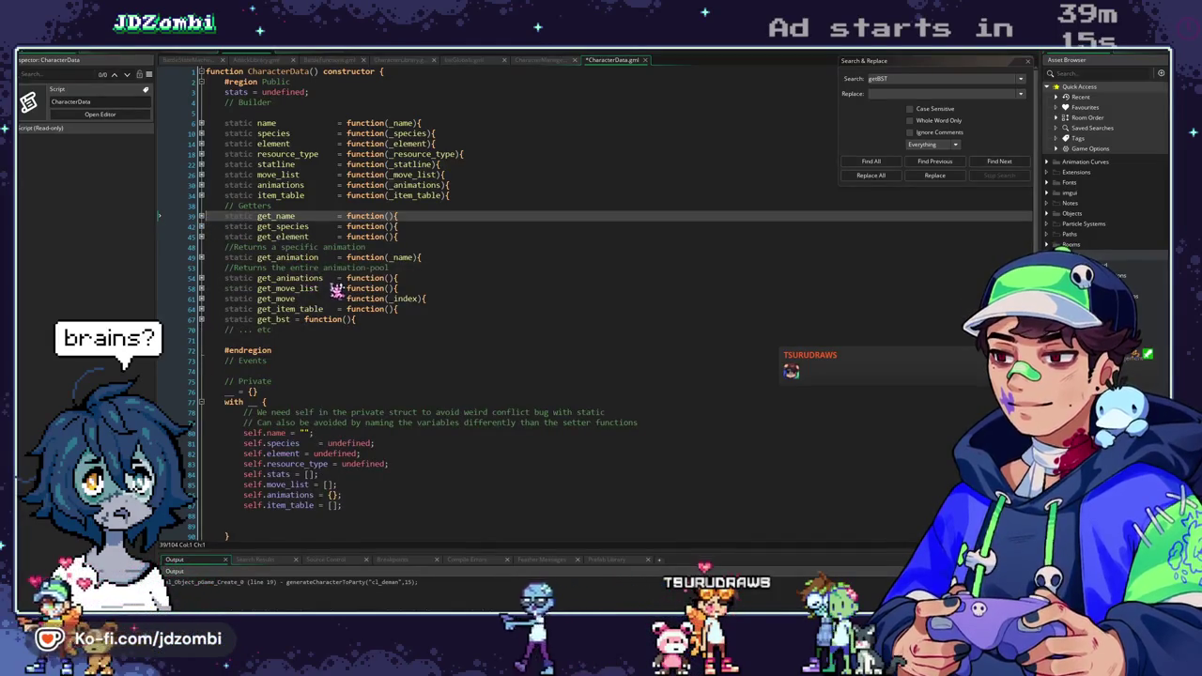
left_click(202, 257)
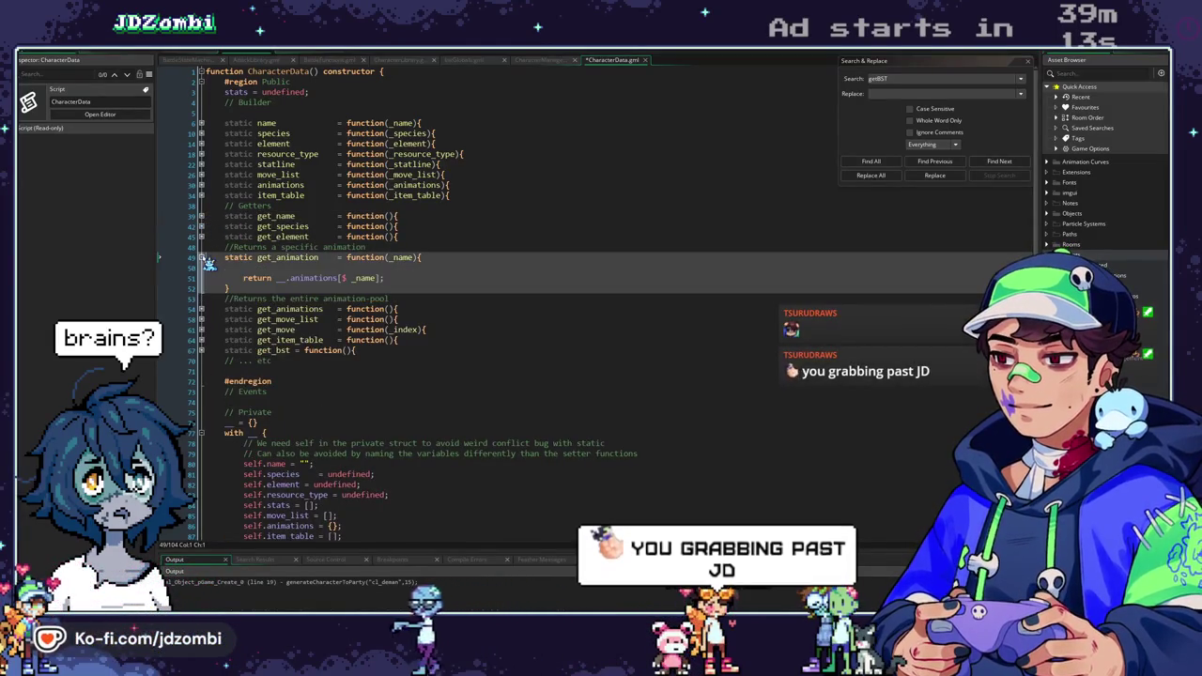
left_click(201, 257)
scroll(310, 324, "down", 5)
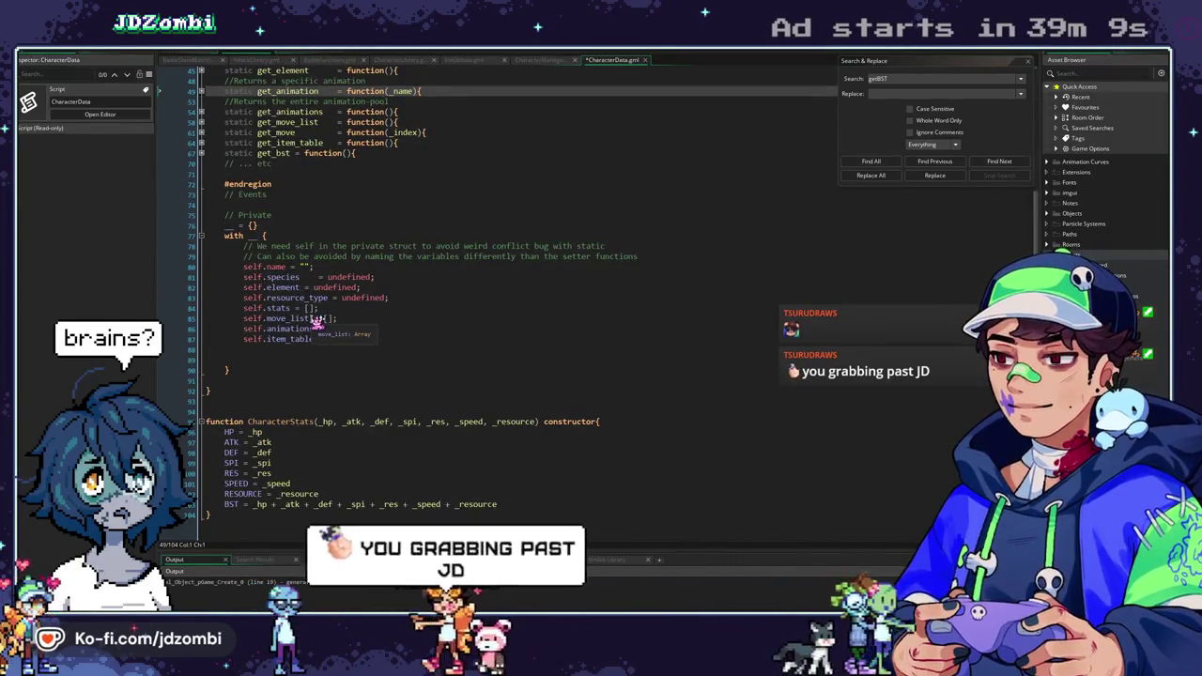
scroll(315, 323, "up", 5)
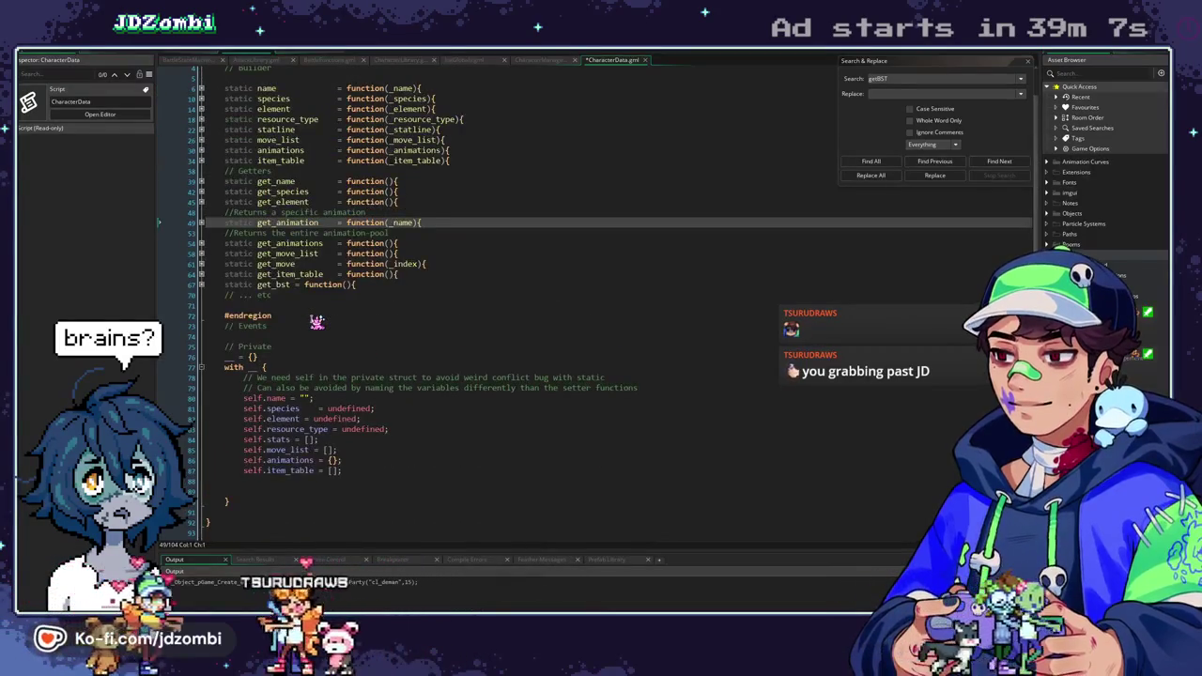
scroll(287, 329, "down", 4)
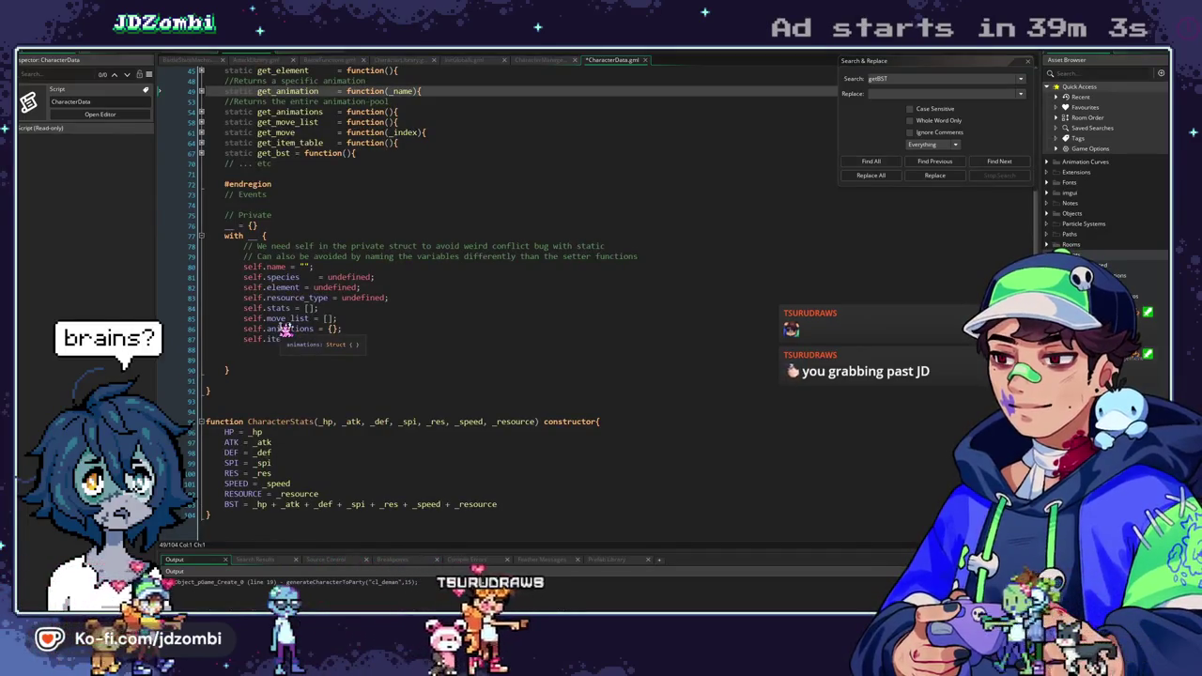
scroll(235, 427, "up", 5)
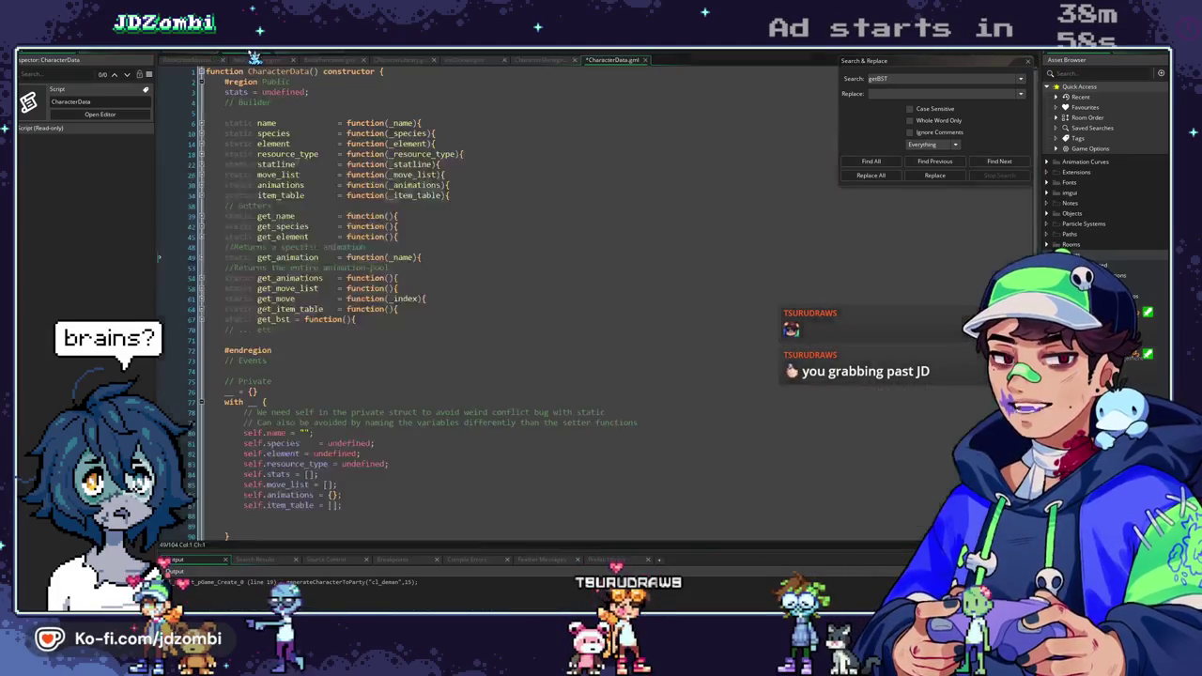
Look through the open script tabs to CharacterManager's getBST declaration.
left_click(297, 57)
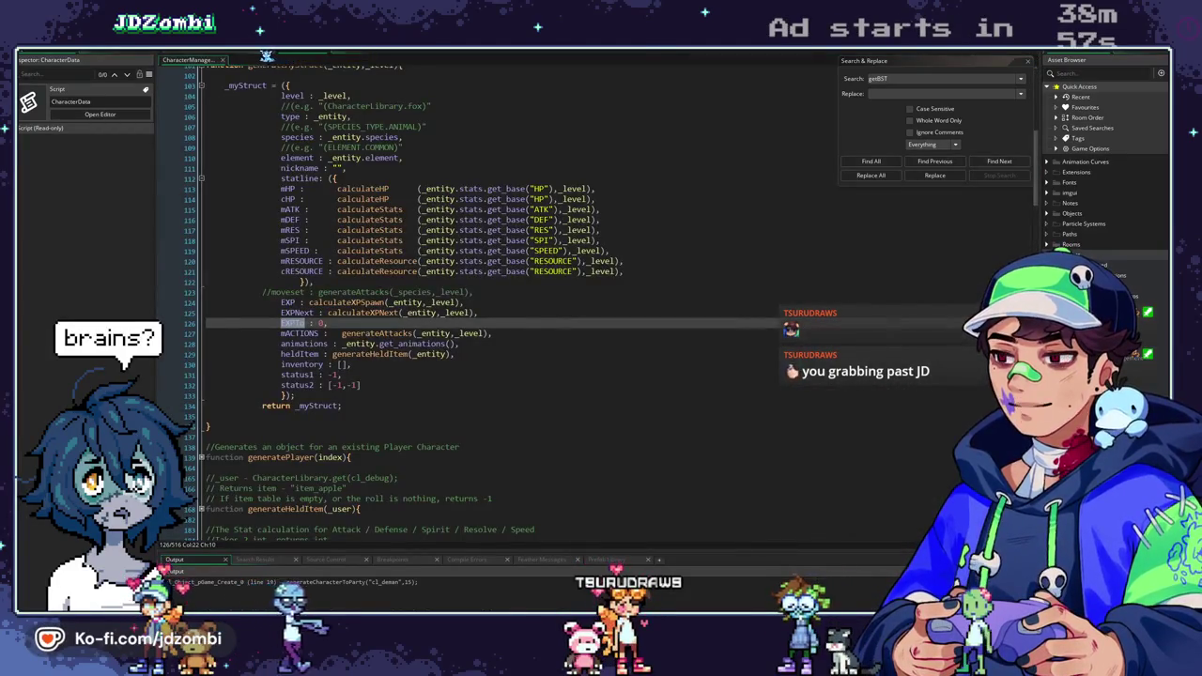
key("ctrl+Tab")
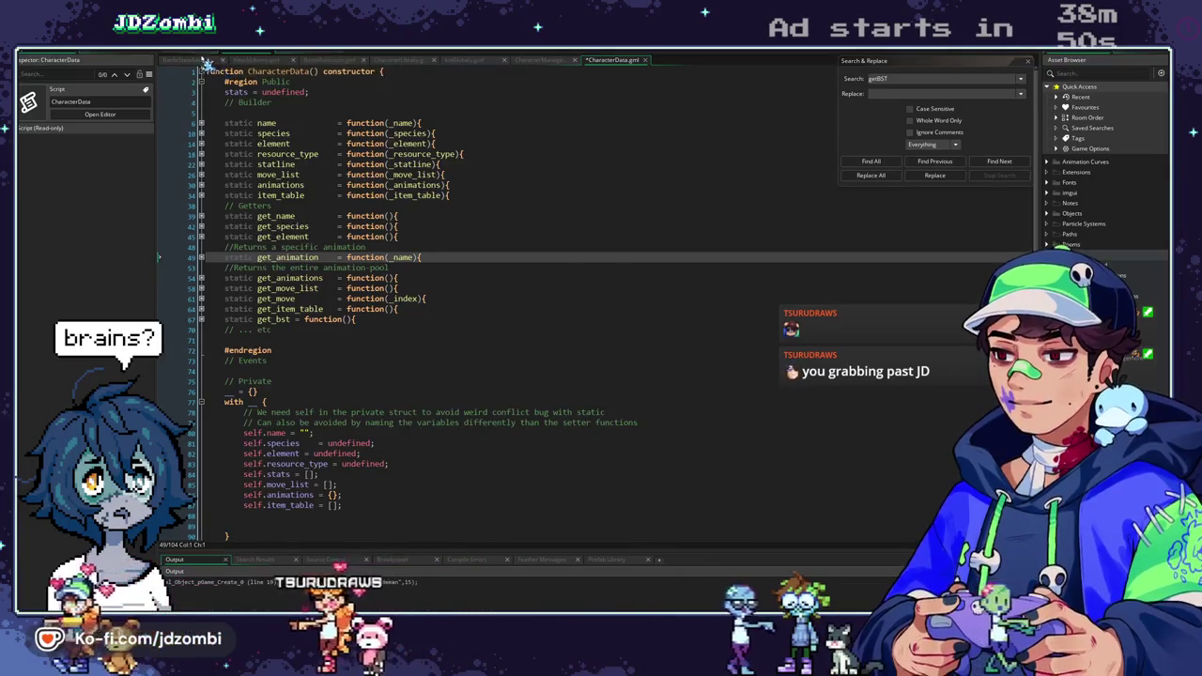
key("ctrl+Tab")
key("ctrl+Tab")
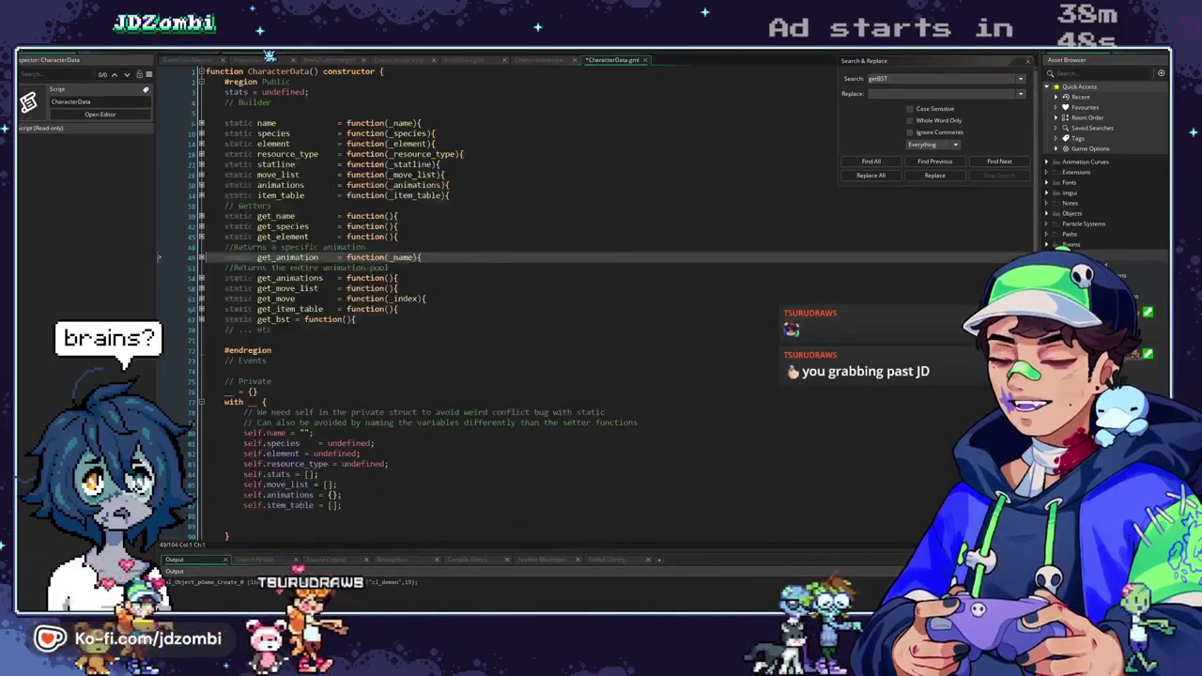
key("ctrl+Tab")
key("ctrl+Tab")
left_click(239, 59)
key("ctrl+Tab")
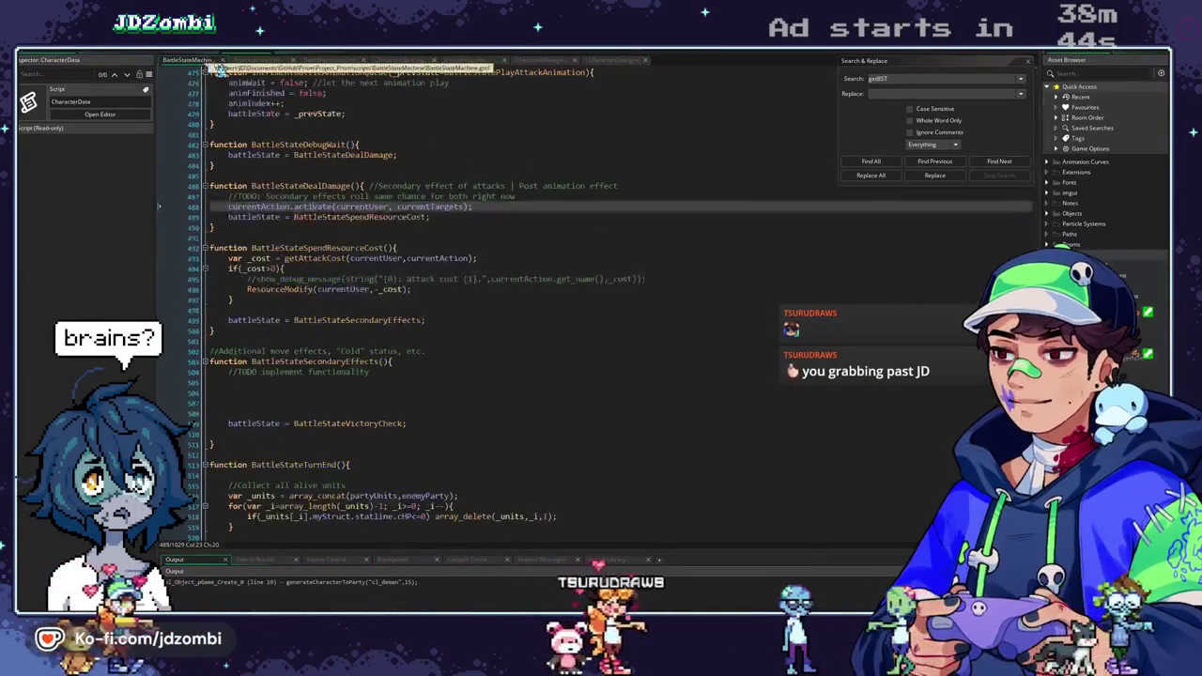
left_click(404, 61)
left_click(472, 64)
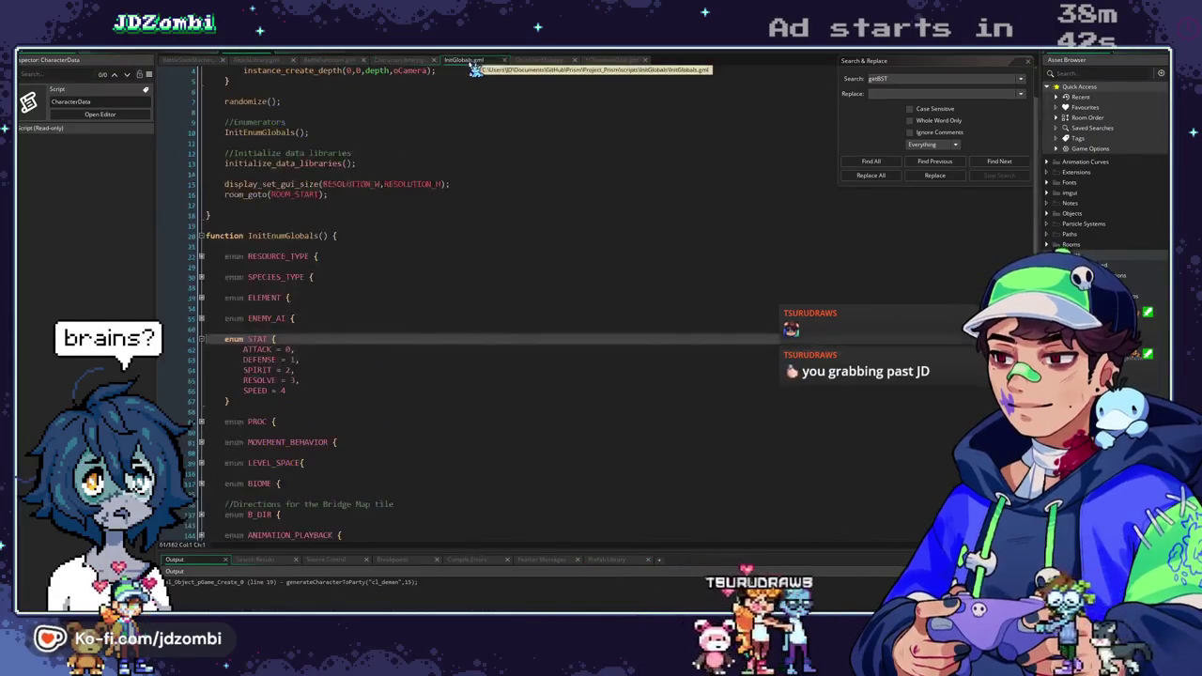
left_click(542, 64)
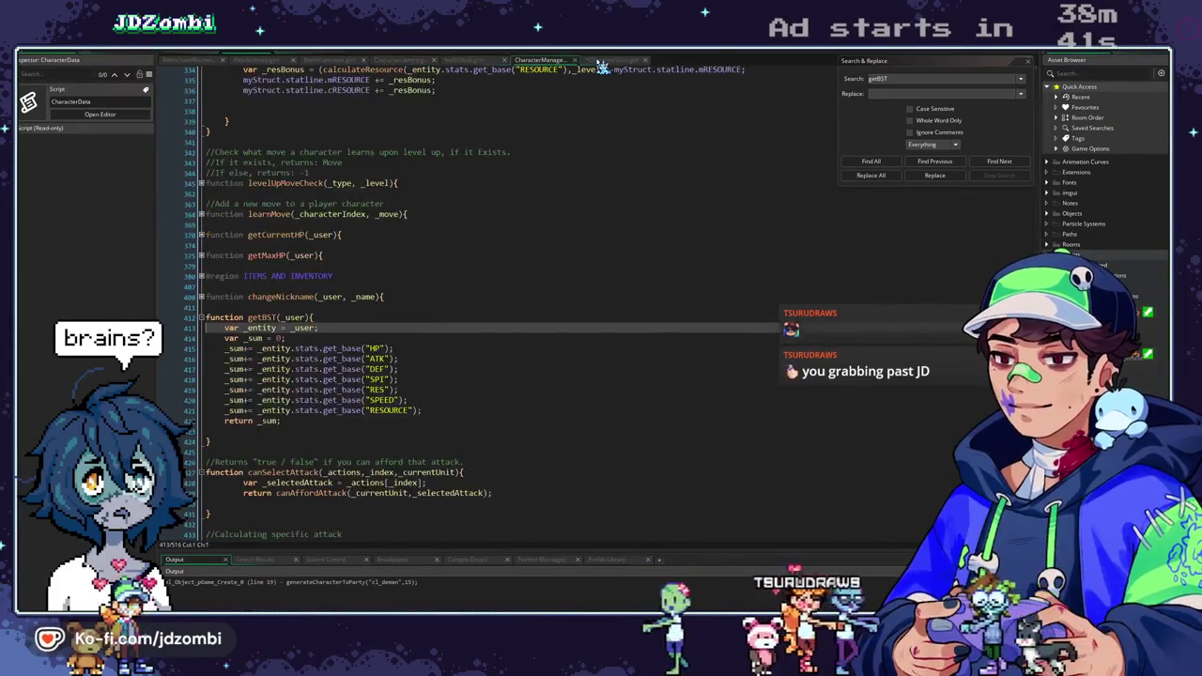
left_click(260, 319)
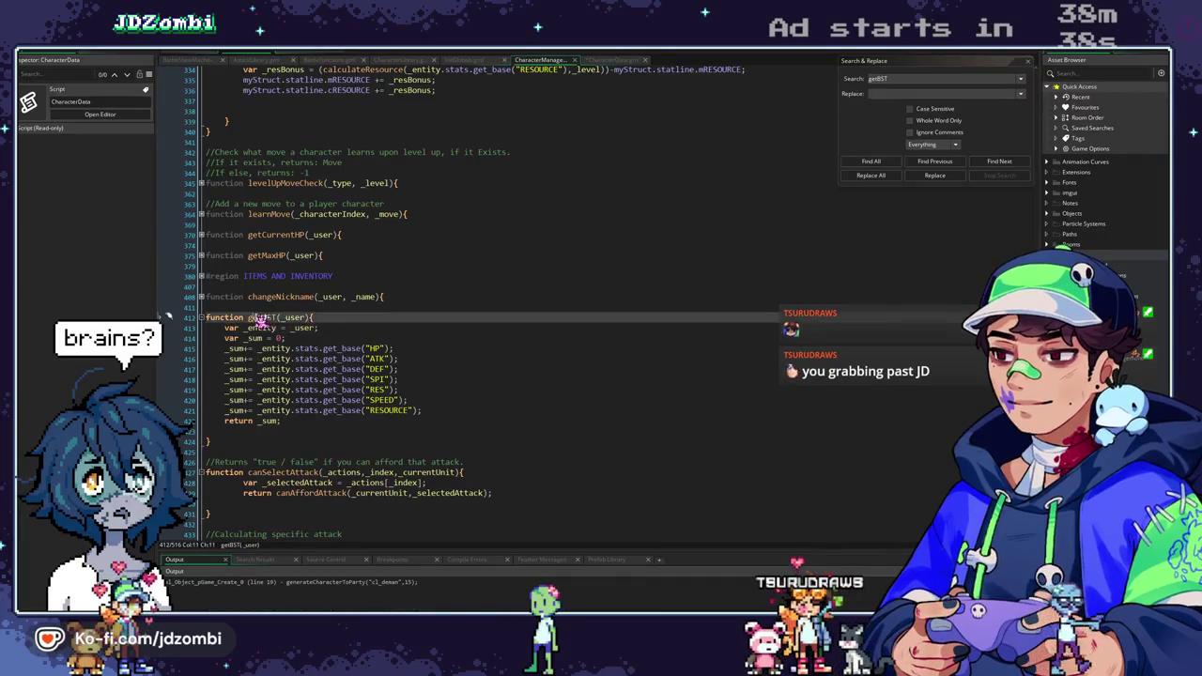
Return to the object workspace and scroll up to pGame's event windows.
left_click(202, 57)
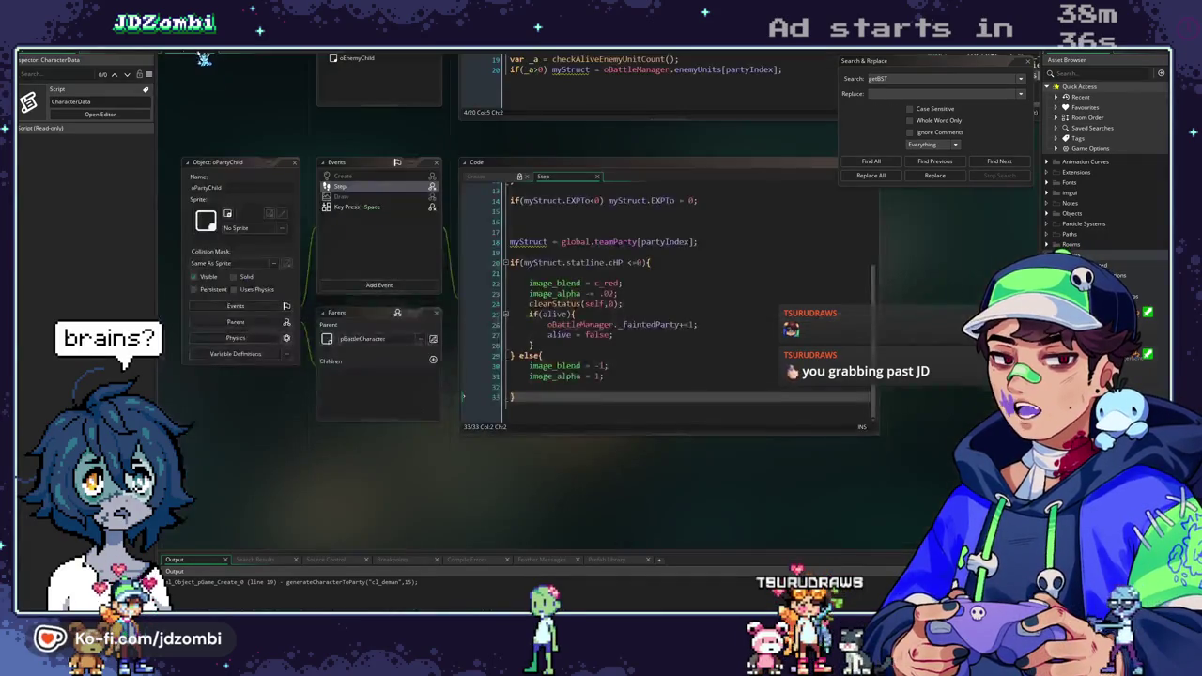
scroll(372, 247, "up", 5)
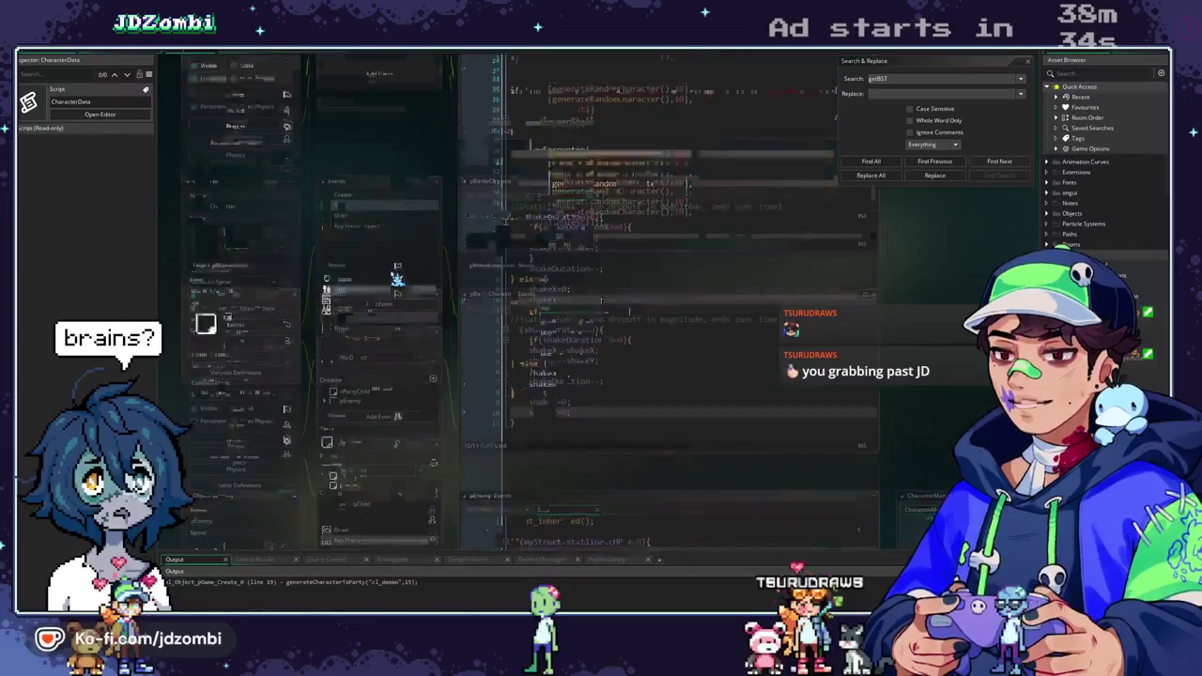
scroll(398, 278, "up", 2)
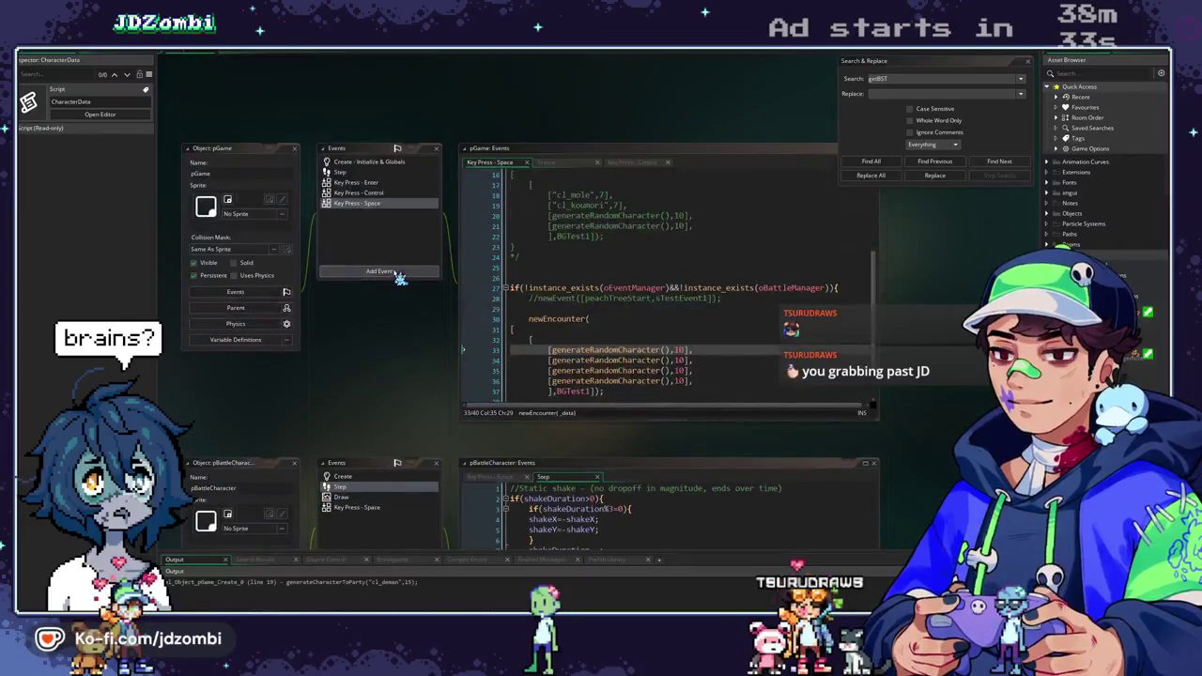
In pGame's Key Press - Control event, compute _dBST from getBST(CharacterLibrary.get("cl_deman")).
left_click(407, 194)
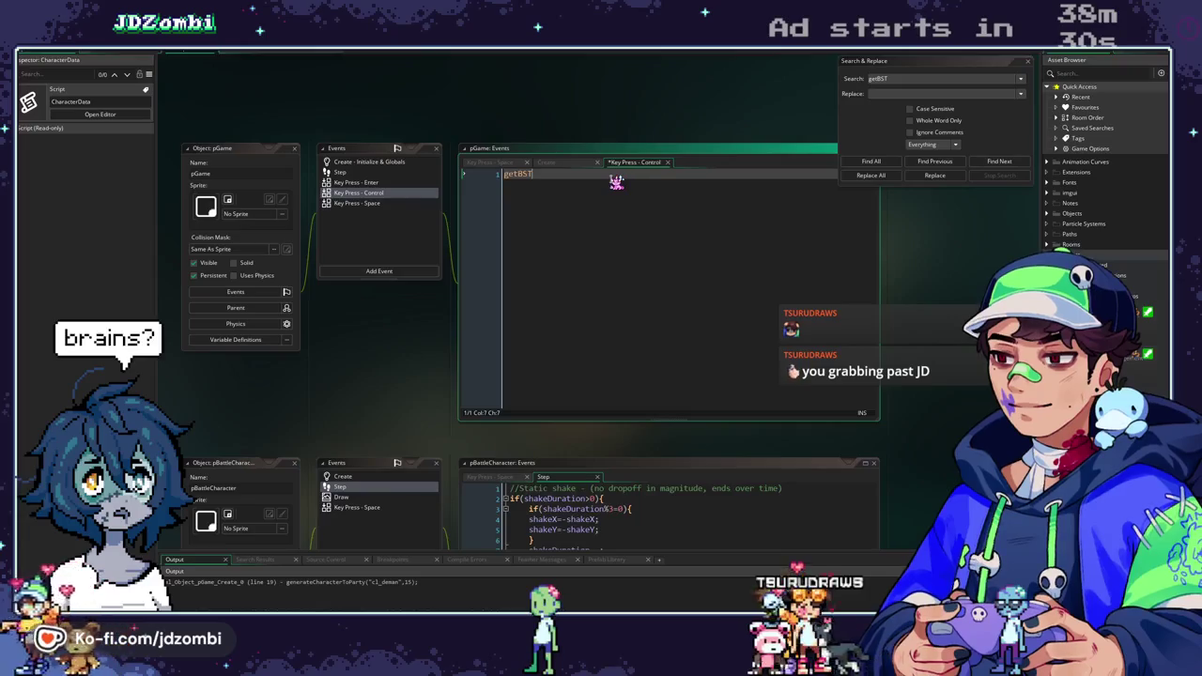
type("(\"cl_")
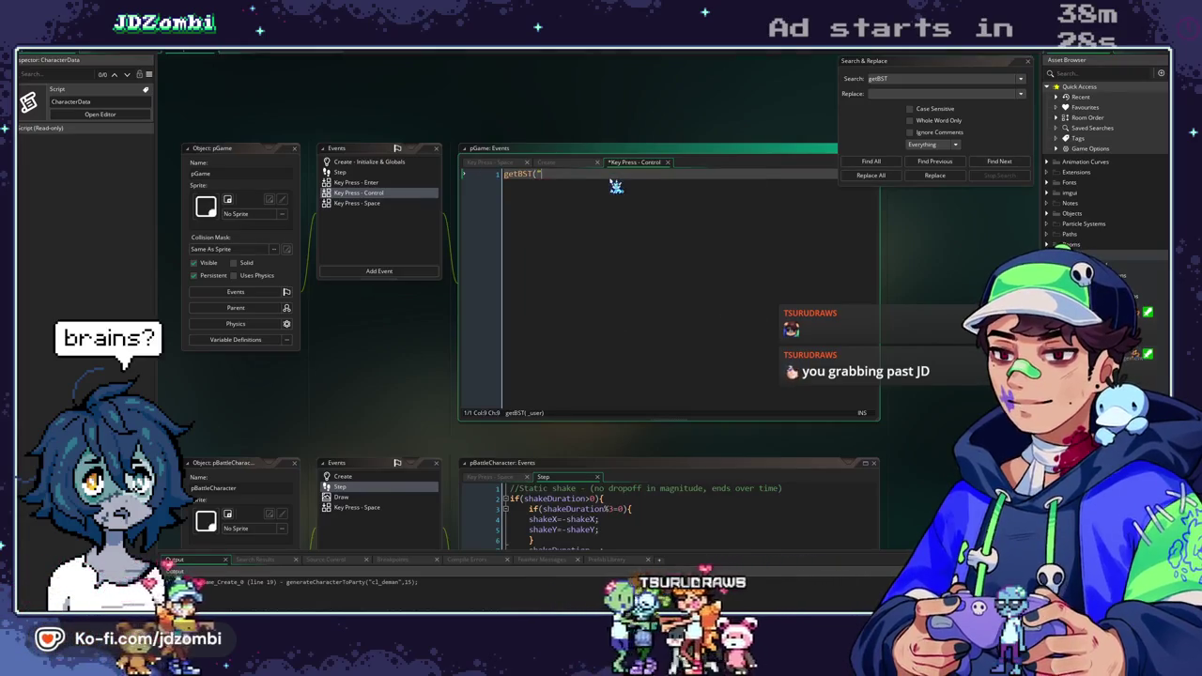
type("dem")
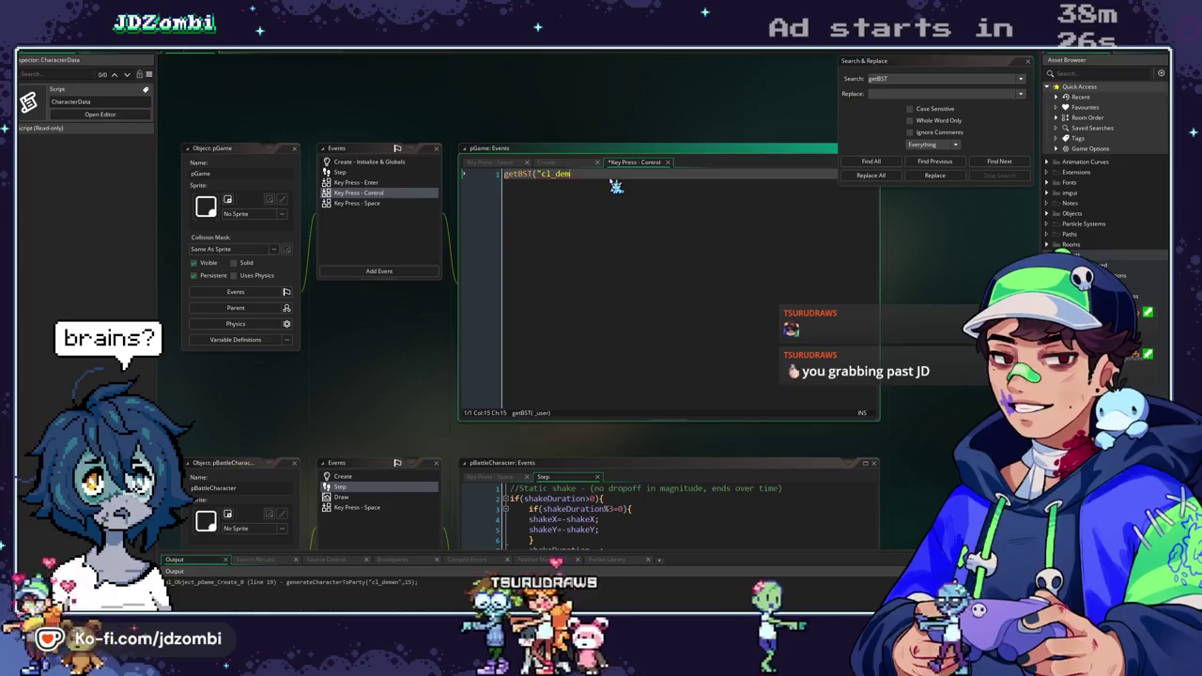
type("an\");")
key("Return")
key("Up")
key("Right")
key("Right")
key("Right")
type("Charact")
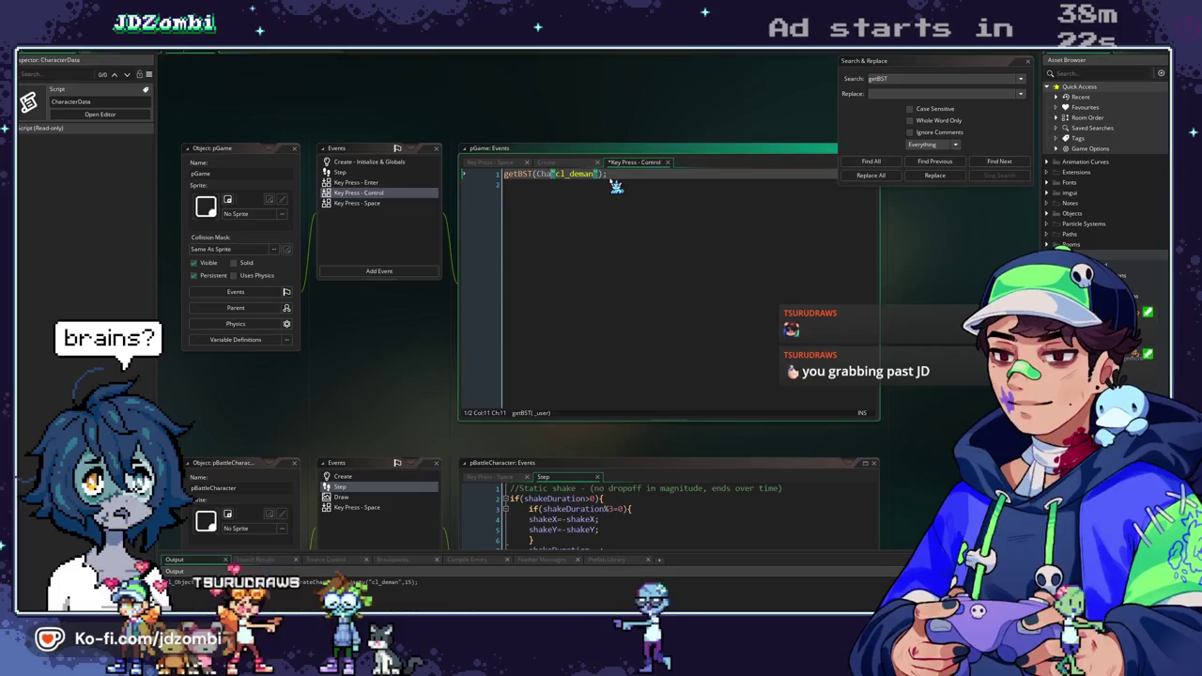
type("erLibrary.get(")
key("Right")
key("Right")
key("Right")
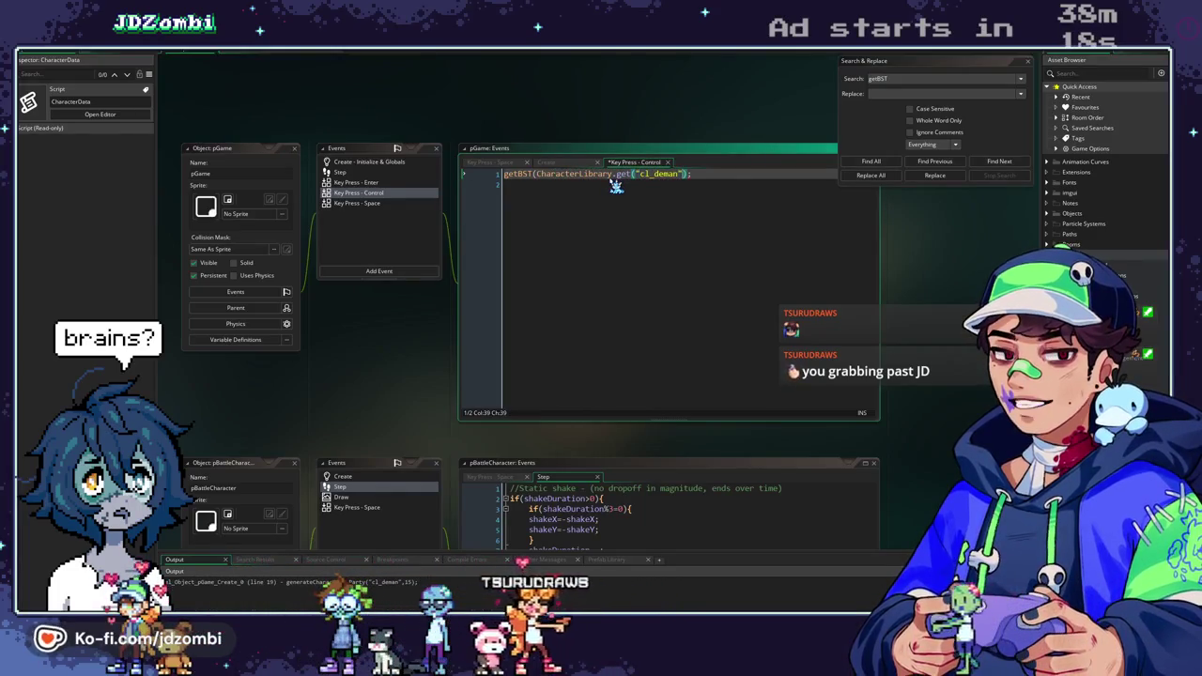
type(")")
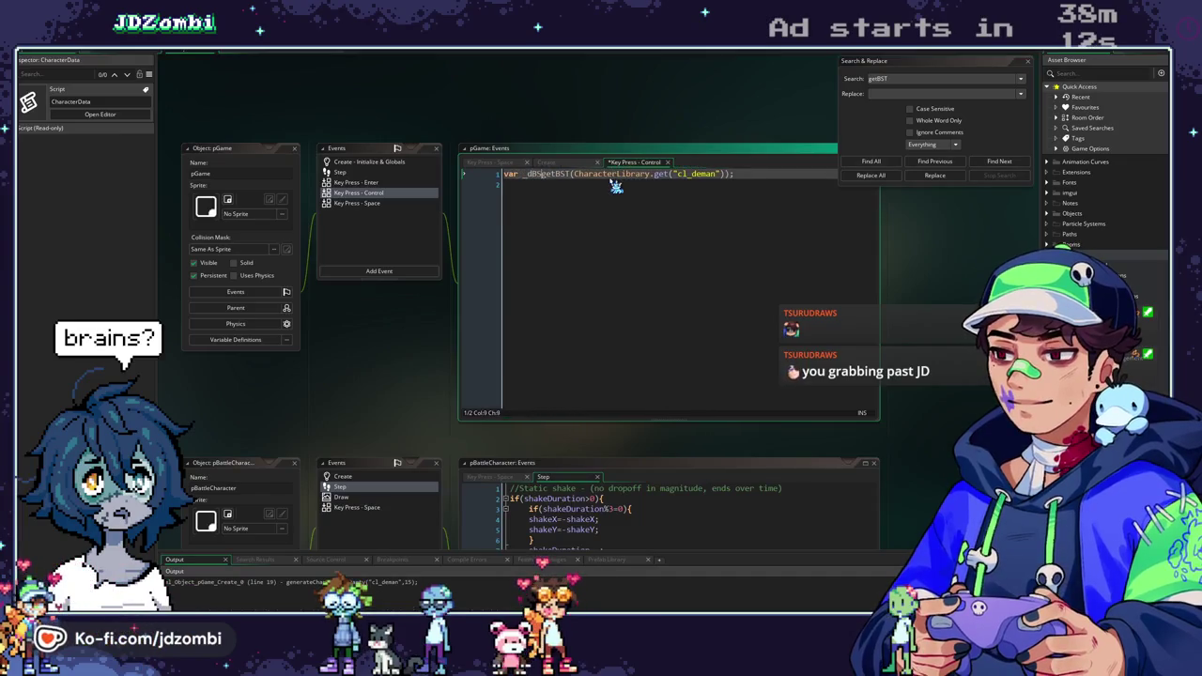
Add show_debug_message(string("{0} = Deman BST", _dBST)) and run the game.
left_click(615, 185)
key("Up")
key("Down")
type("shpo")
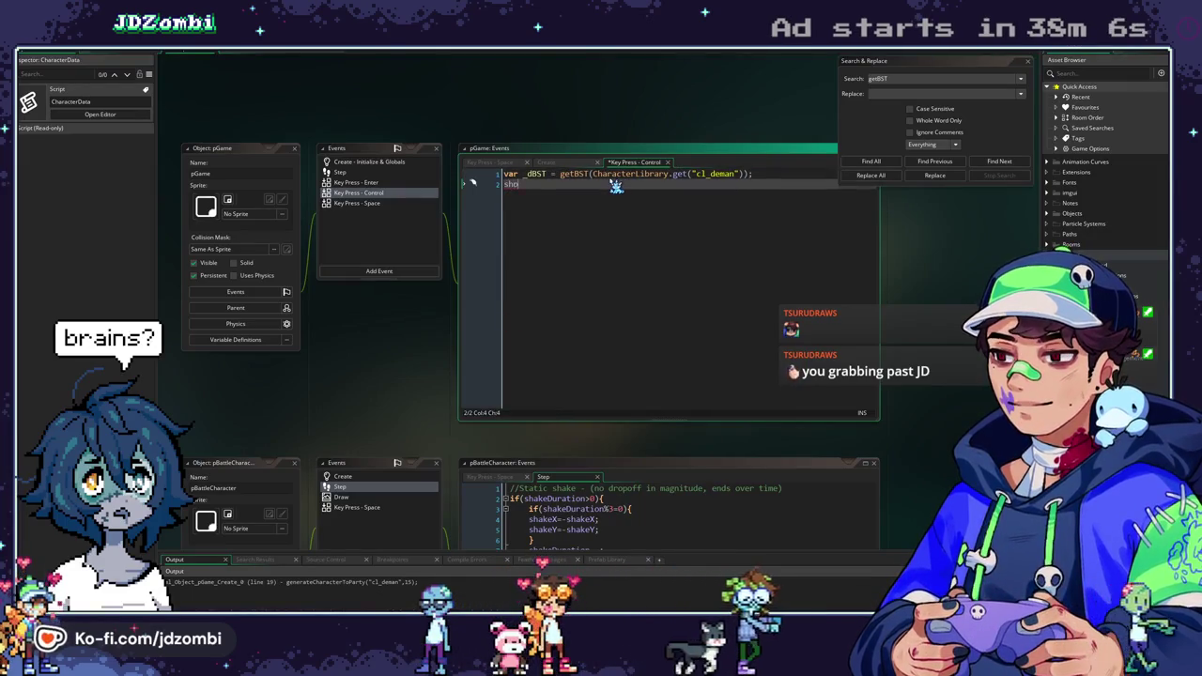
key("BackSpace")
key("BackSpace")
type("ow_debug_mess")
key("Return")
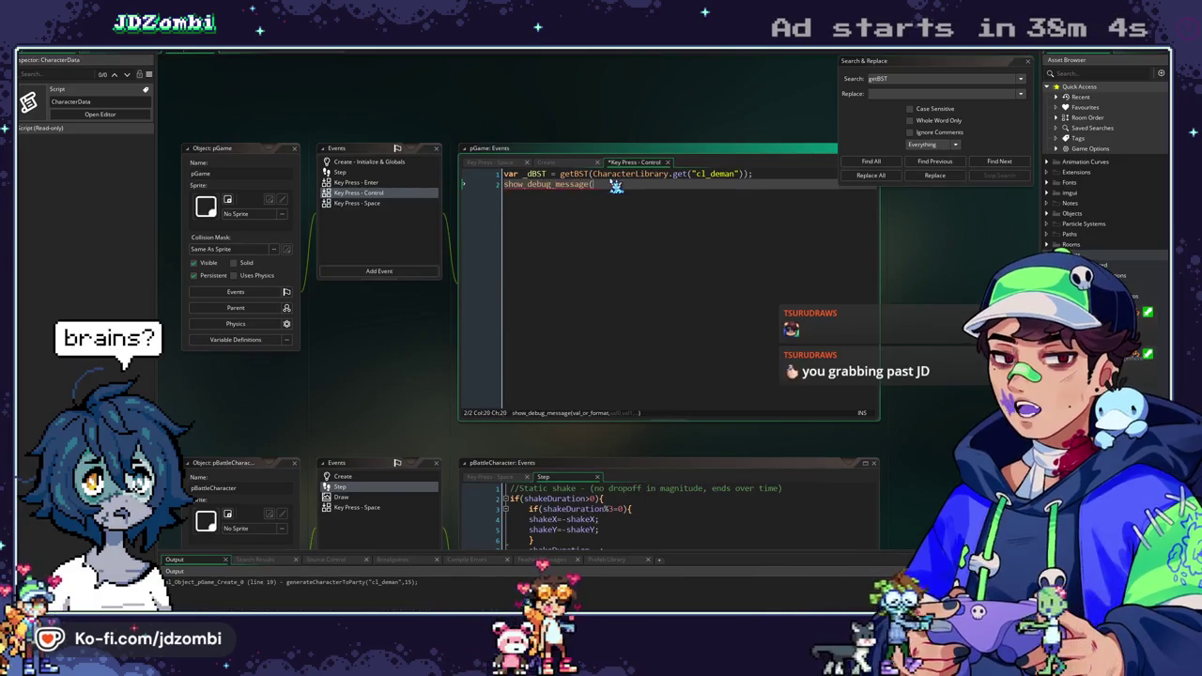
type("ing")
key("Return")
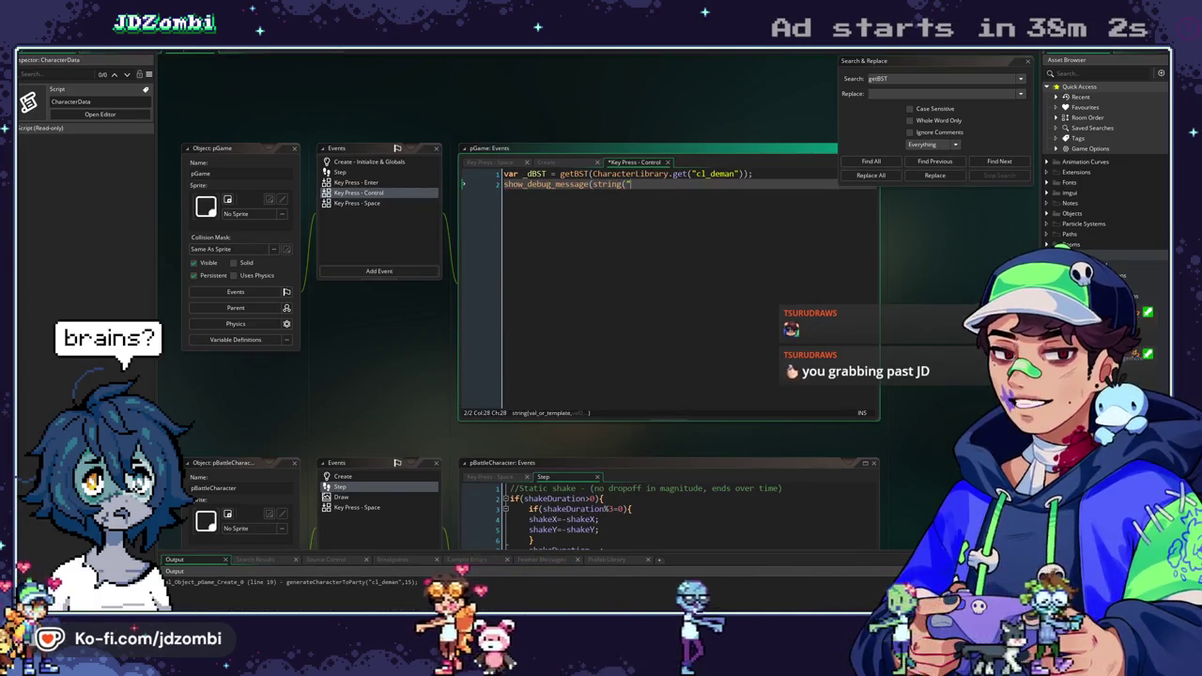
type("{0} = ")
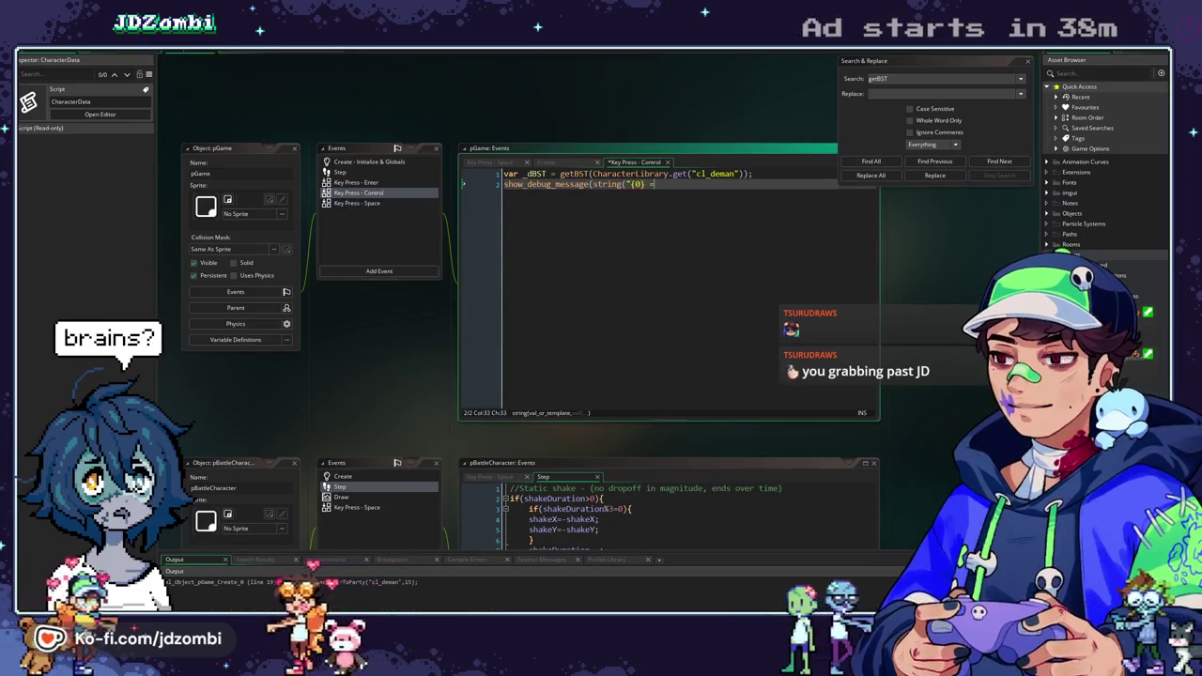
type("Deman")
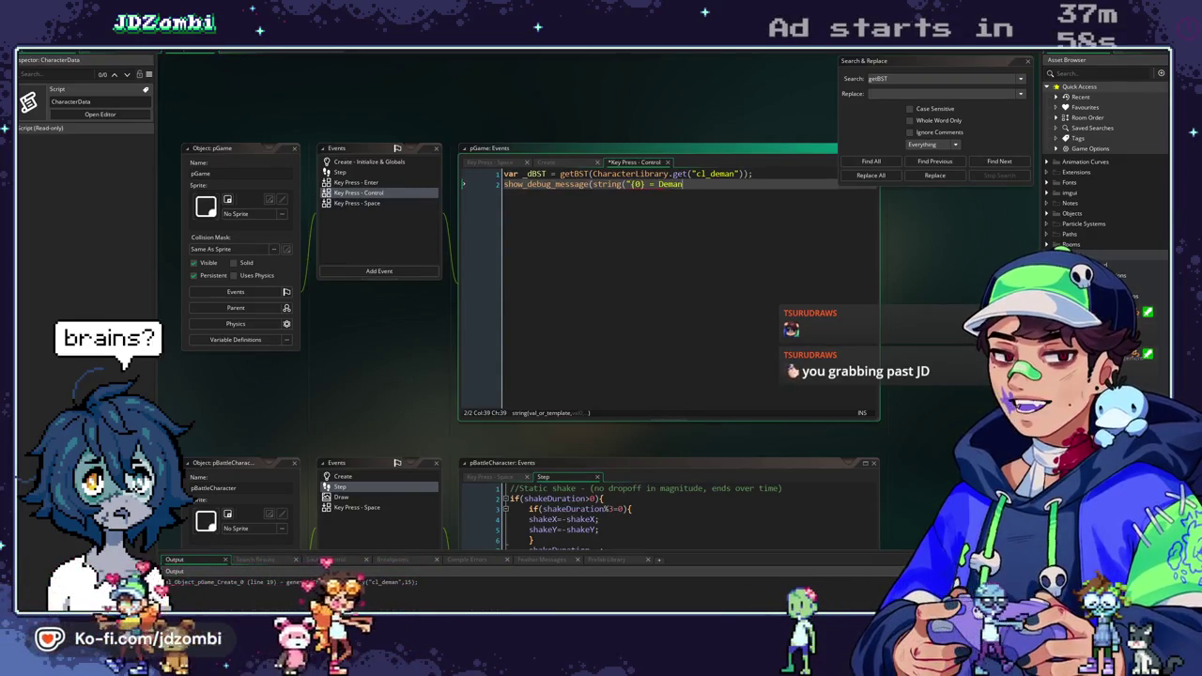
type(" BST)")
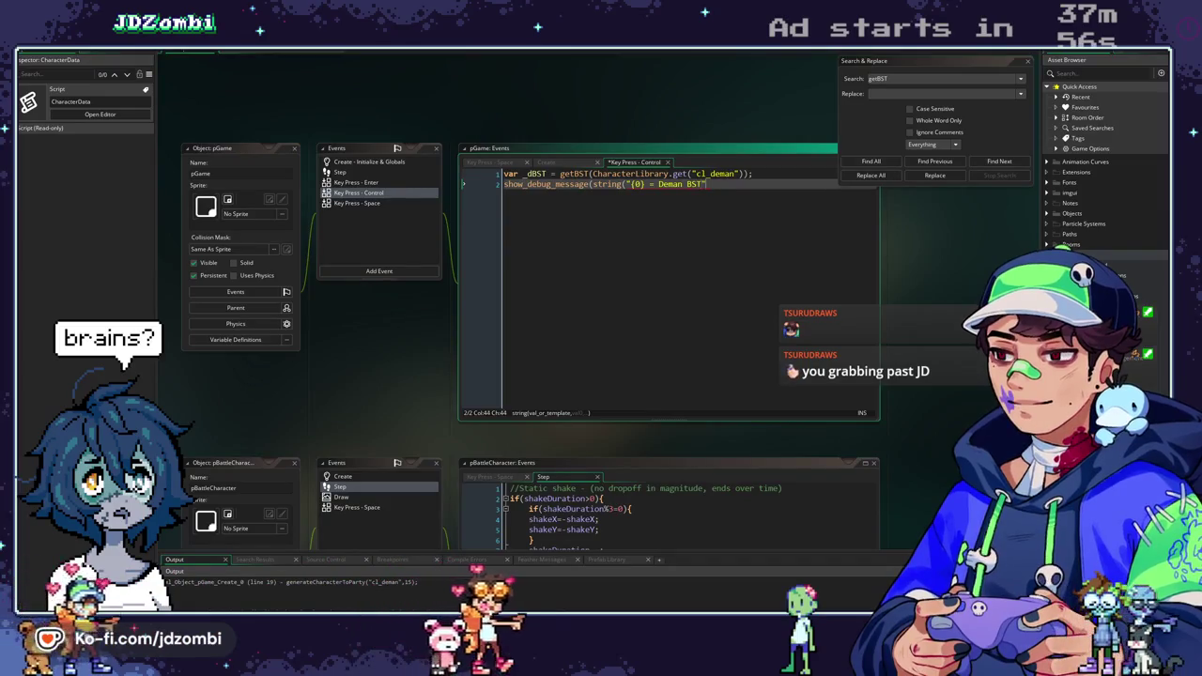
key("BackSpace")
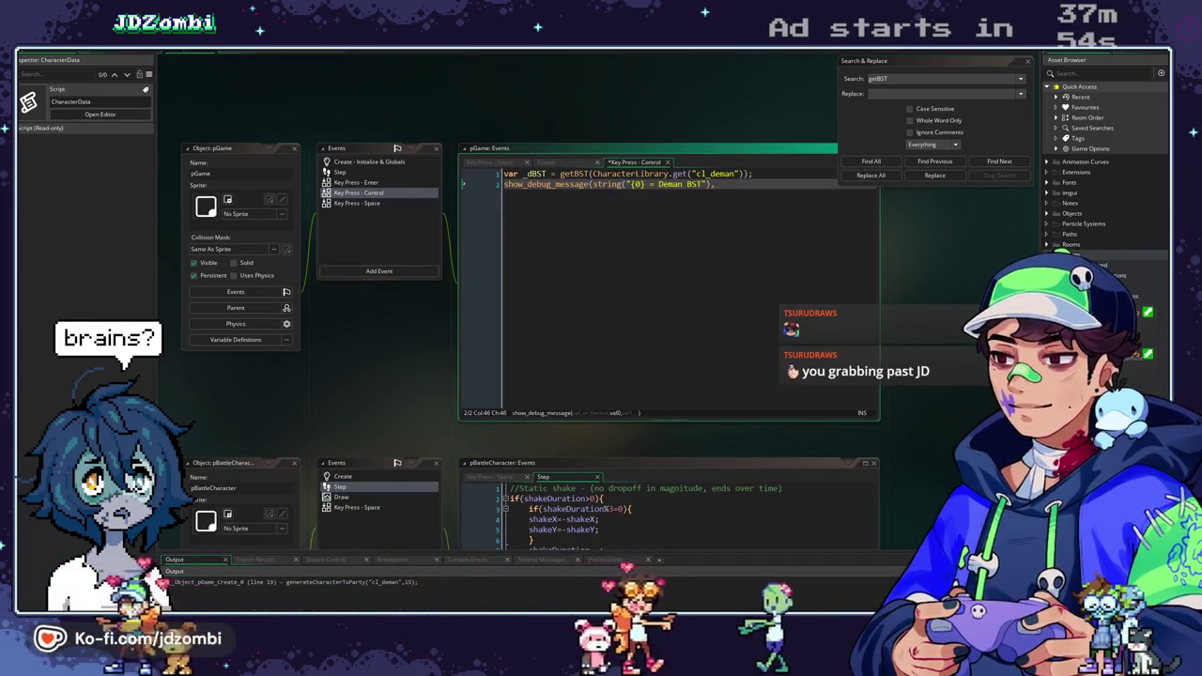
type(", _d")
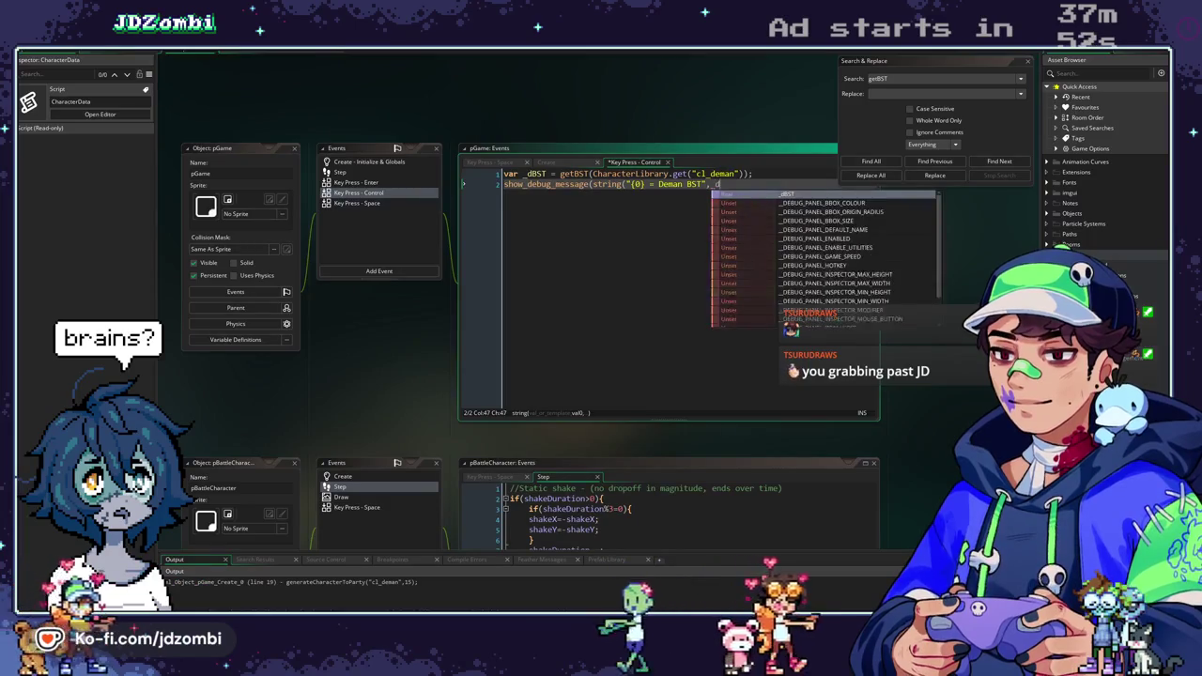
type("BST));")
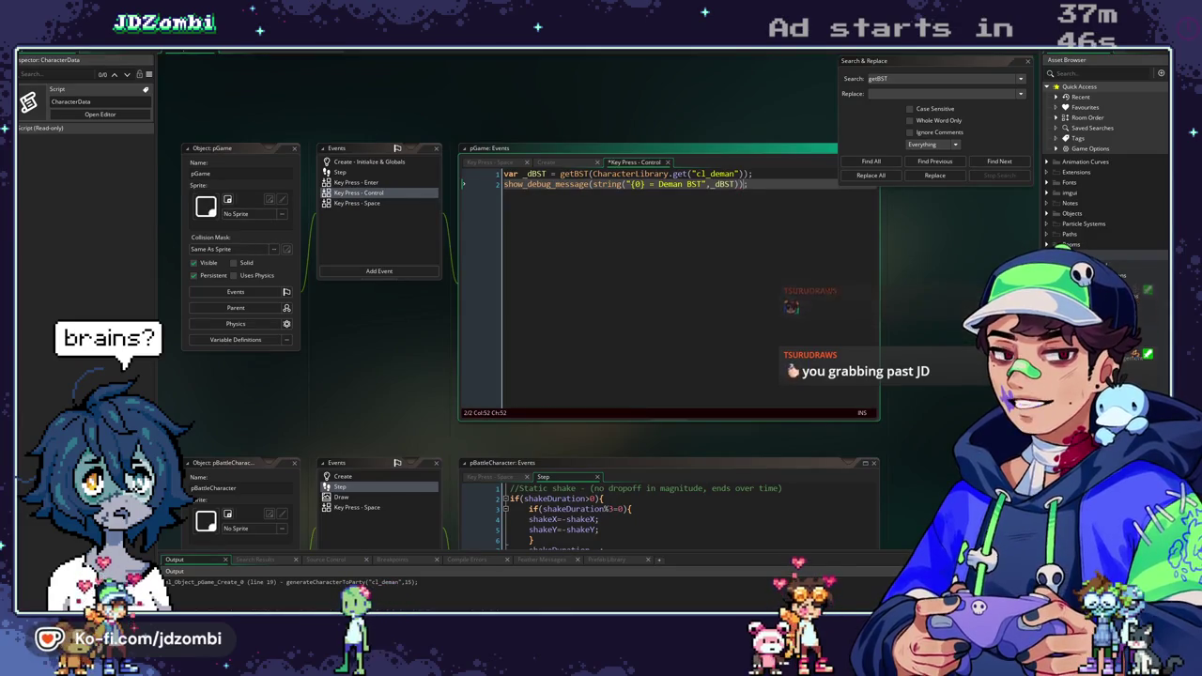
key("F5")
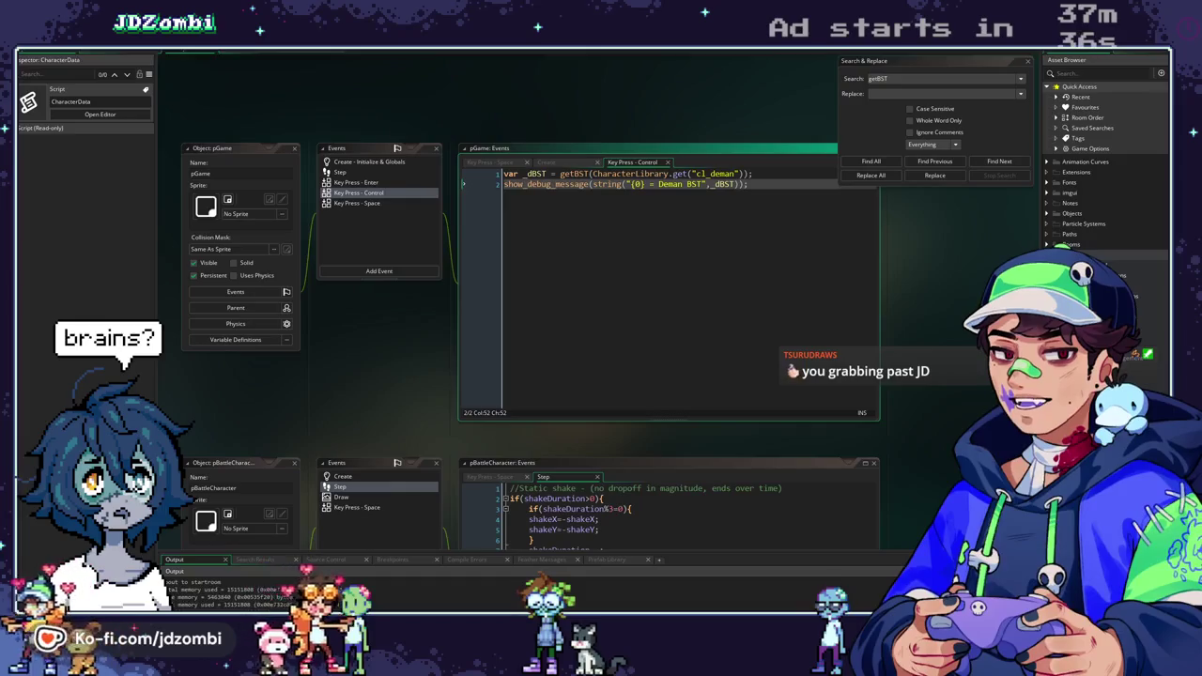
Find all getBST uses and fix line 221's call to getBST(_species).
double_click(580, 174)
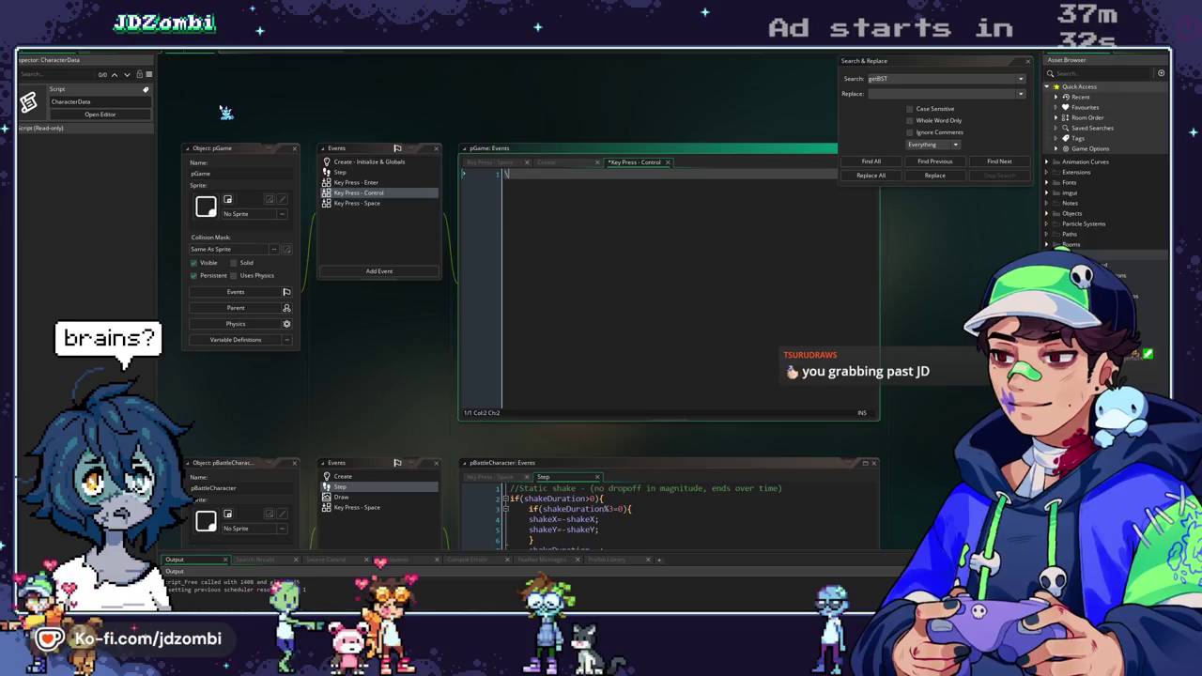
left_click(864, 162)
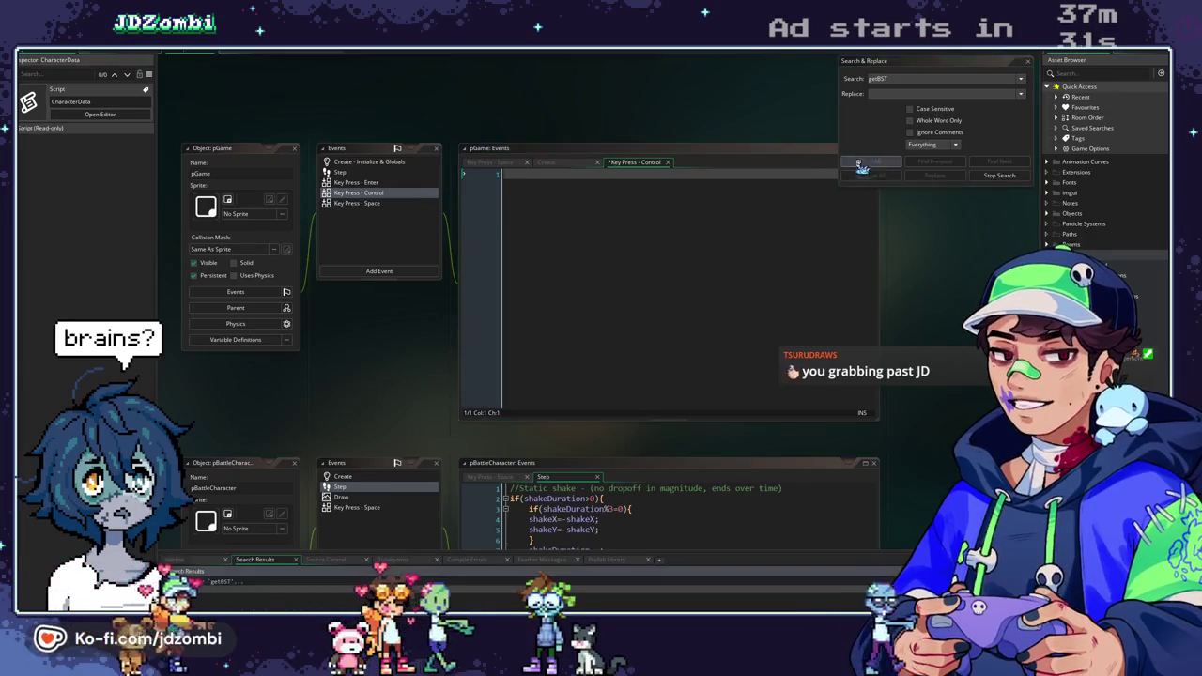
double_click(294, 590)
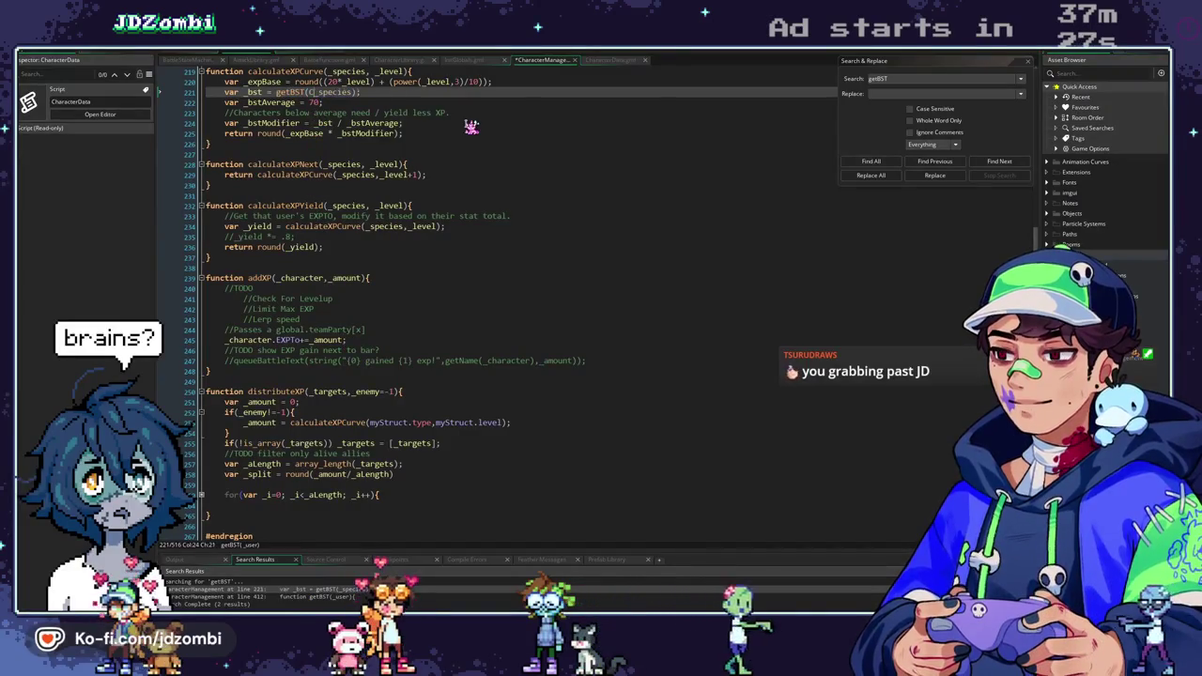
key("BackSpace")
key("BackSpace")
key("BackSpace")
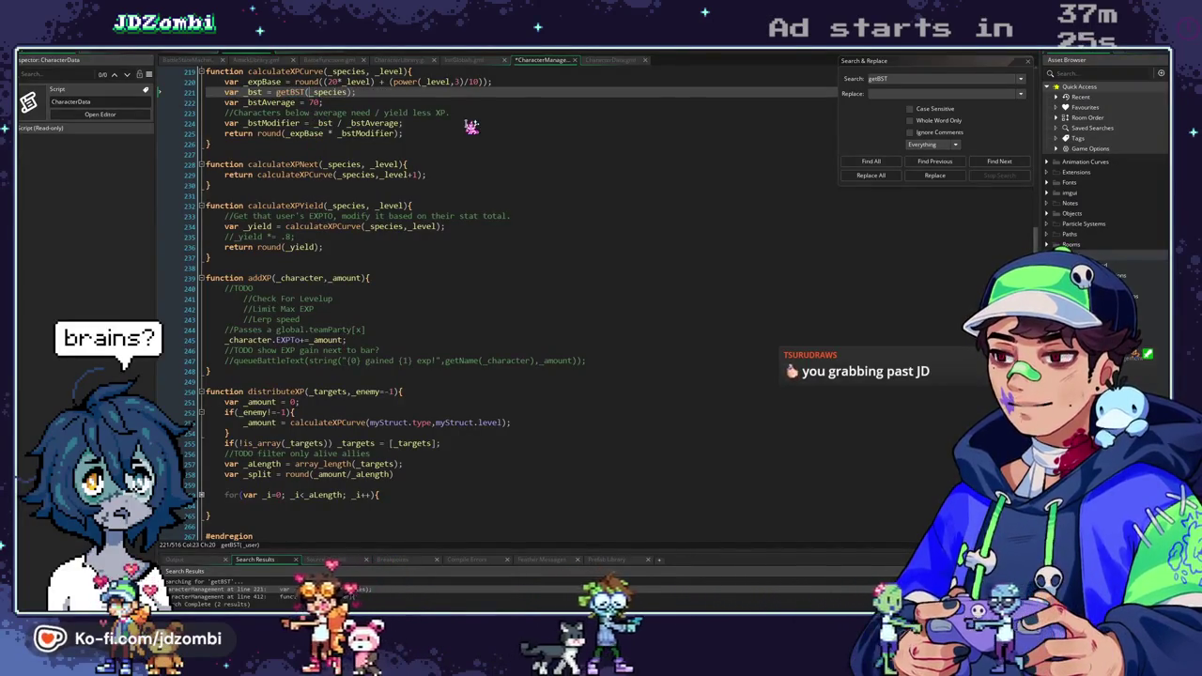
Change getBST's line 413 to CharacterData.get(_user) and rerun the game.
middle_click(291, 92)
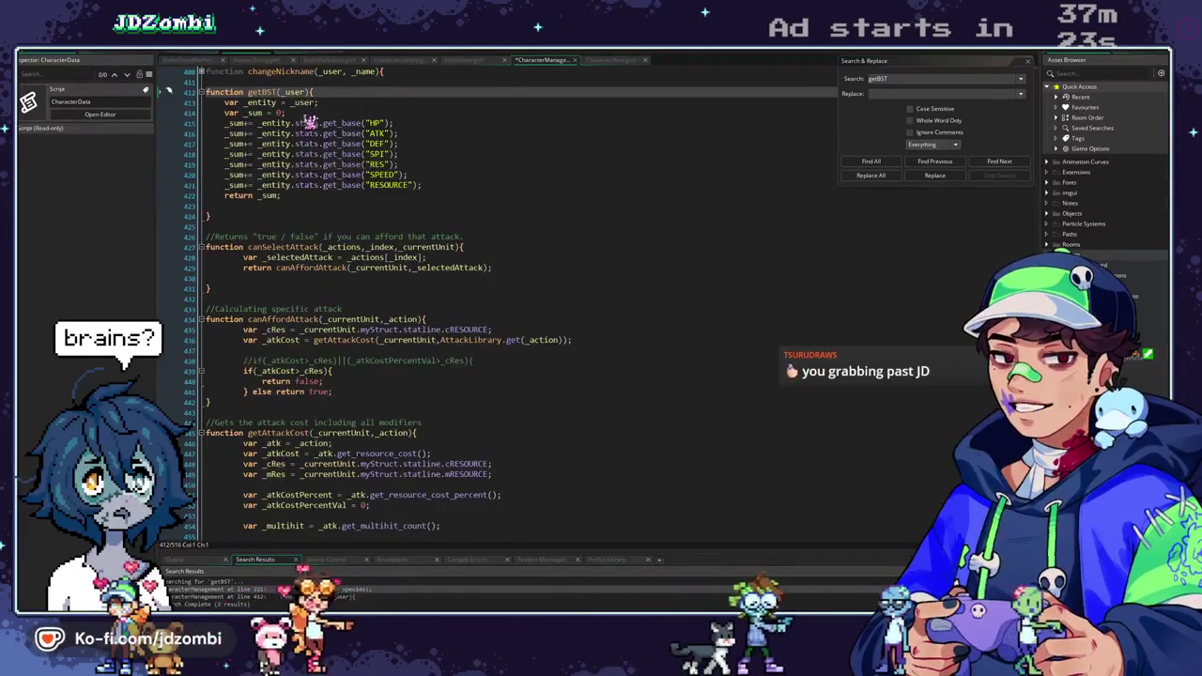
left_click(320, 103)
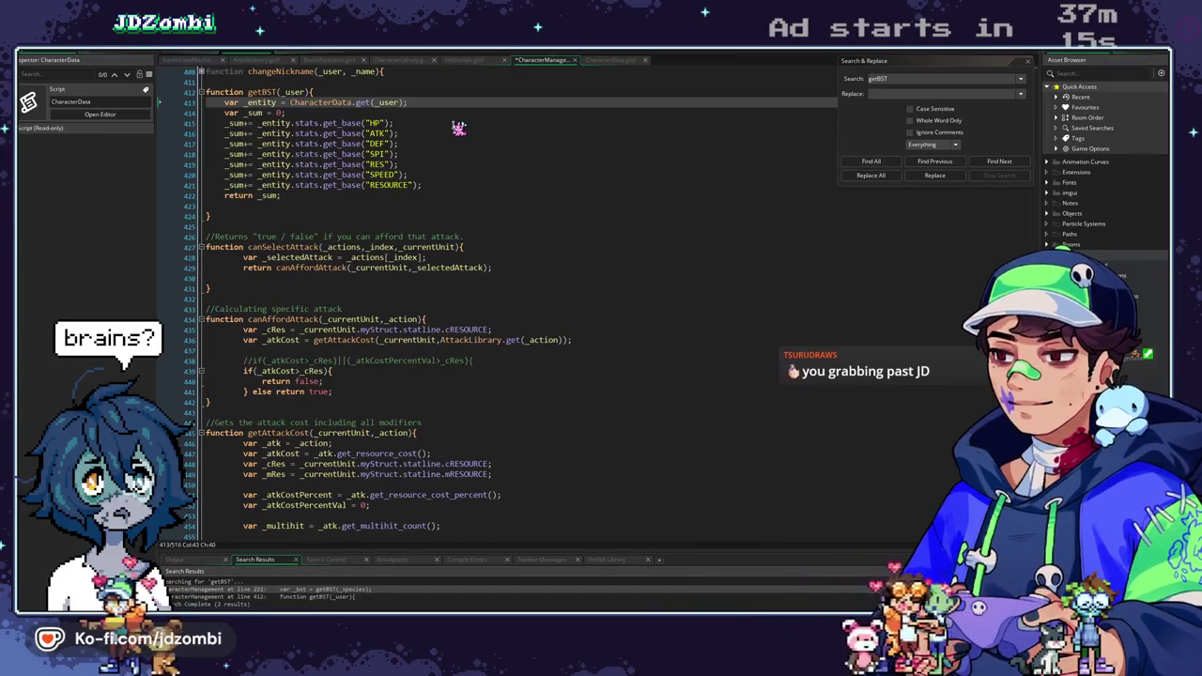
key("F5")
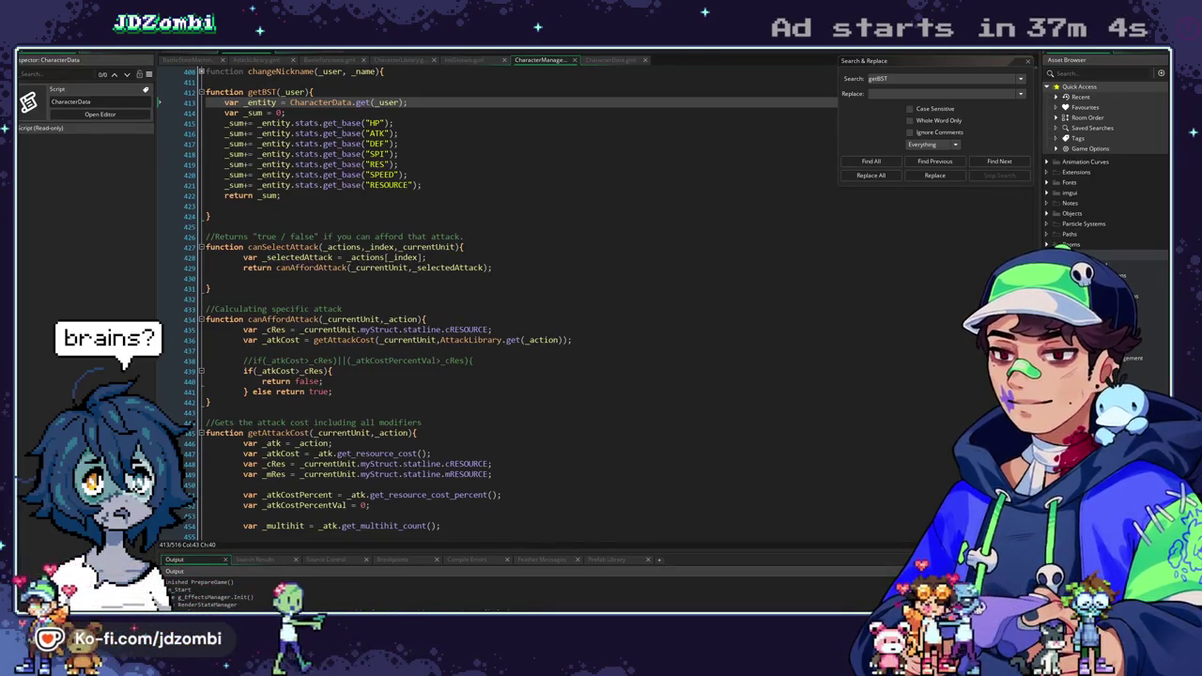
left_click(189, 57)
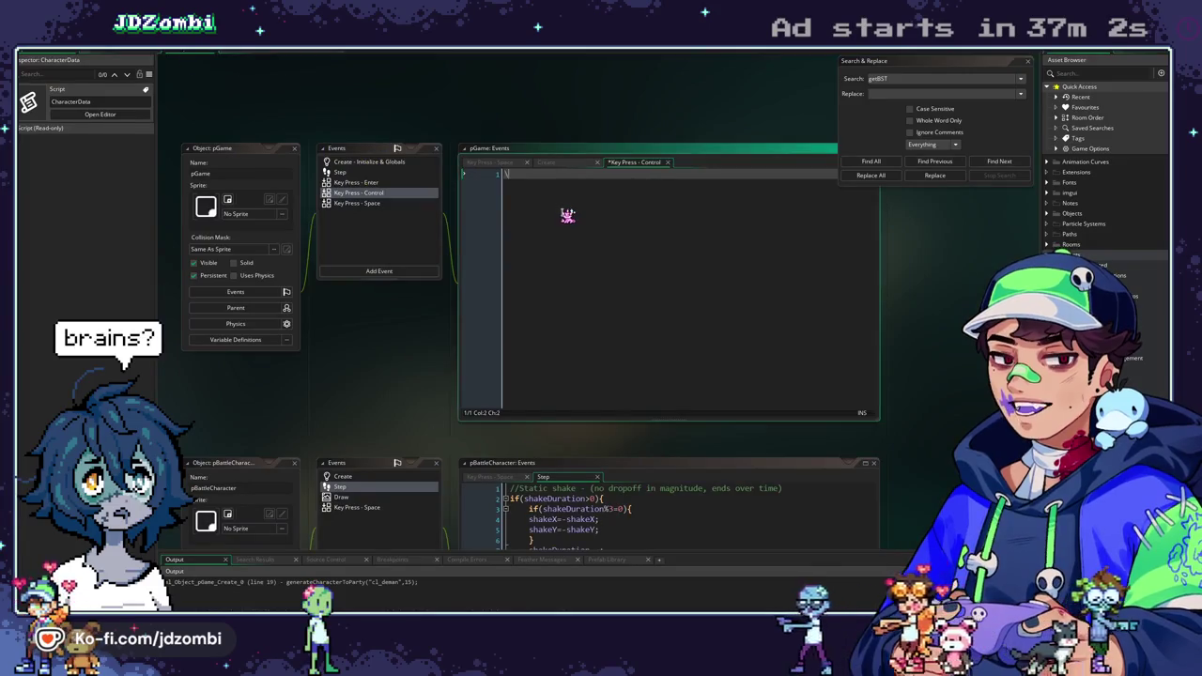
Restore the debug lines, switch getBST's line 413 to CharacterLibrary.get(_user), and run.
key("ctrl+z")
left_click(617, 174)
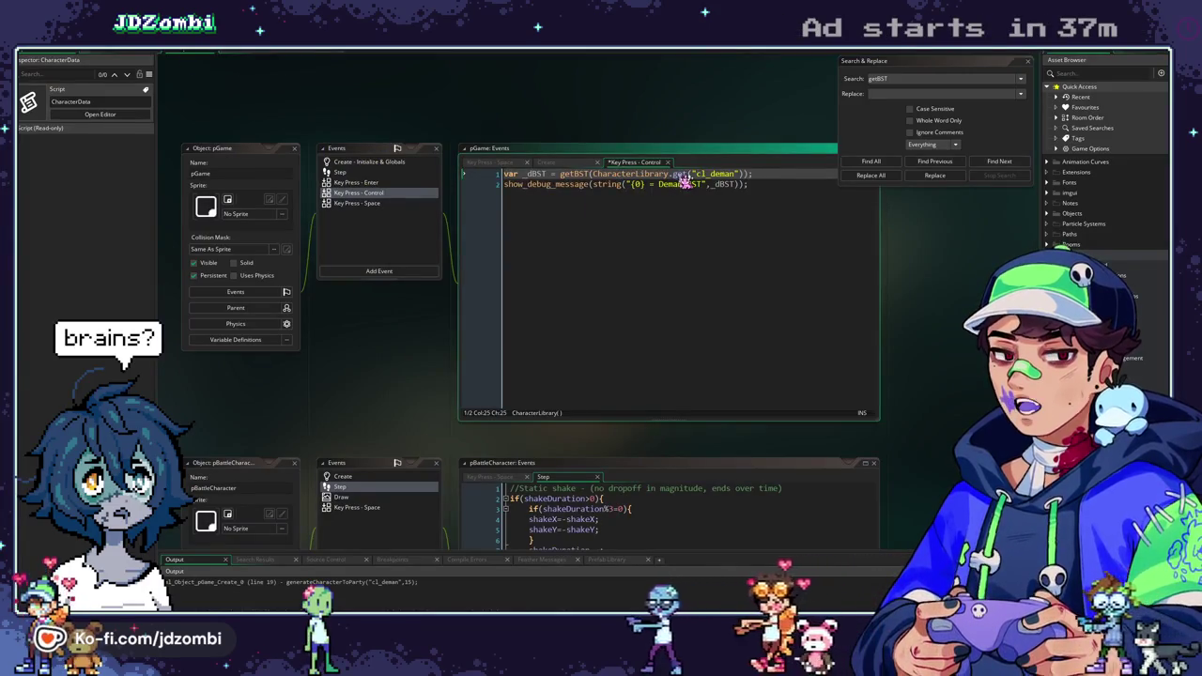
key("F12")
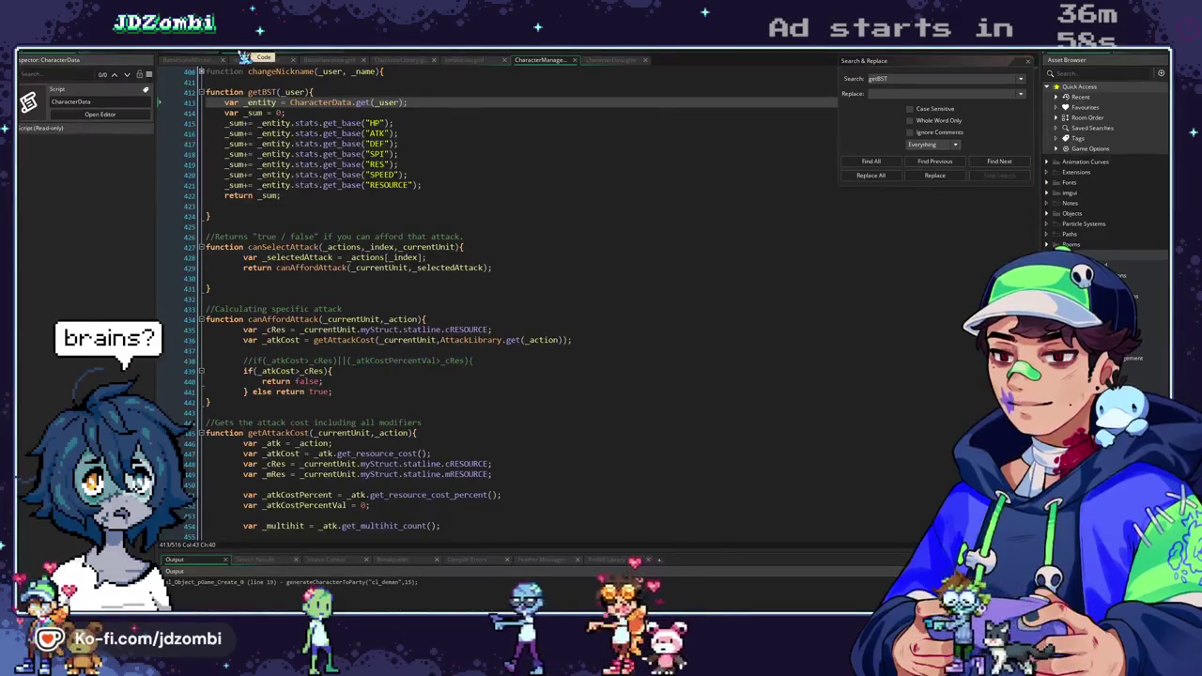
left_click(202, 58)
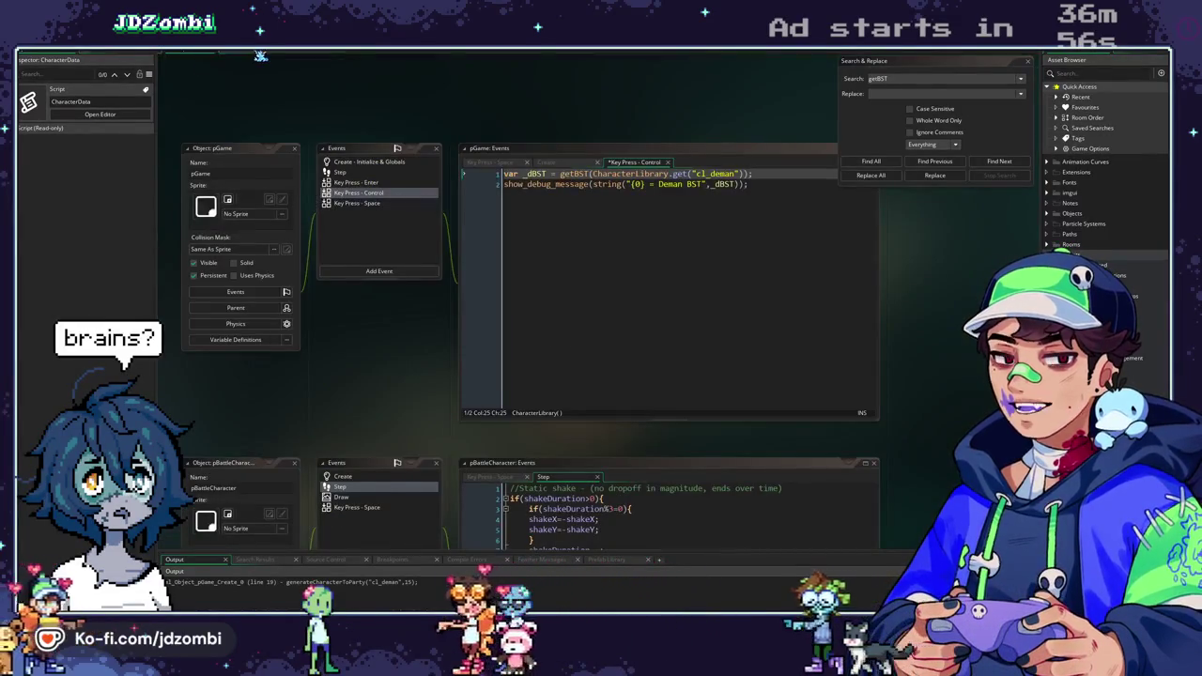
left_click(540, 60)
left_click(356, 102)
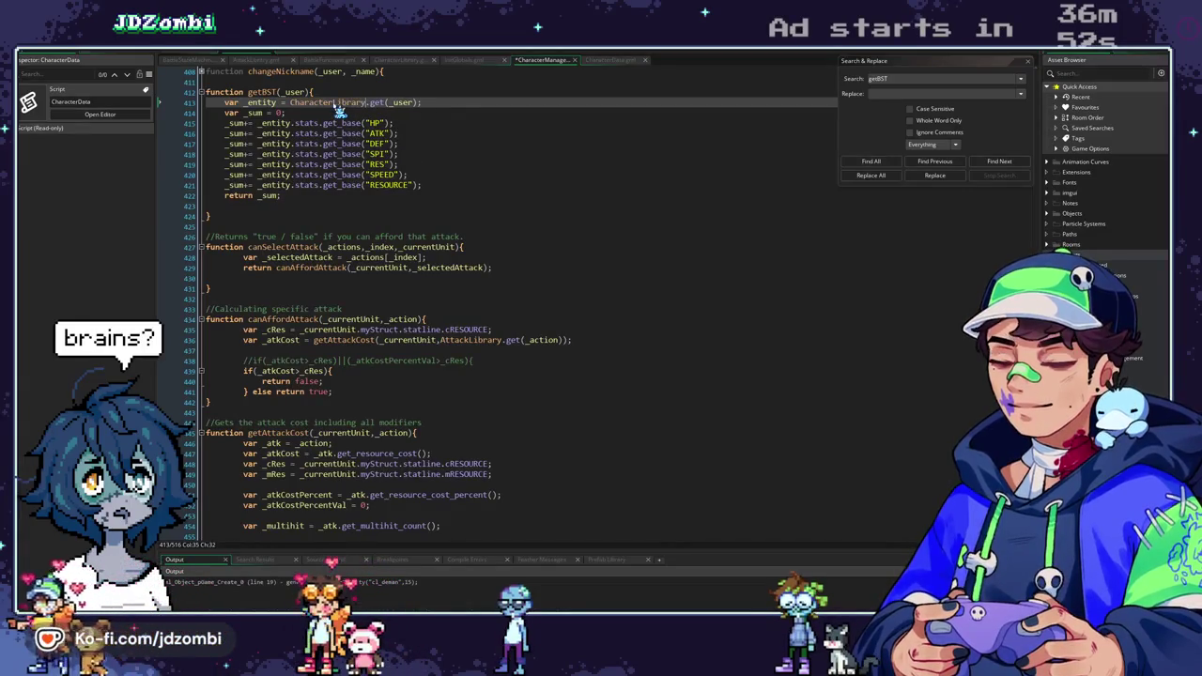
key("F5")
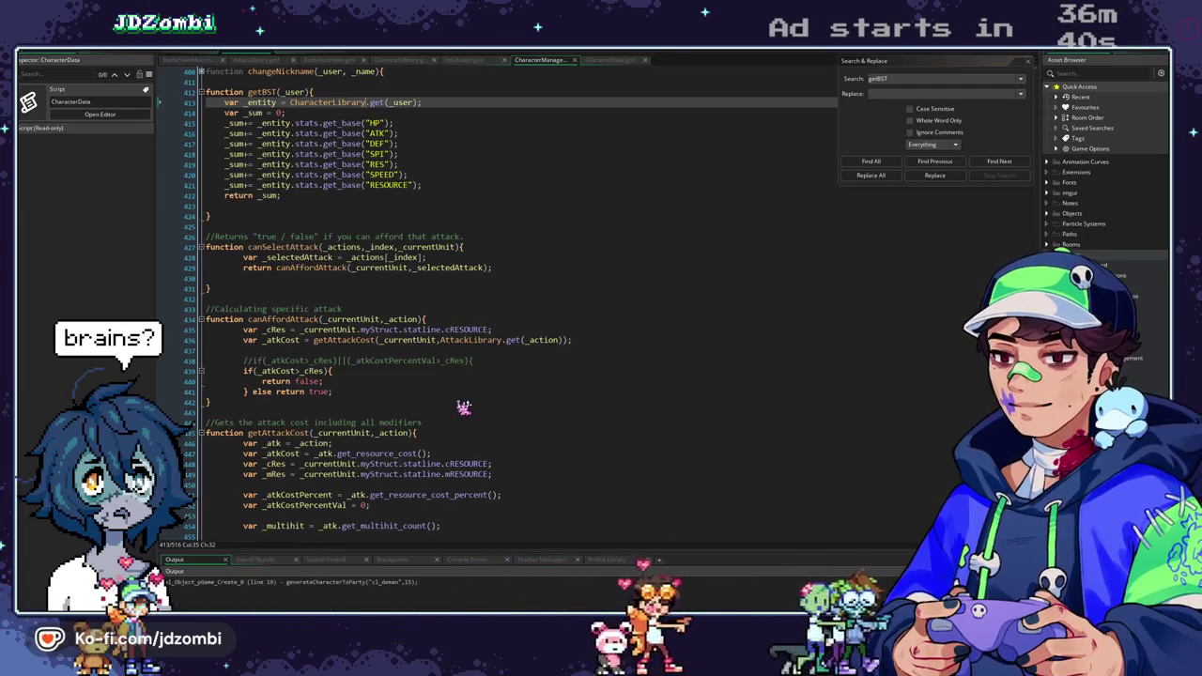
Trace from the Control event code back to getBST in CharacterManagement.
left_click(193, 56)
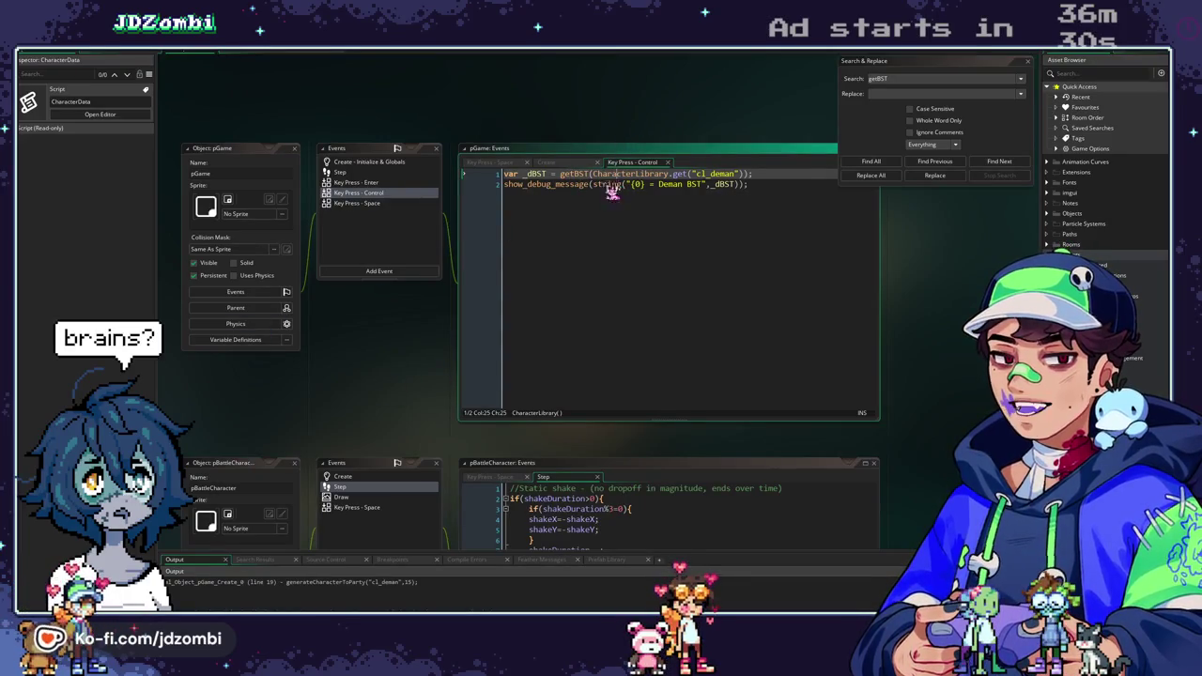
left_click(552, 175)
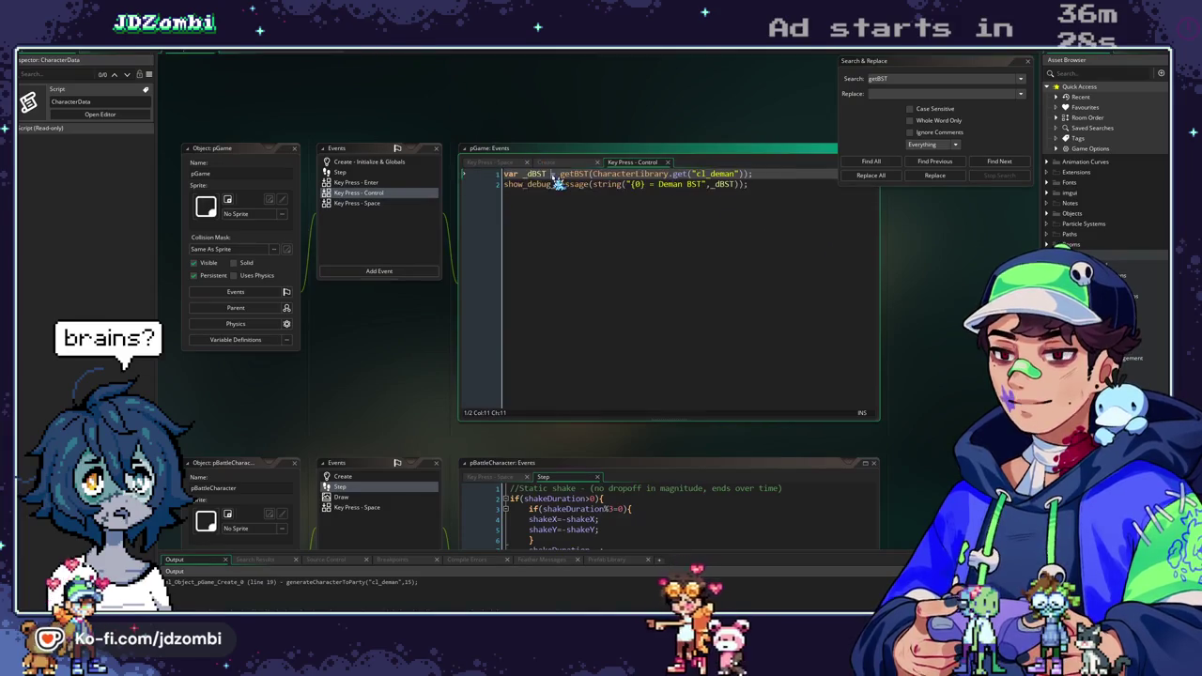
key("F12")
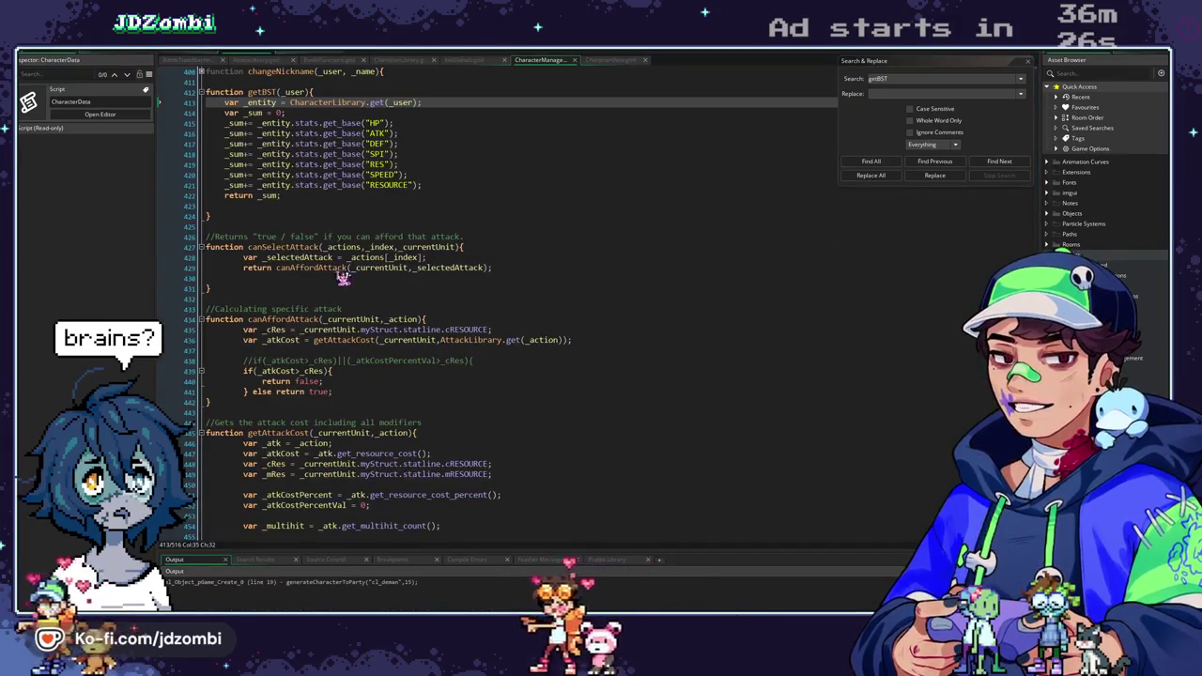
left_click(199, 58)
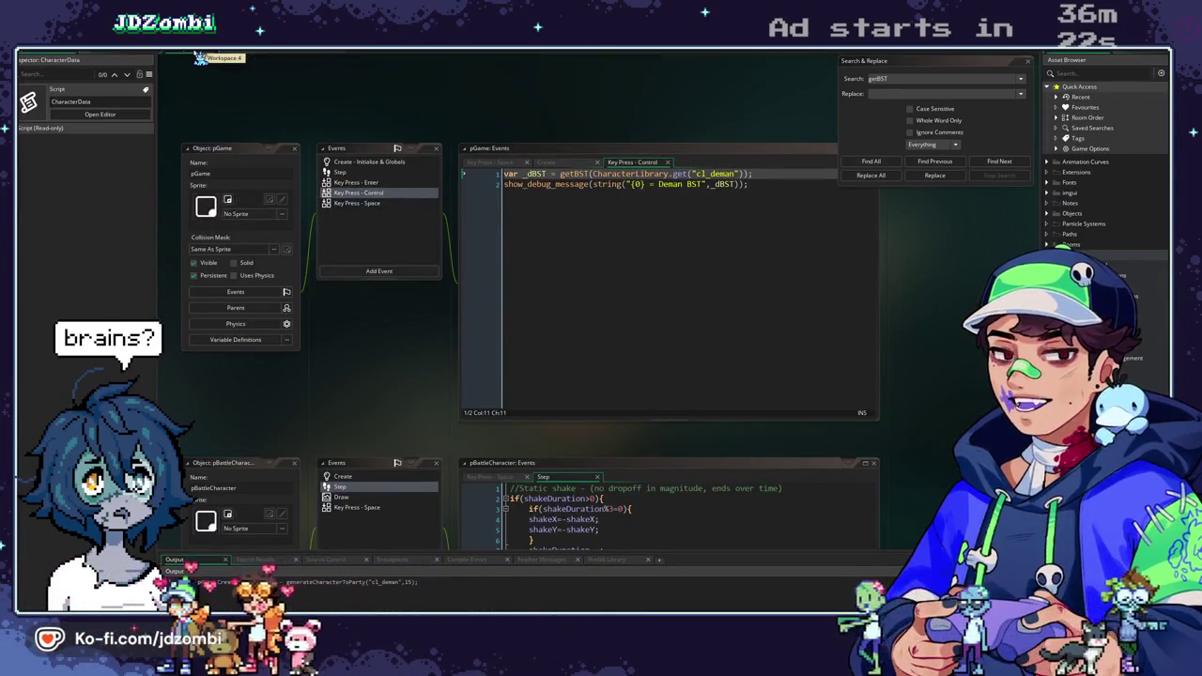
left_click(287, 56)
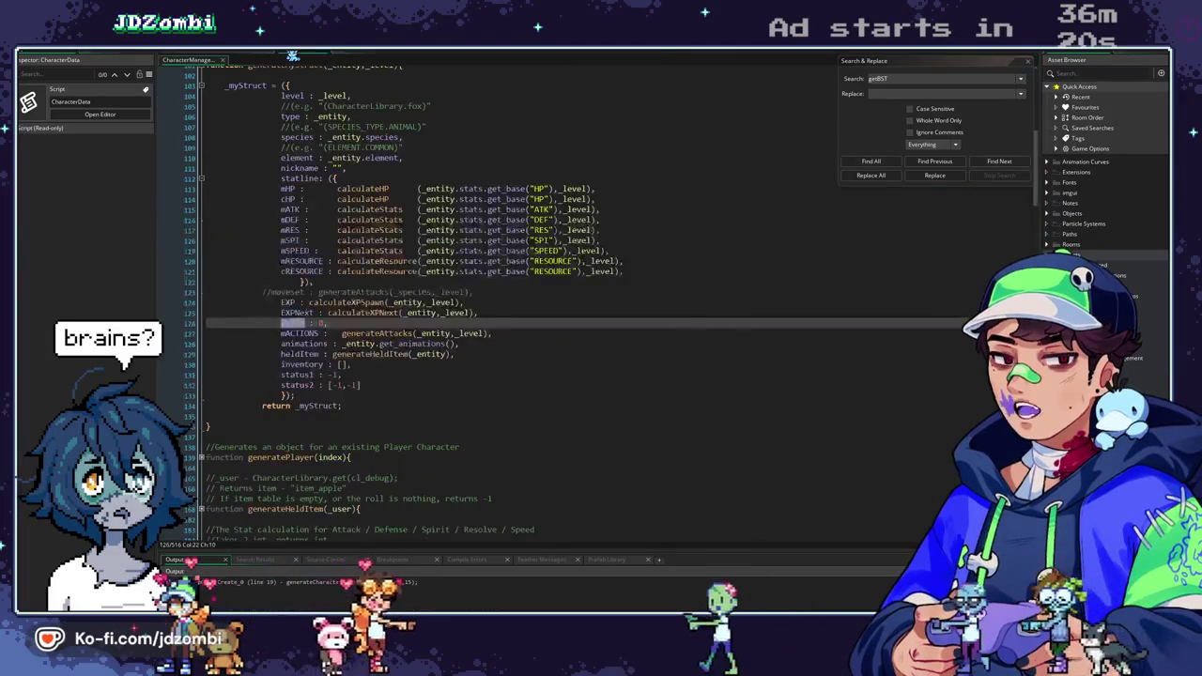
Review _entity in generateMyStruct, then select pGame's two Control event debug lines.
scroll(317, 206, "up", 3)
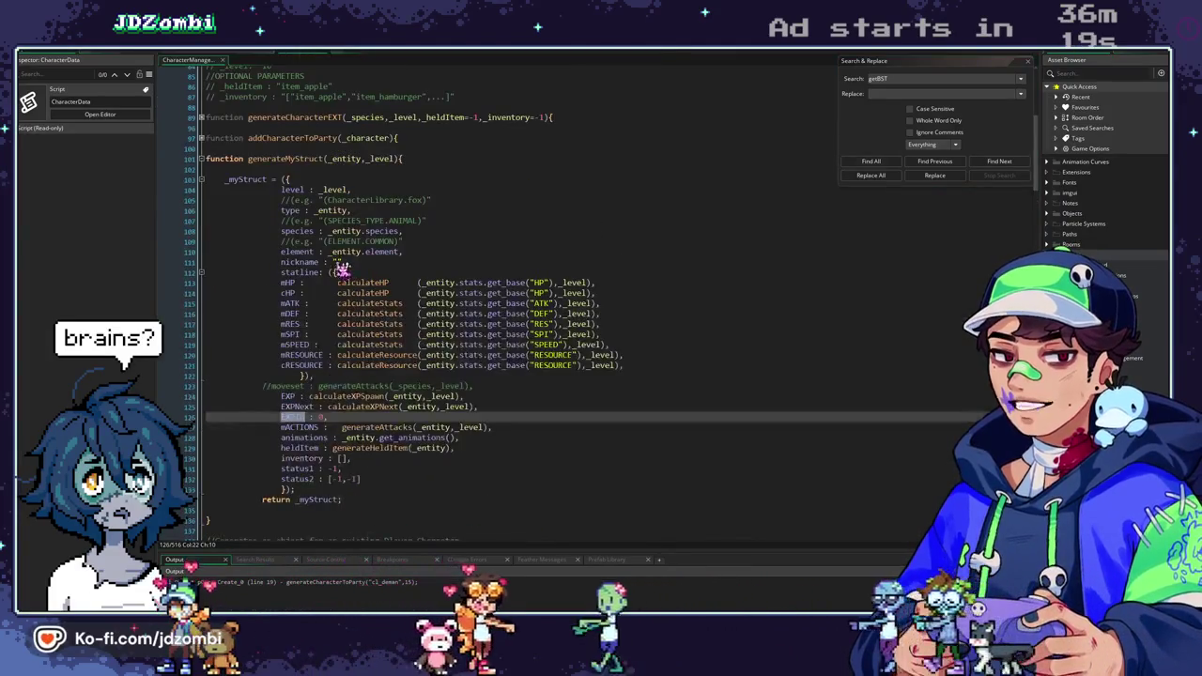
double_click(331, 211)
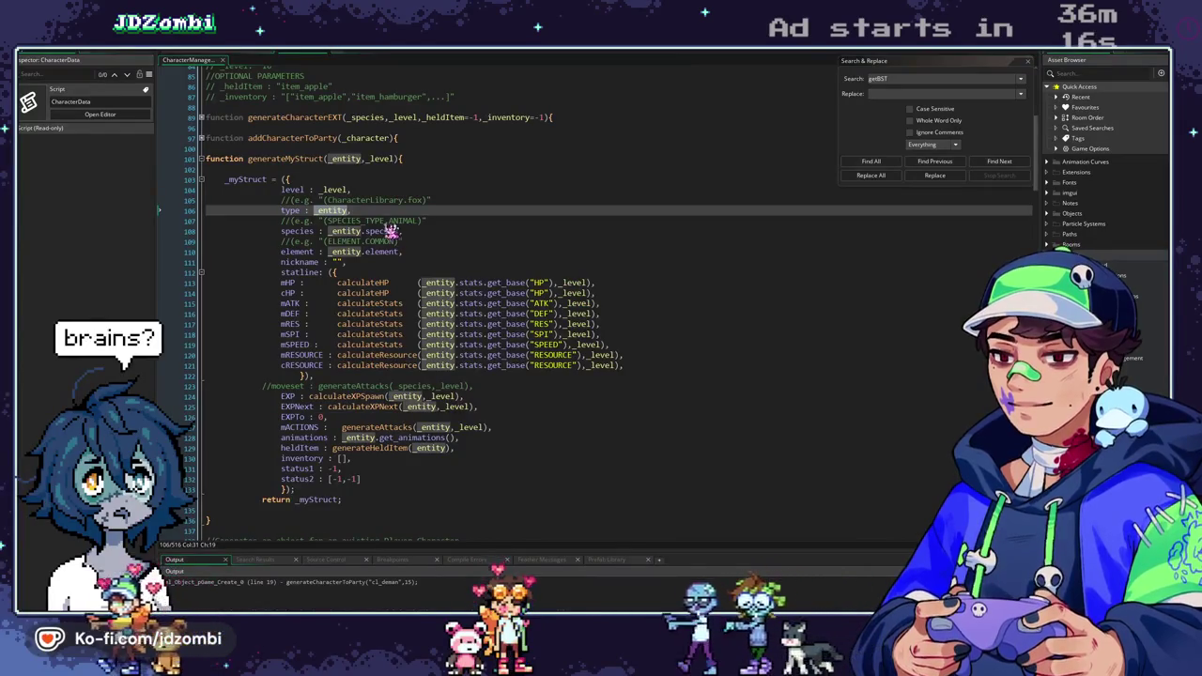
left_click(246, 56)
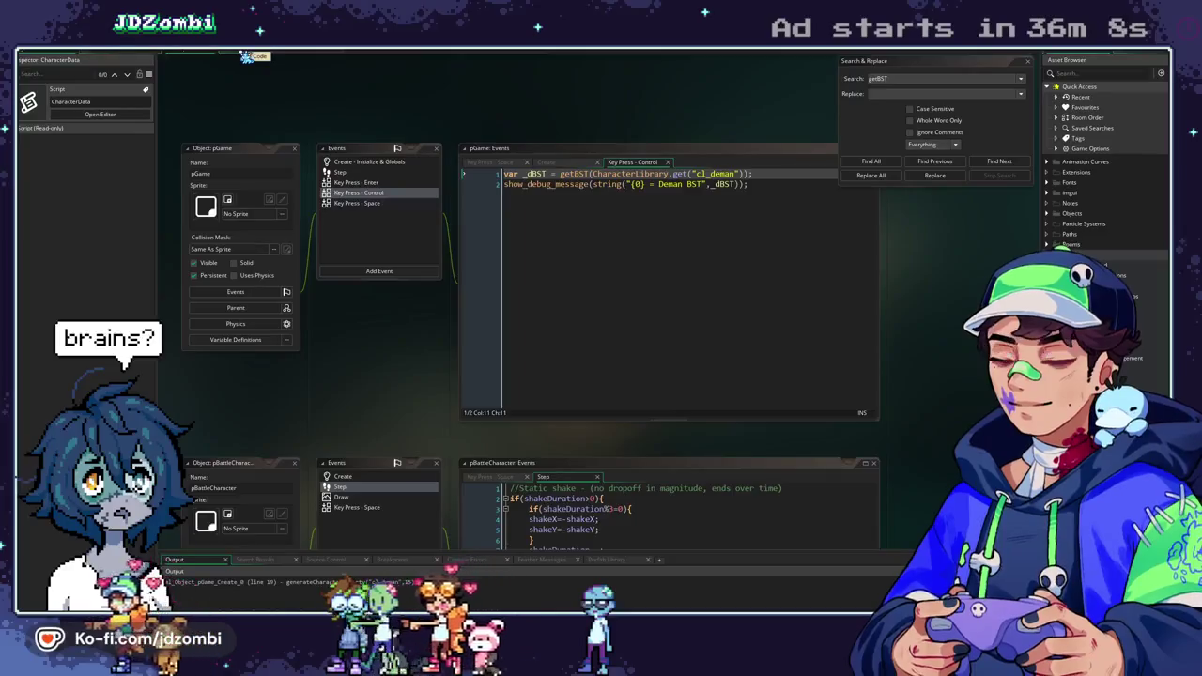
left_click(246, 56)
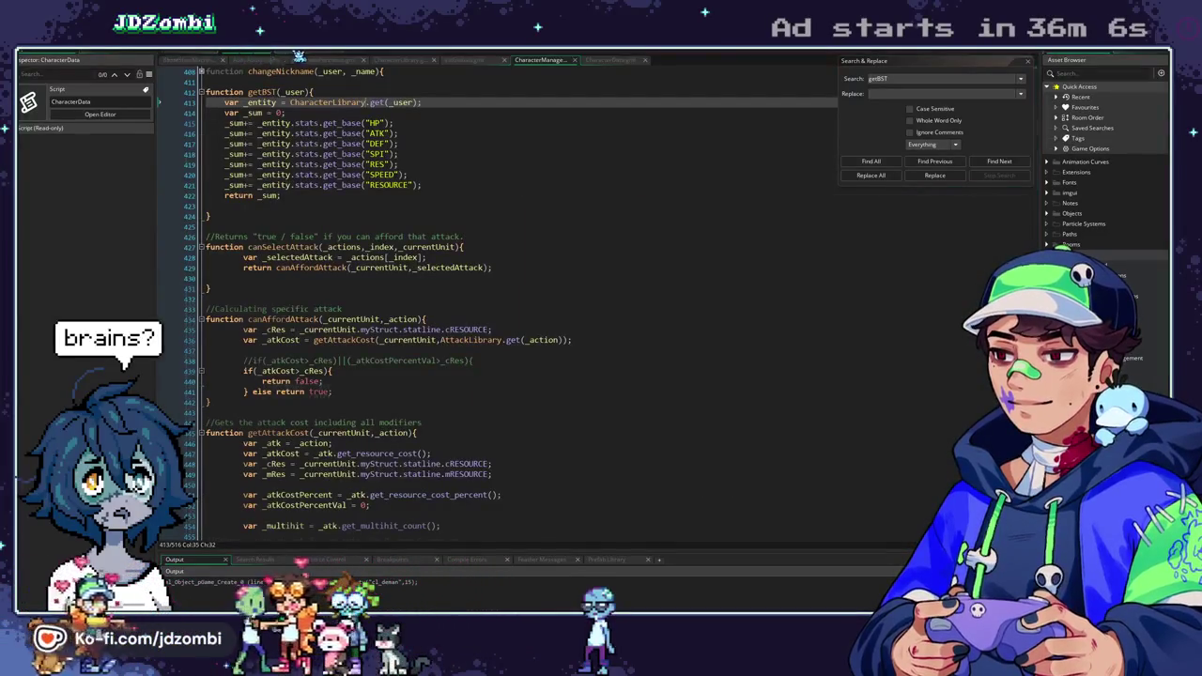
left_click(297, 55)
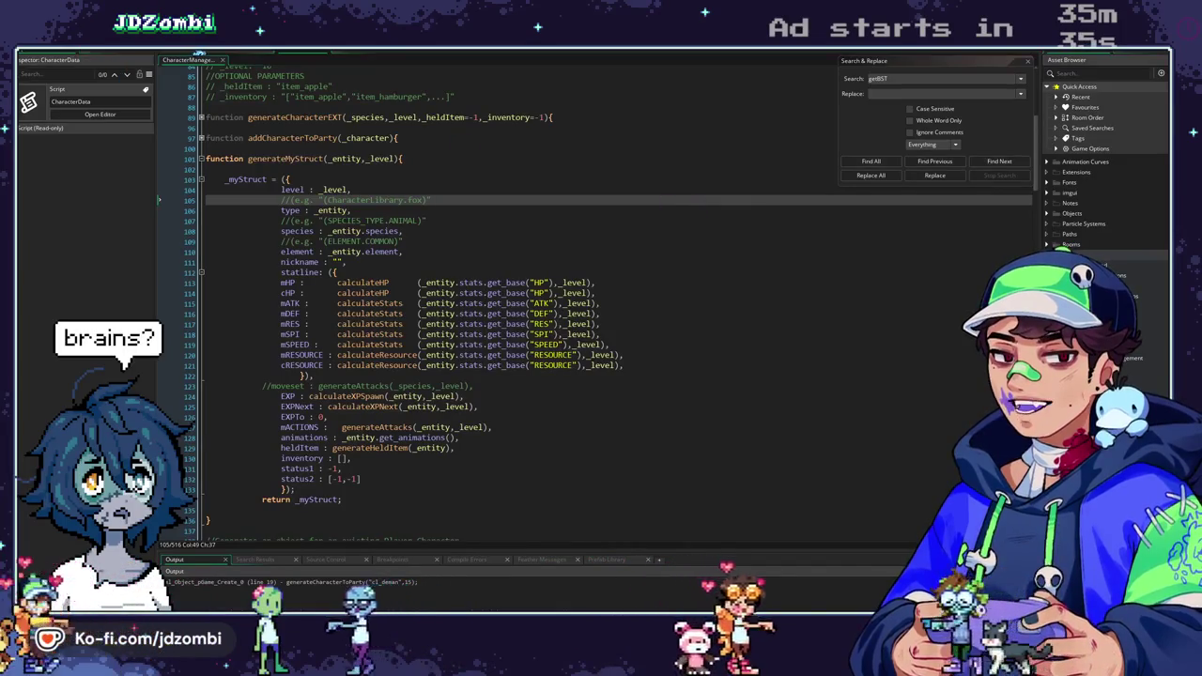
key("ctrl+Tab")
left_click_drag(725, 210, 339, 95)
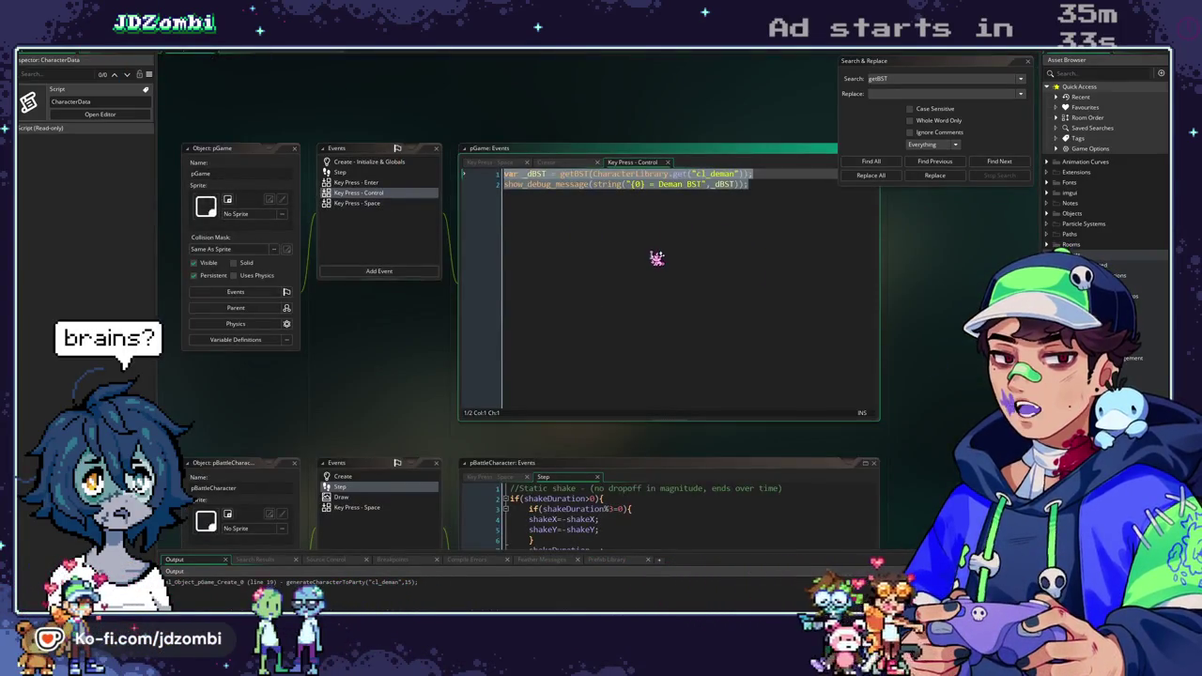
Delete both getBST debug lines from pGame's Key Press - Control event.
left_click(662, 255)
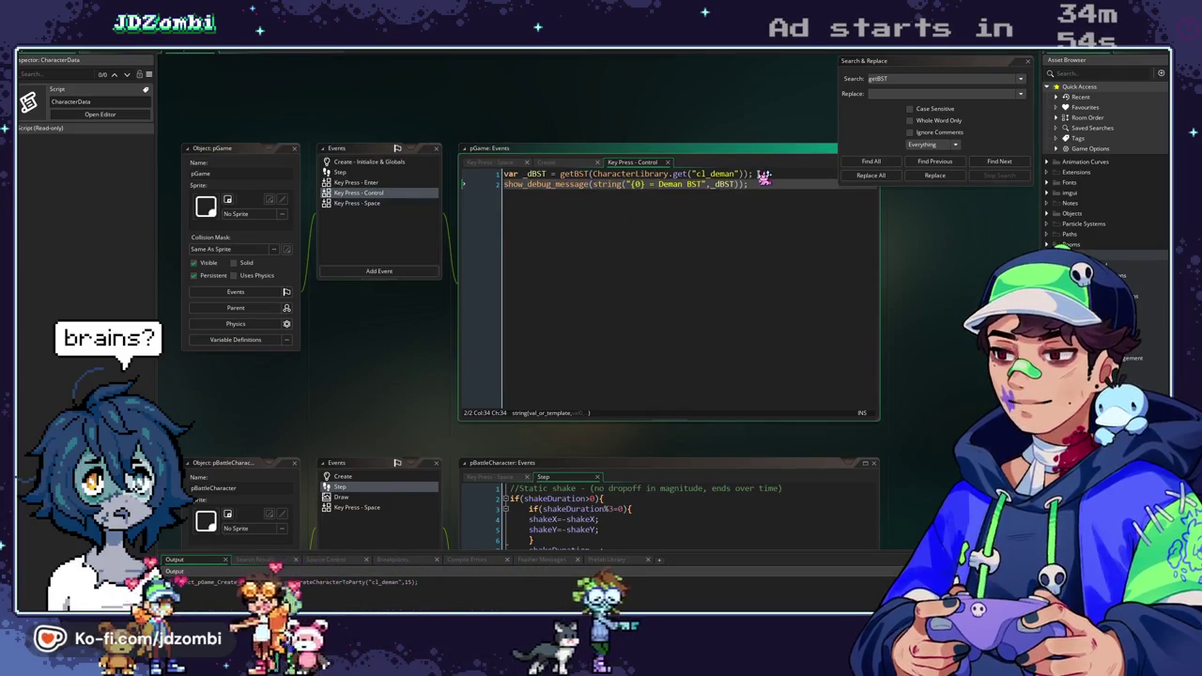
left_click_drag(759, 175, 474, 146)
key("BackSpace")
key("ctrl+a")
key("BackSpace")
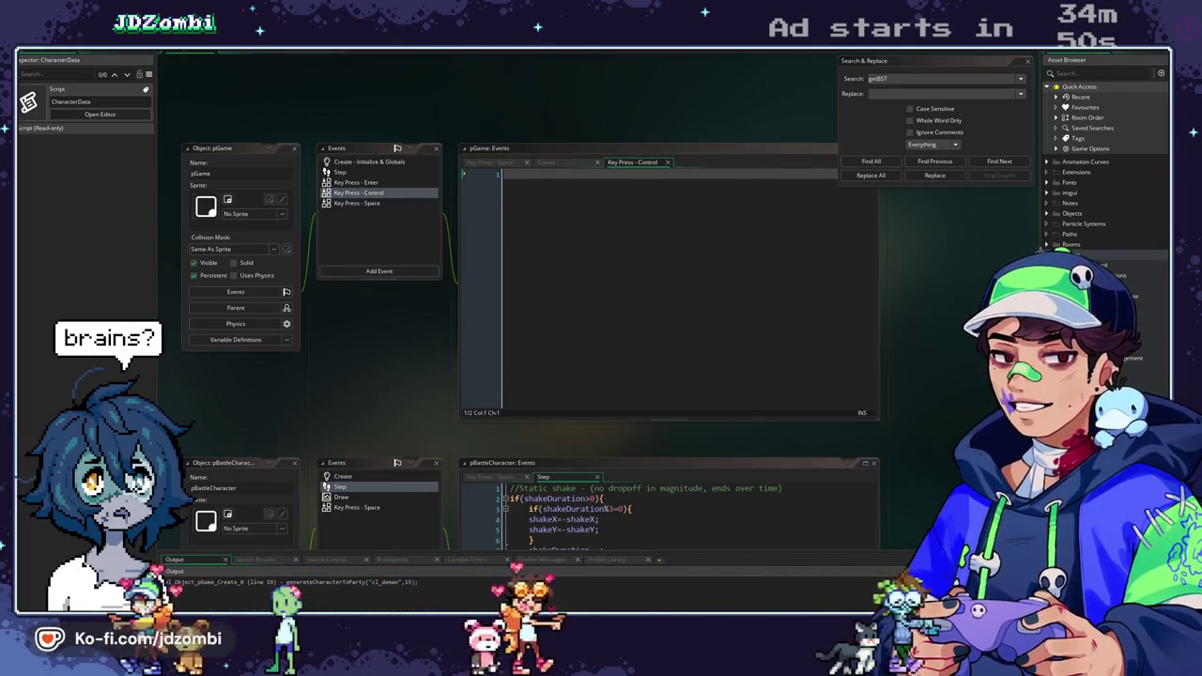
left_click(1047, 213)
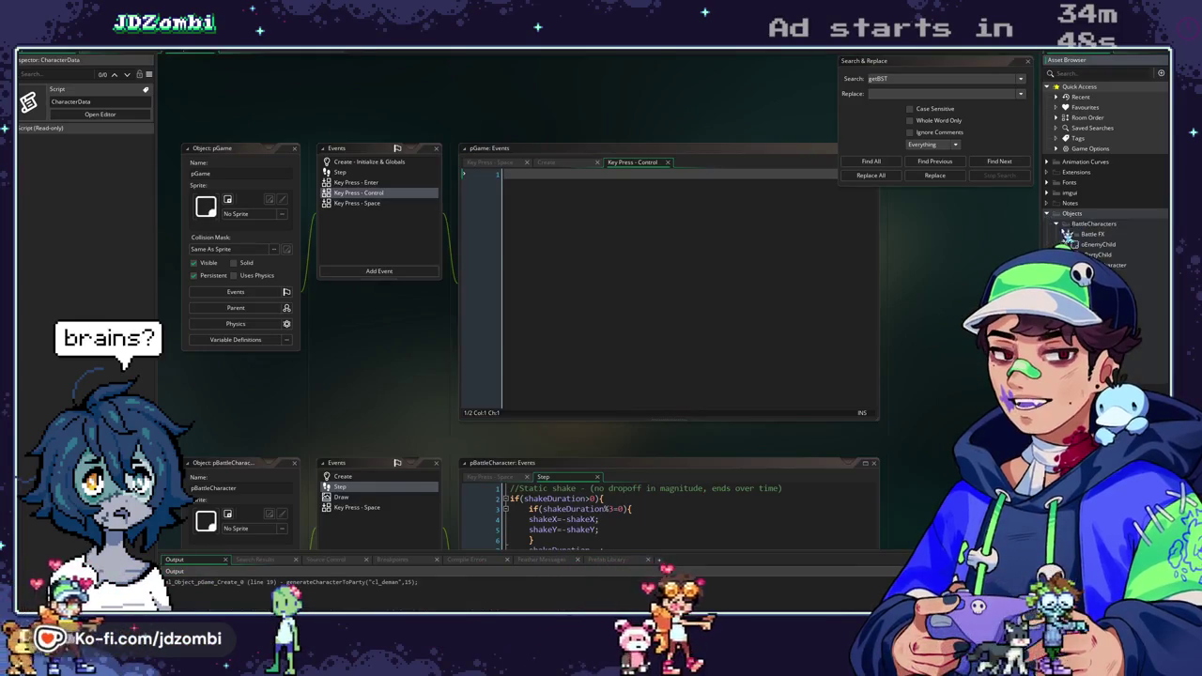
Paste the _dBST getBST debug lines after the comment block in oPartyChild's Key Press - Space event.
double_click(1097, 254)
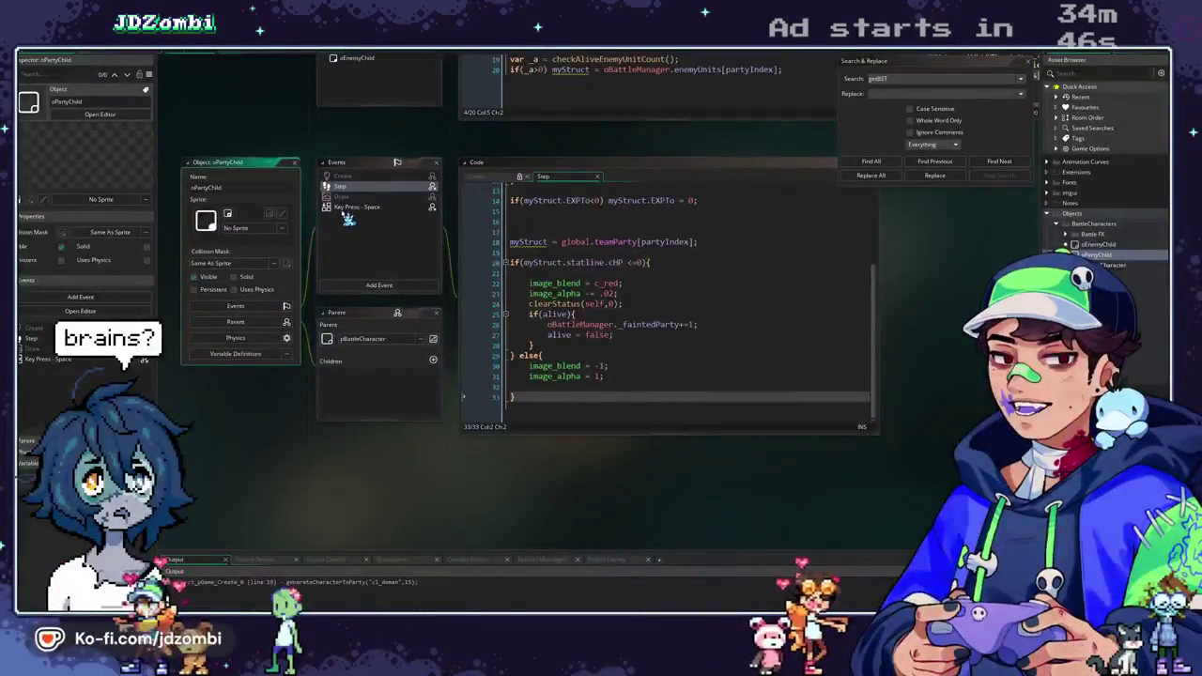
left_click(392, 208)
left_click(561, 291)
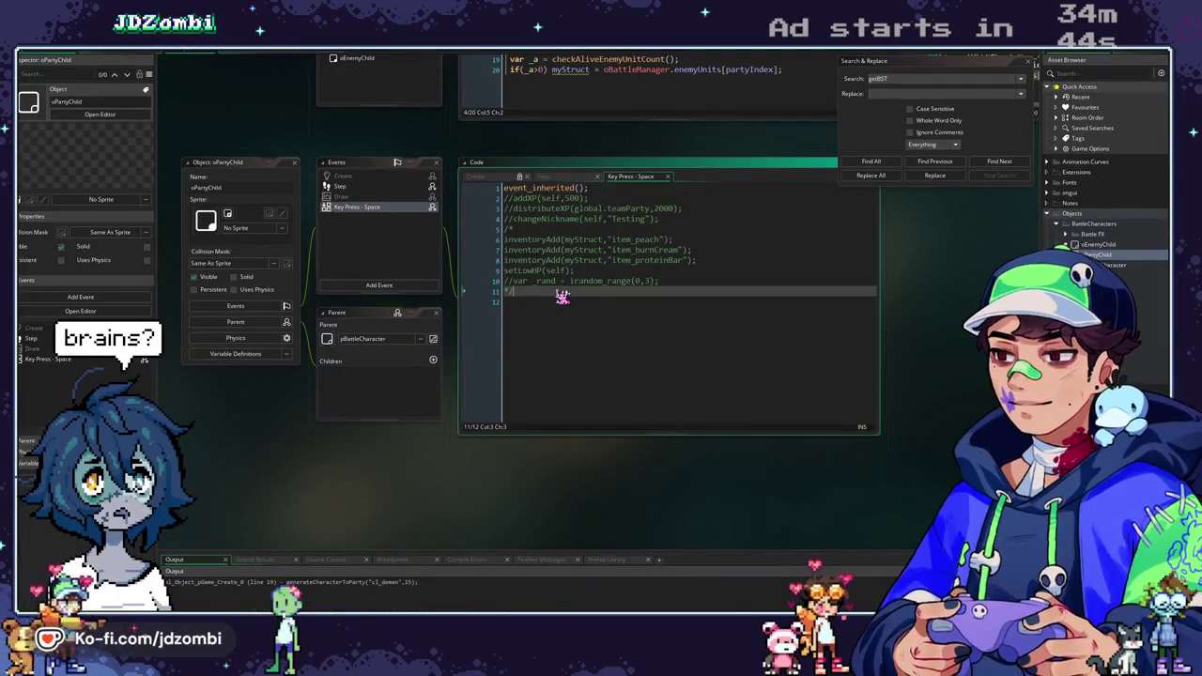
key("Return")
key("Return")
type("var _dBST = getBST(CharacterLibrary.get(\"cl_deman\")); show_debug_message(string(\"{0} = Deman BST\",_dBST));")
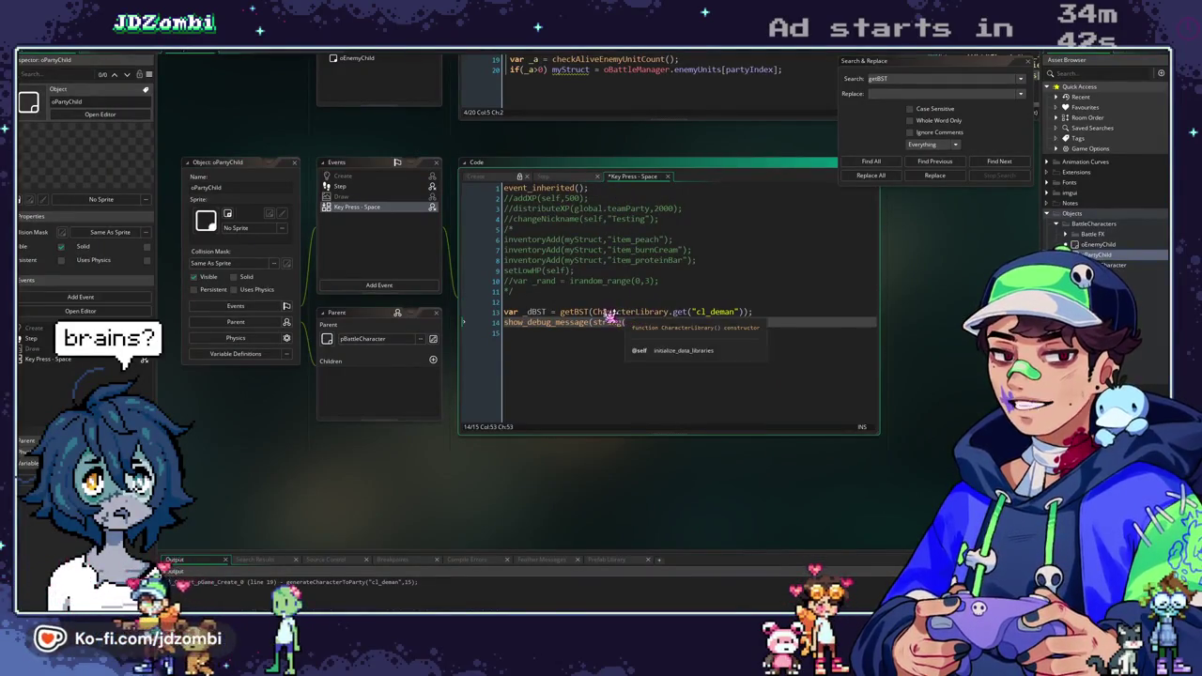
Replace getBST's CharacterLibrary lookup argument with myStruct.type and open getBST's definition alongside.
left_click(595, 312)
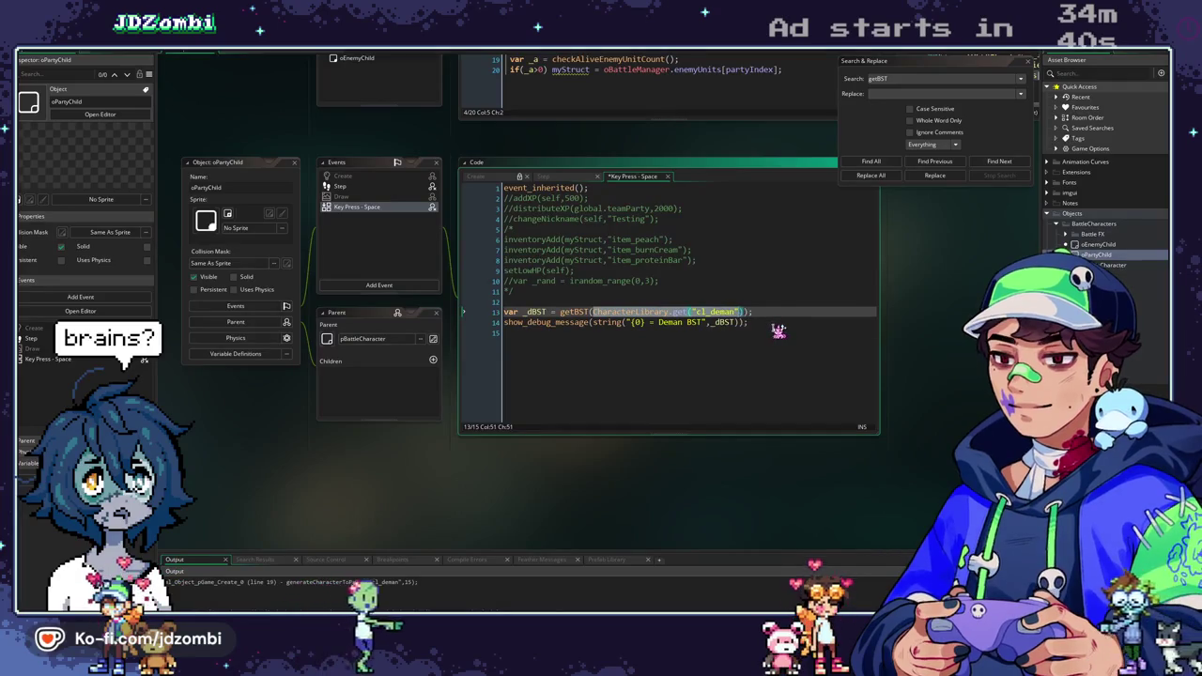
key("BackSpace")
key("ctrl+space")
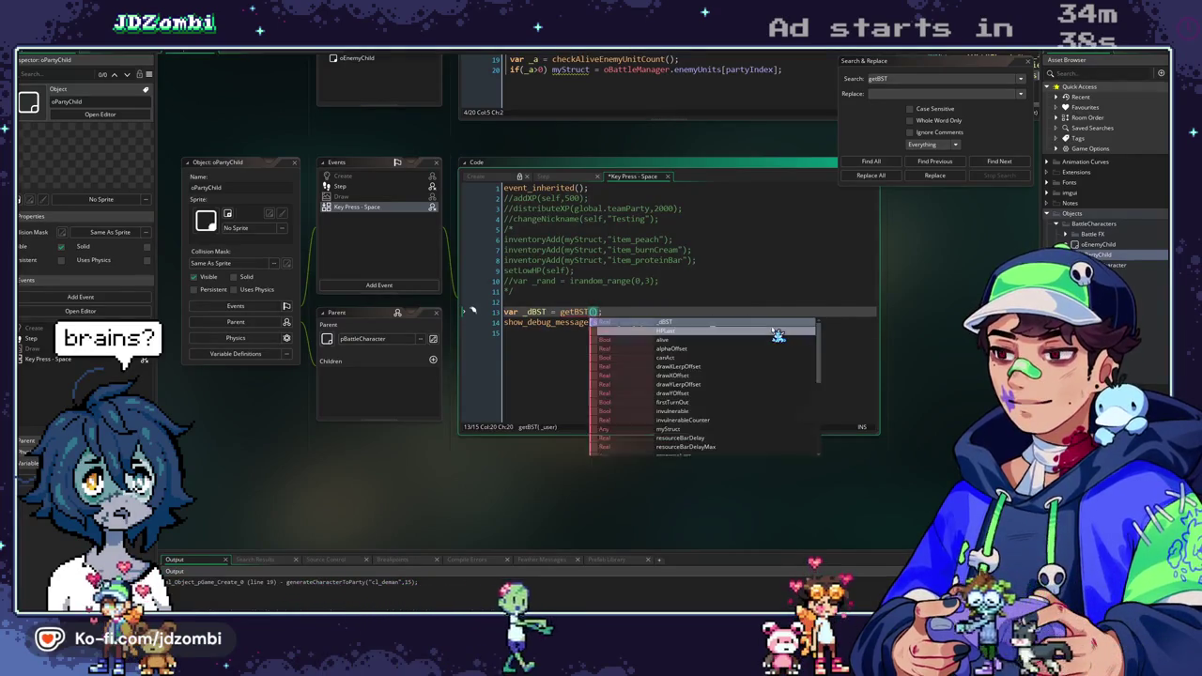
key("Escape")
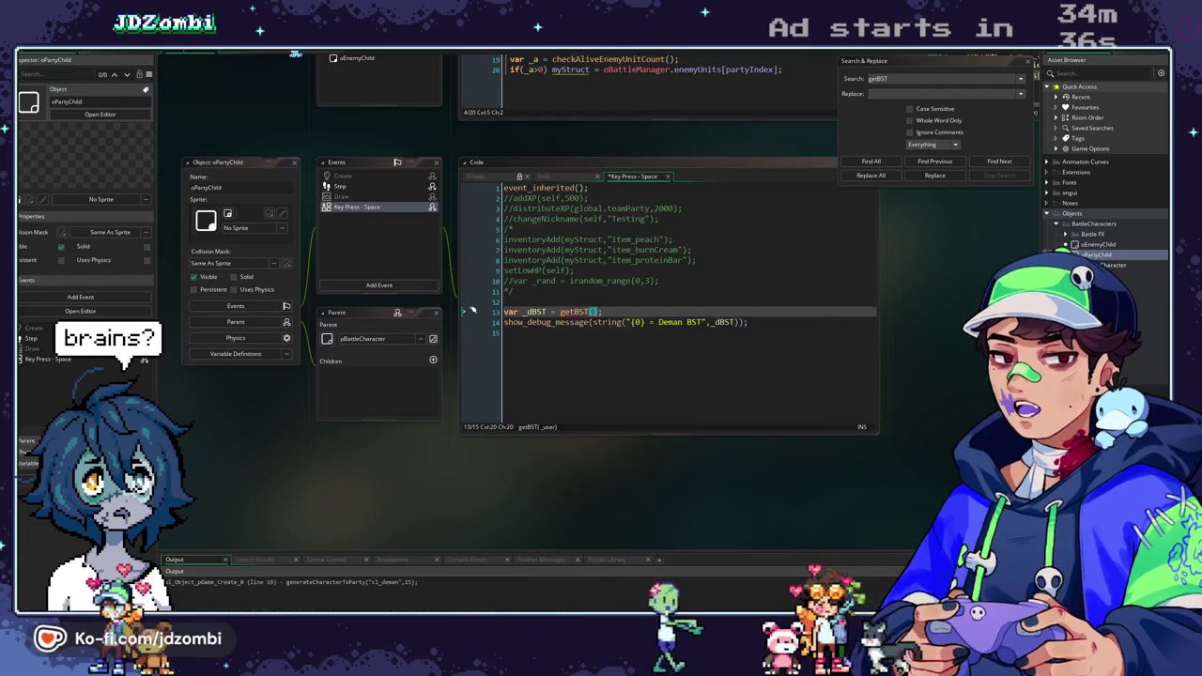
key("ctrl+Tab")
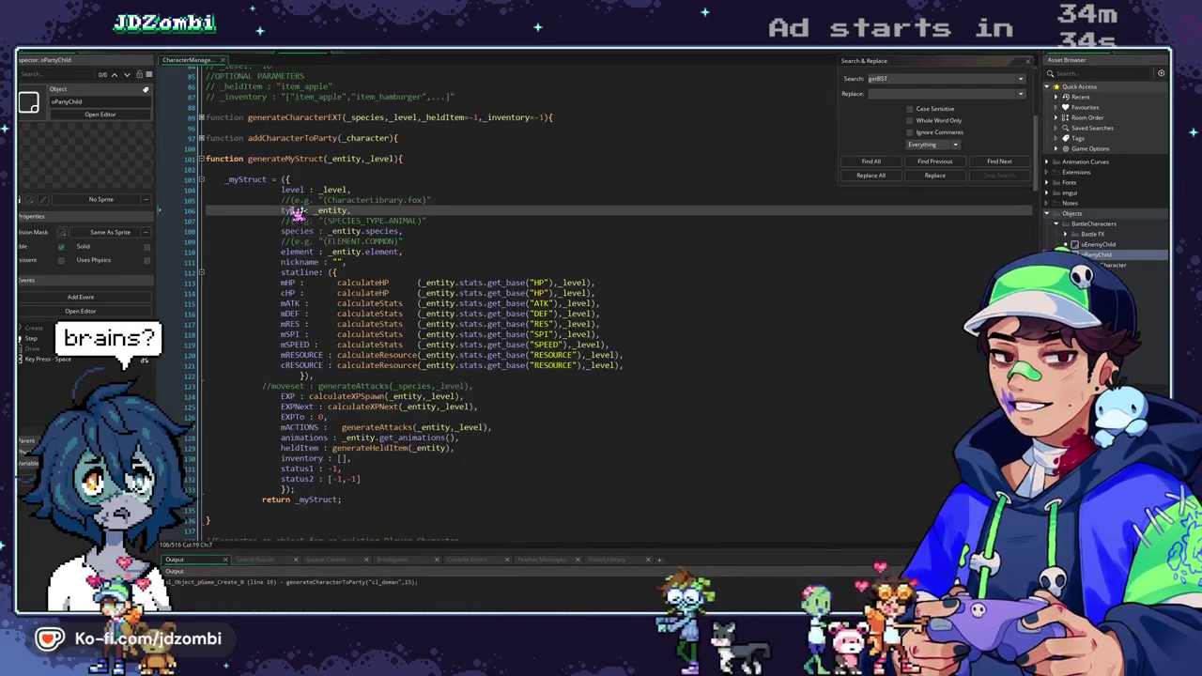
key("ctrl+Tab")
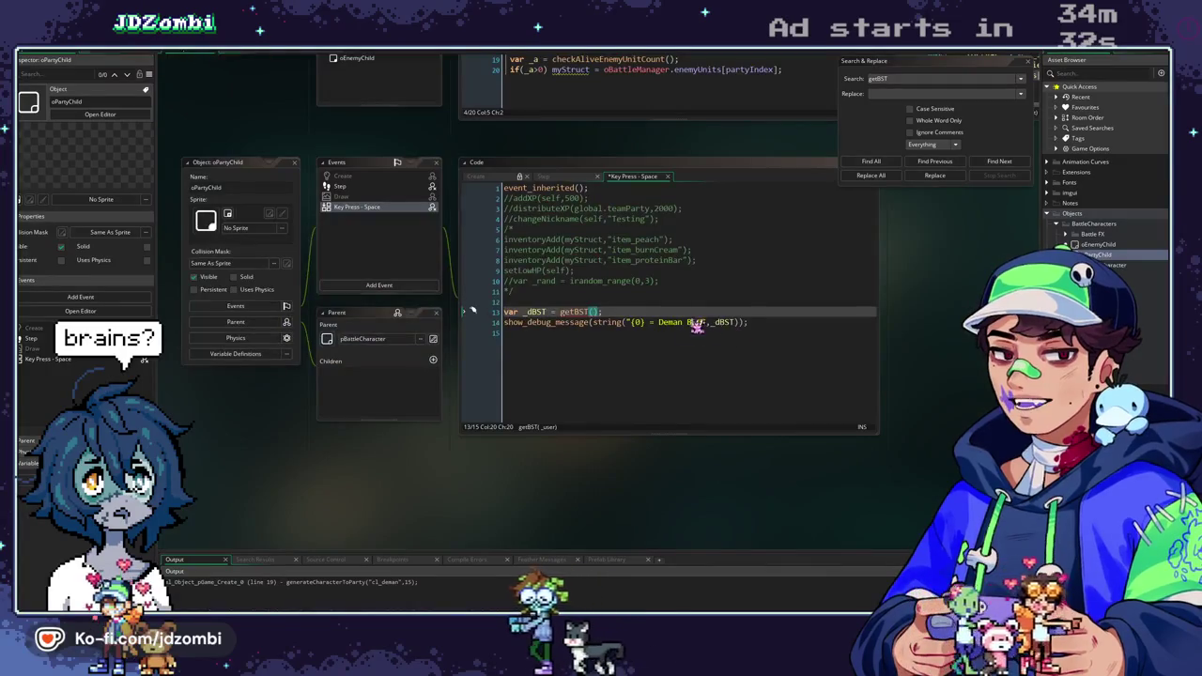
left_click(600, 312)
type("myStru")
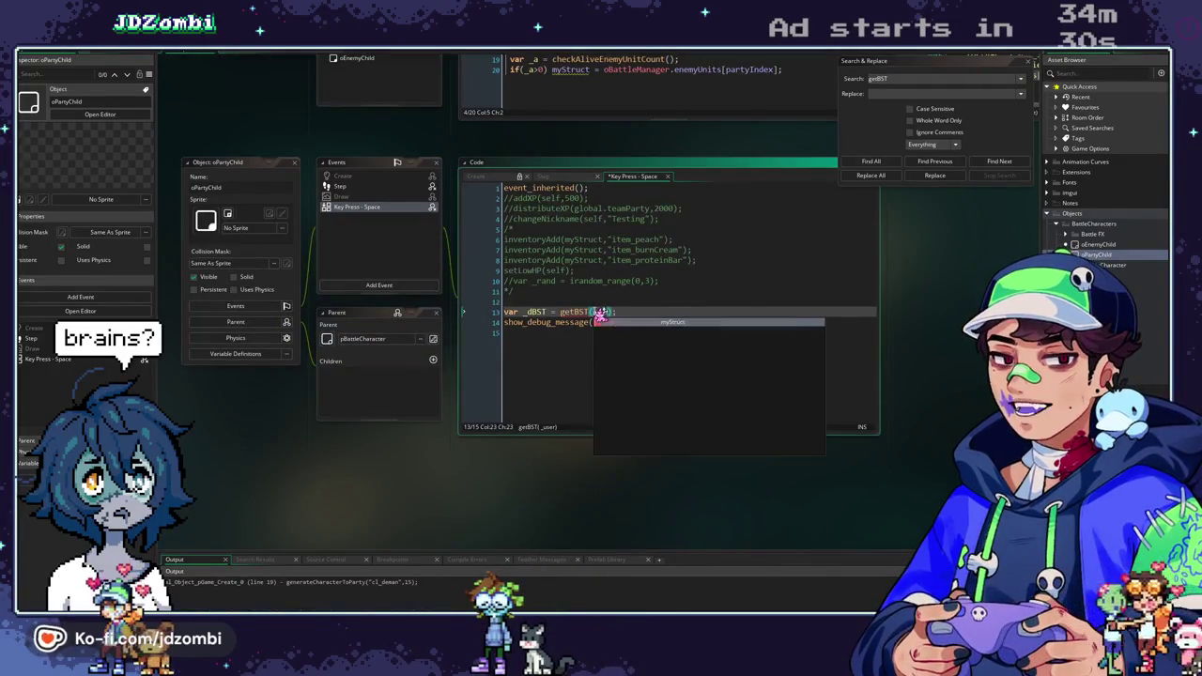
type("ct.type")
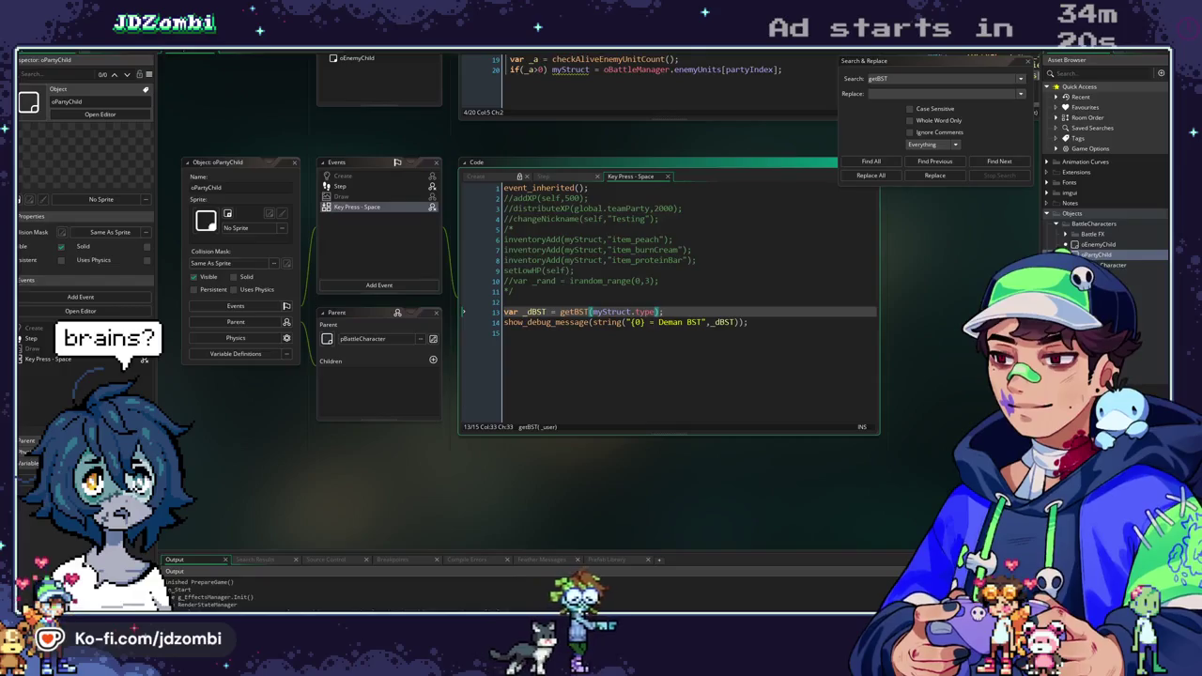
middle_click(571, 312)
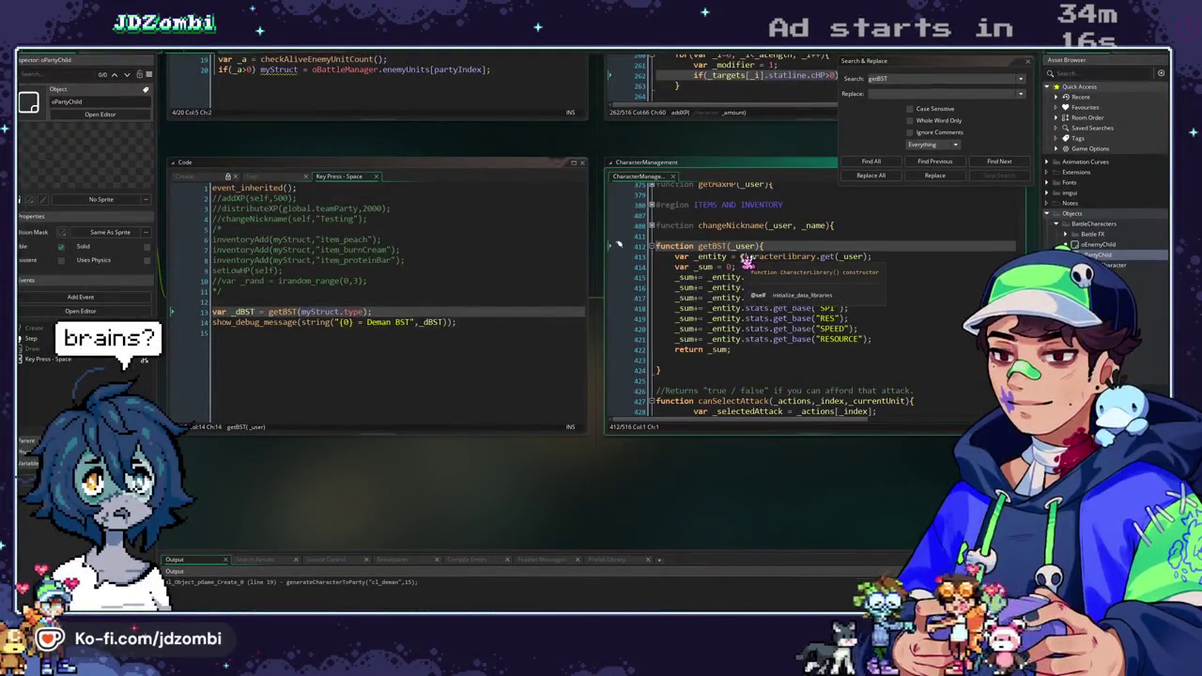
Make getBST use _user directly instead of the CharacterLibrary lookup, then run the game.
left_click(745, 257)
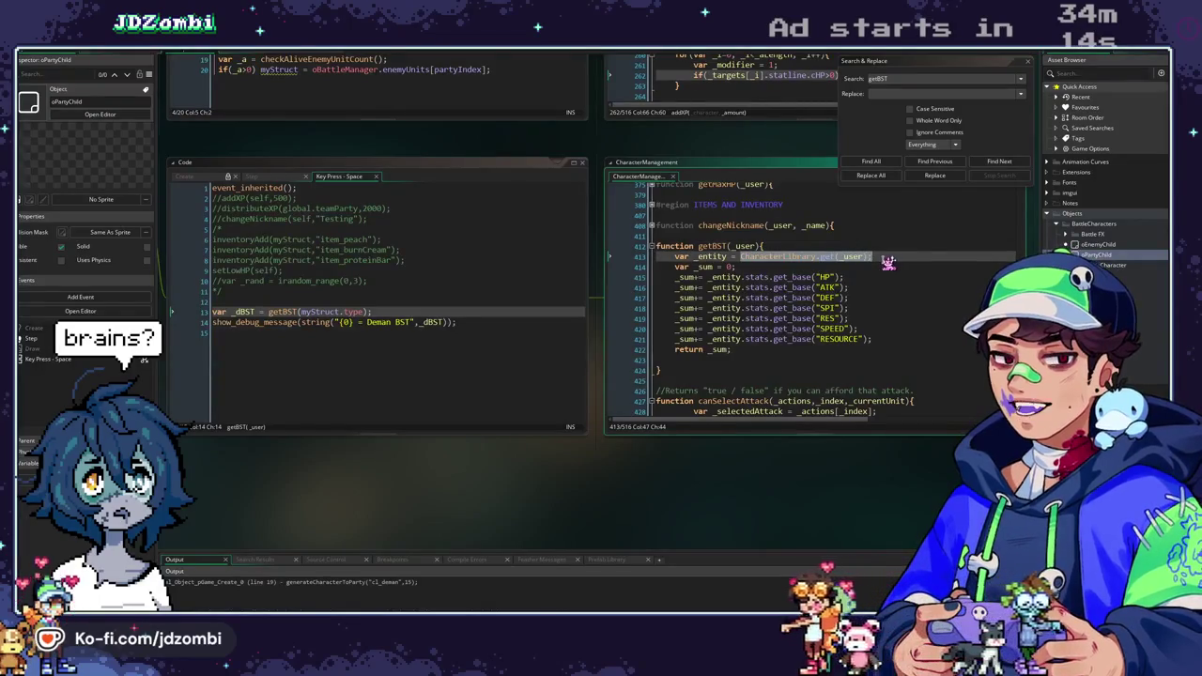
type("_user;")
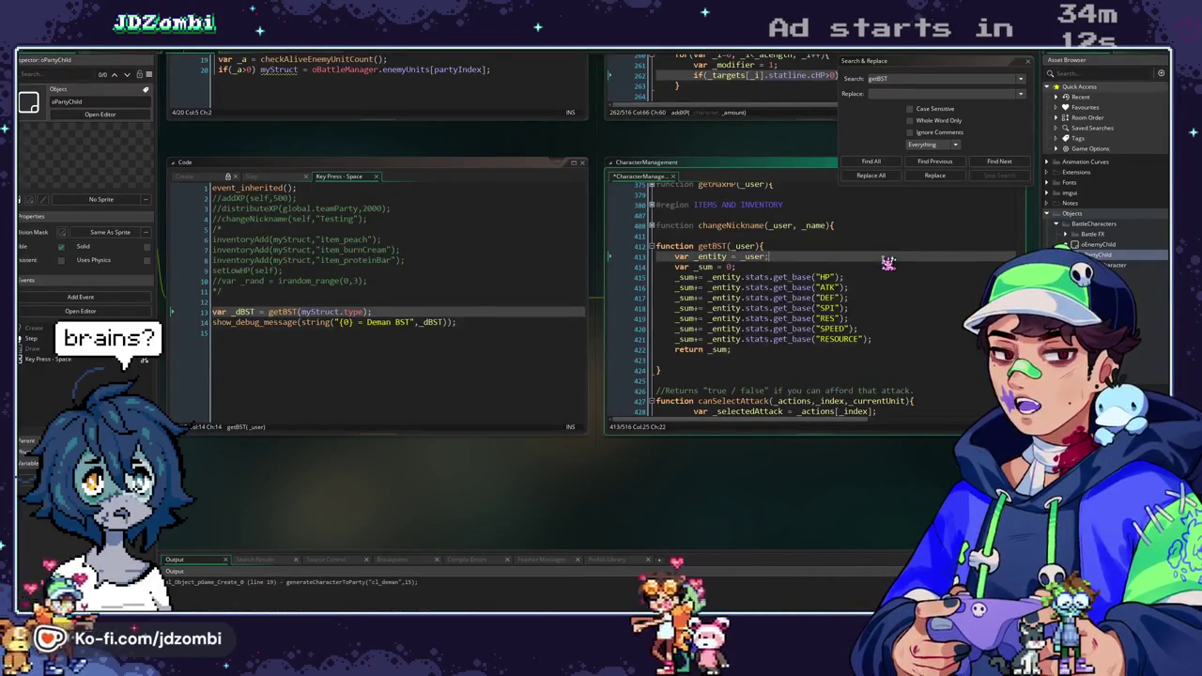
key("F5")
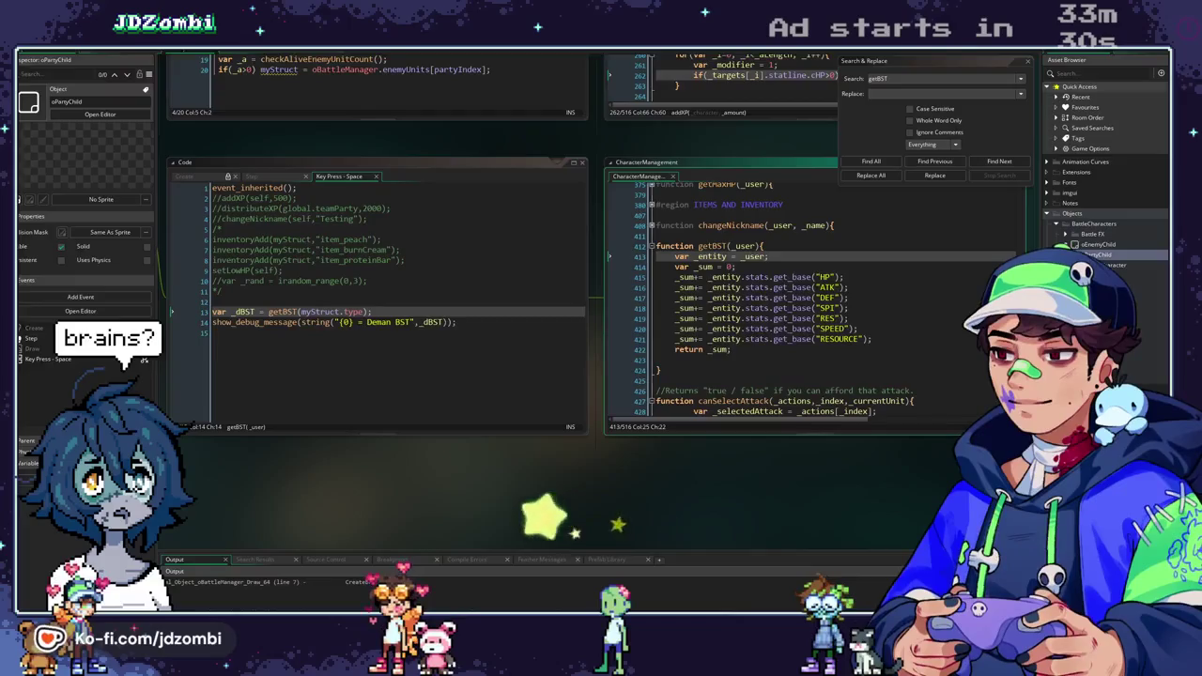
Replace the getBST call on line 13 with CharacterLibrary.get("cl_deman").
left_click(742, 352)
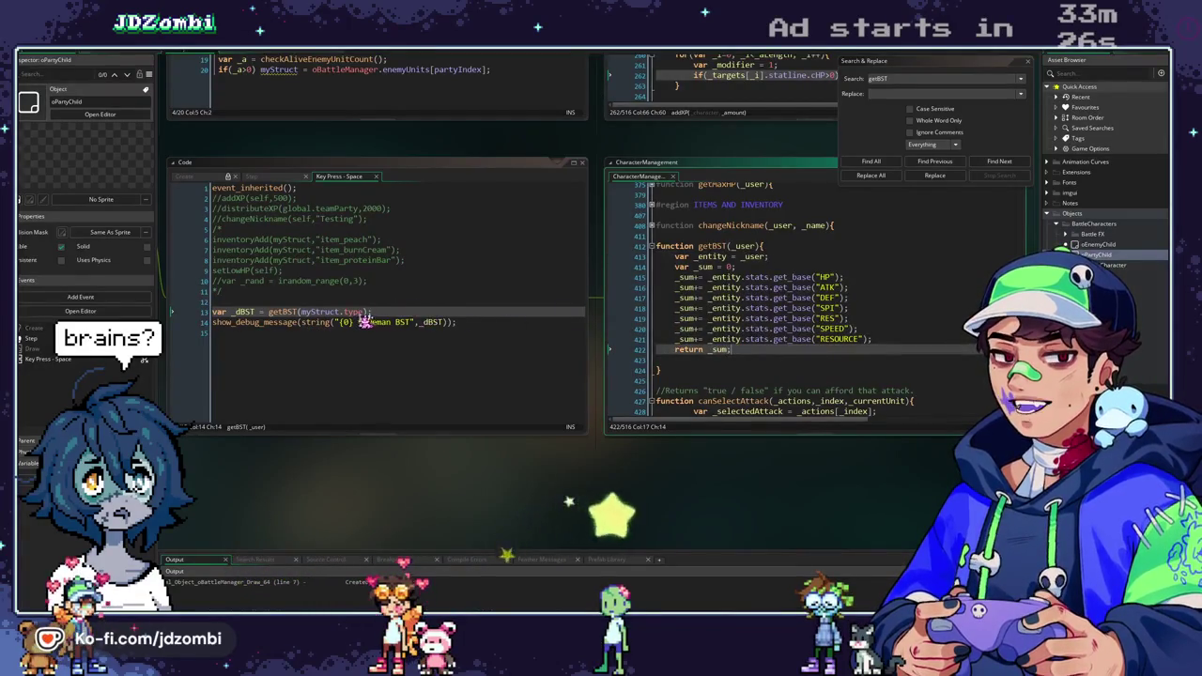
left_click_drag(366, 313, 344, 313)
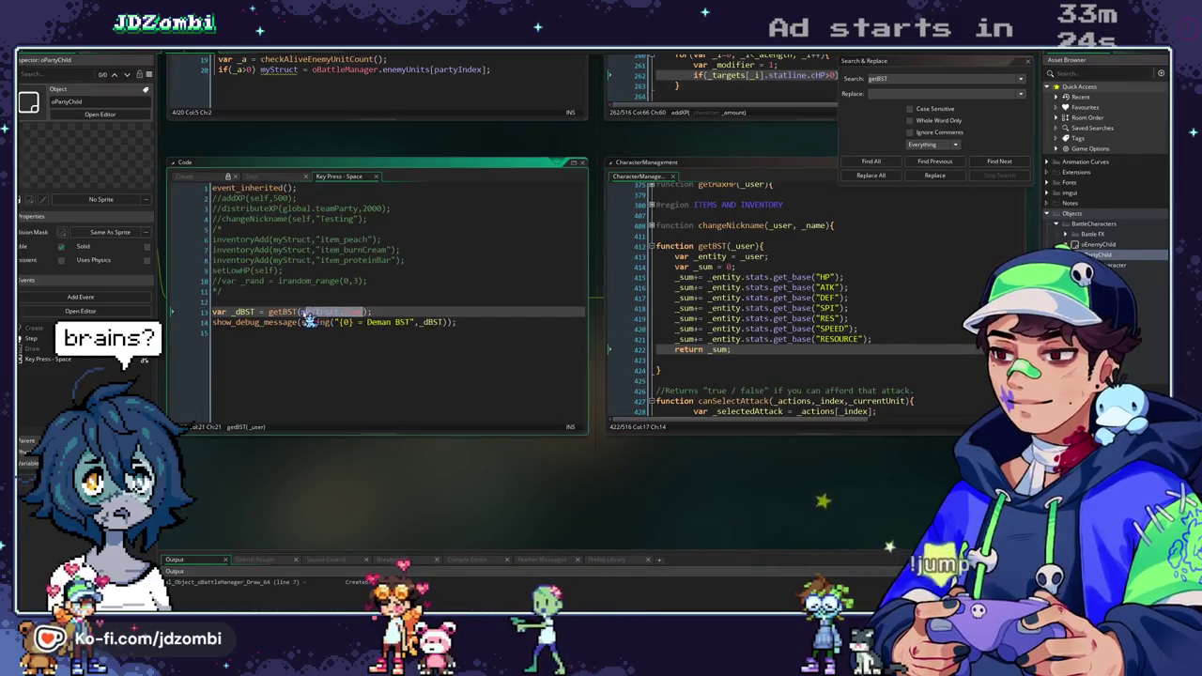
left_click(327, 314)
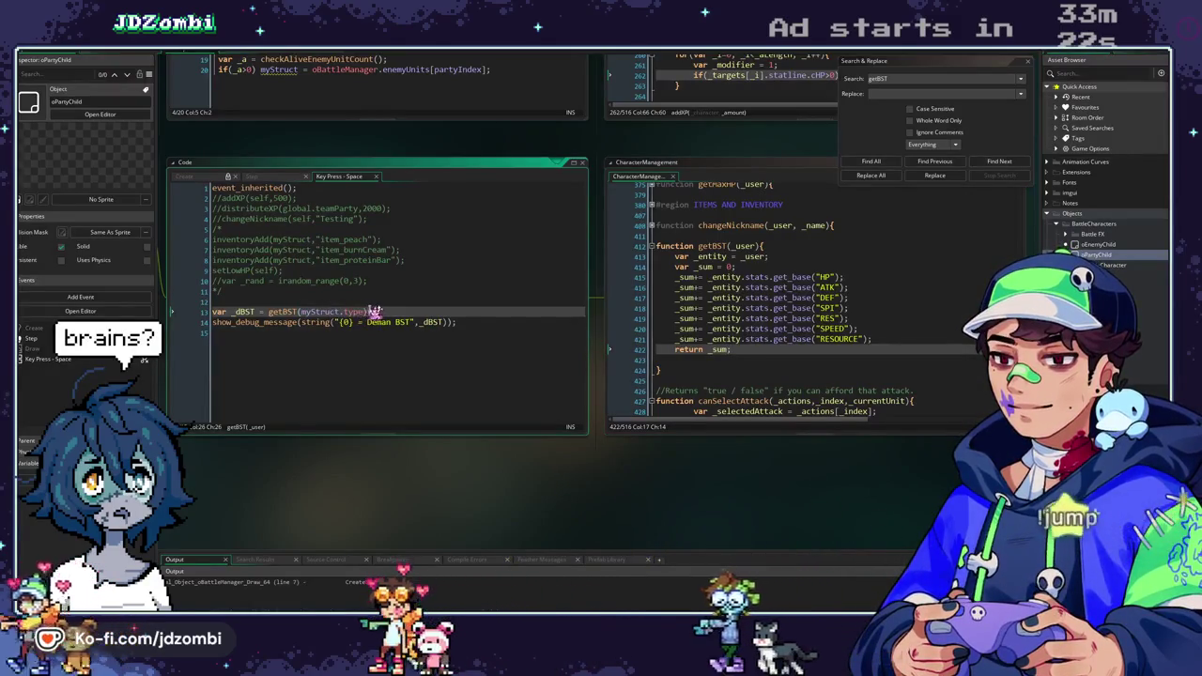
left_click_drag(374, 312, 269, 312)
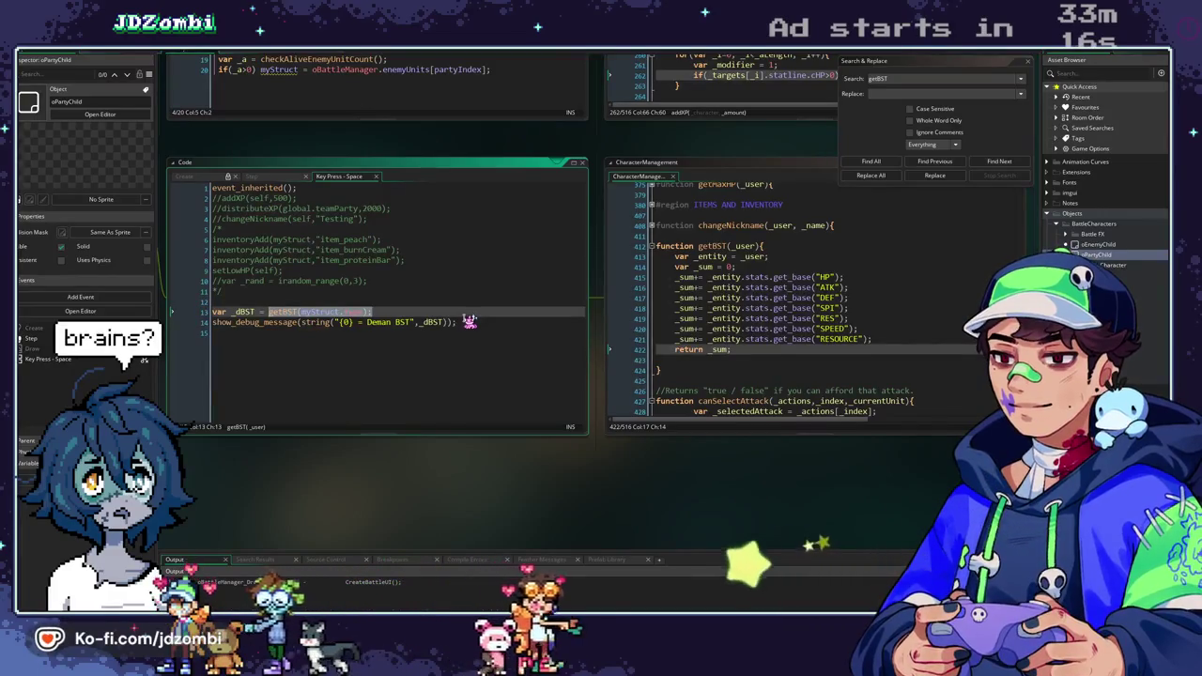
type("Chara")
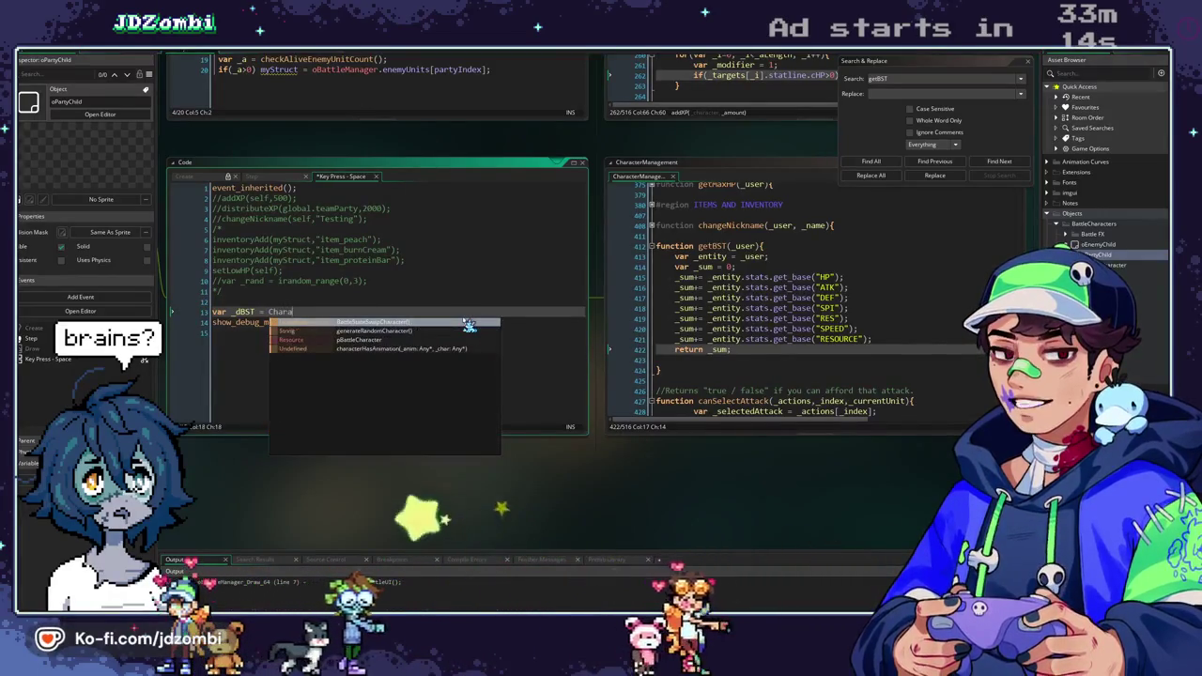
type("cterLibrary.get(")
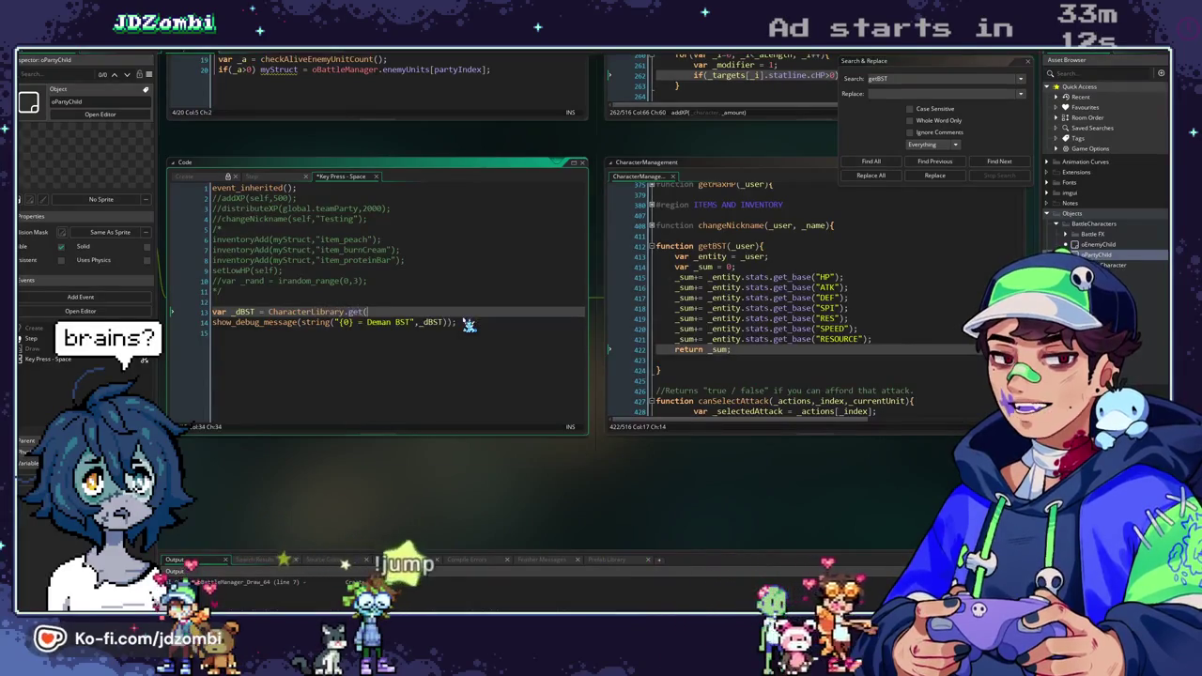
type("\"cl_deman\")")
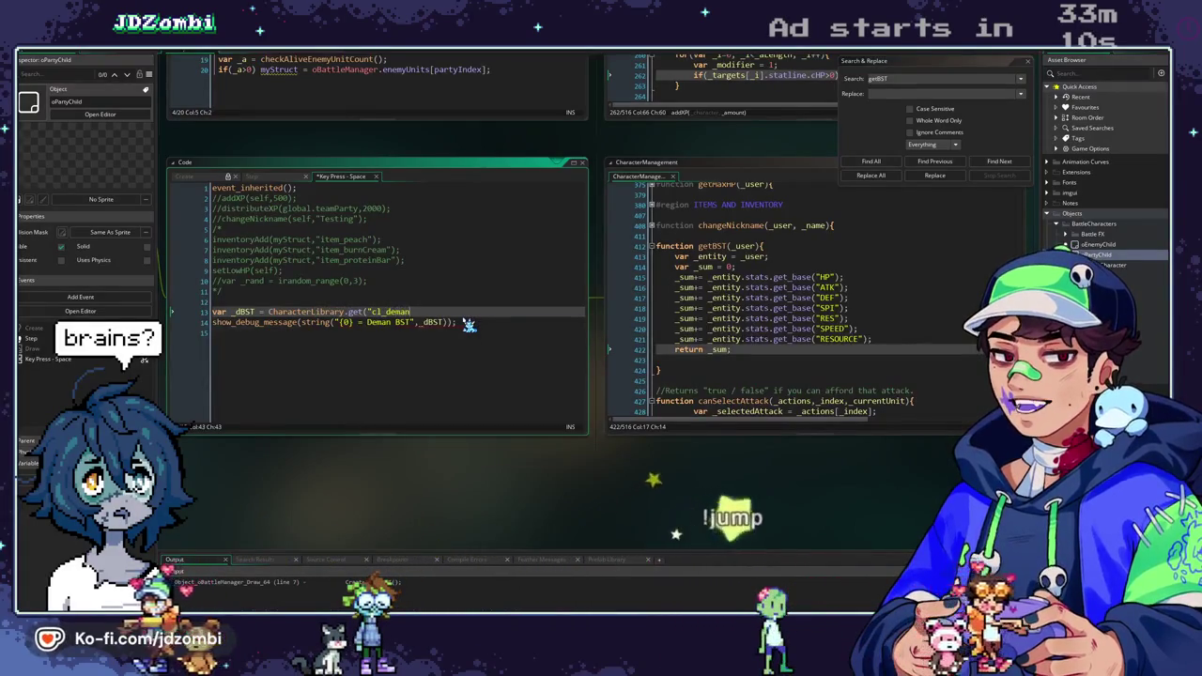
Finish line 13, add _dBST = _dBST.get_bst(); on line 14, and run the game.
key("BackSpace")
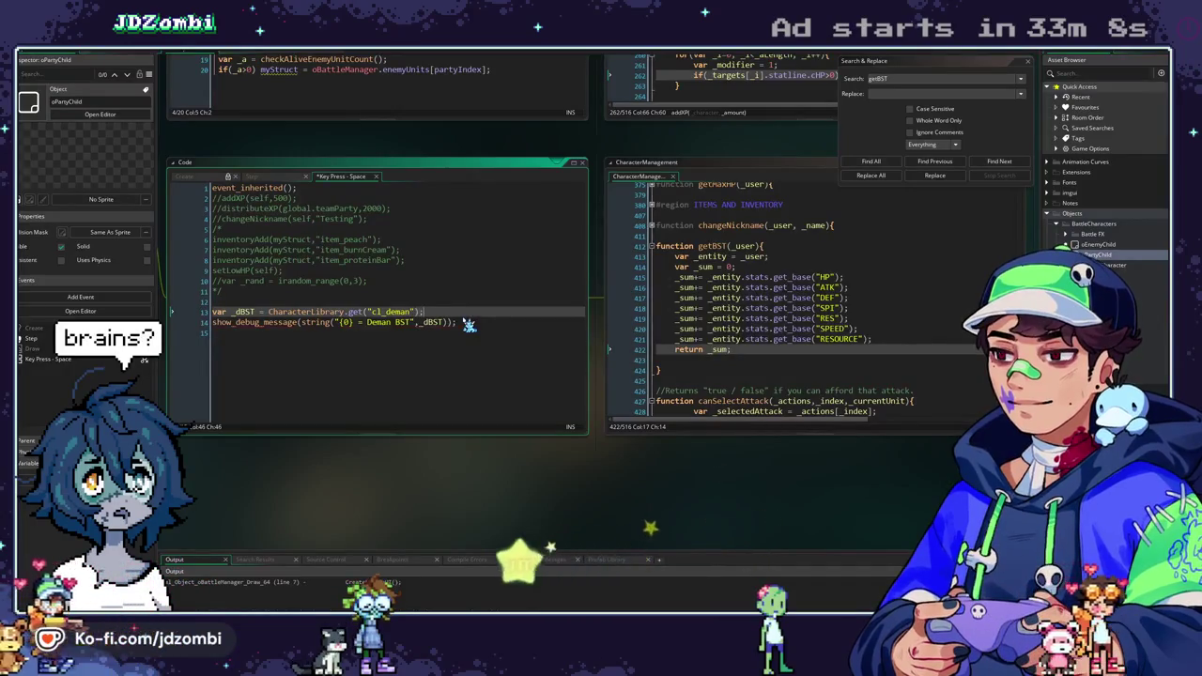
key("Return")
type("_dBST =")
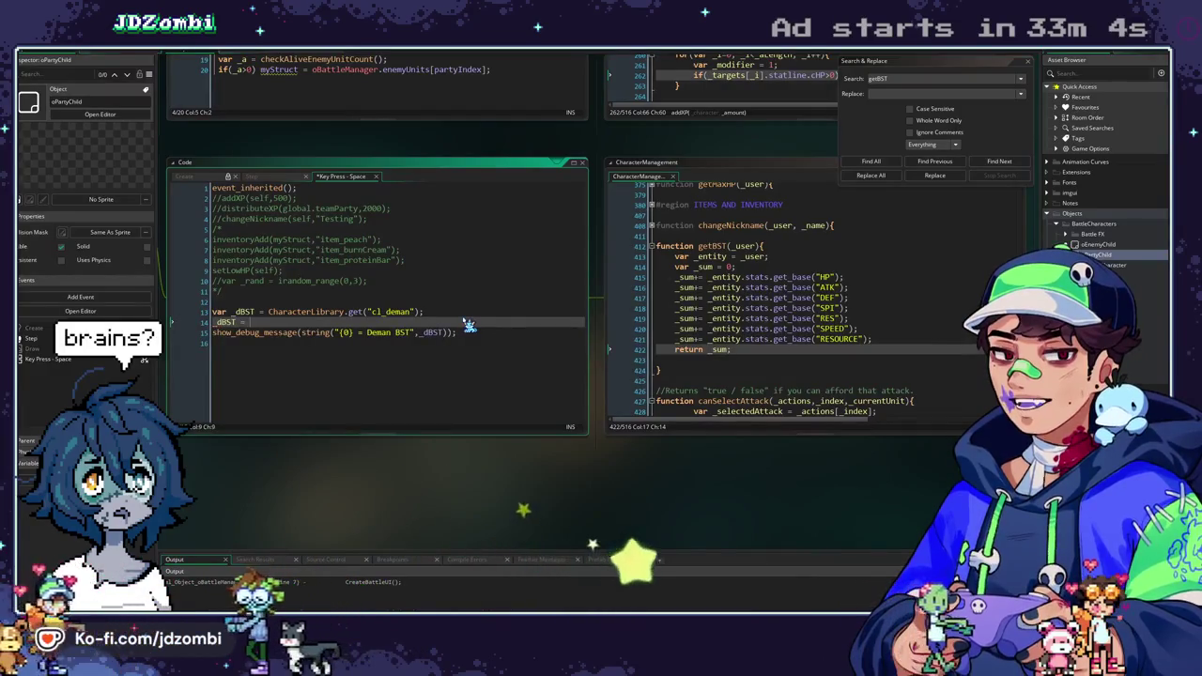
type(" _")
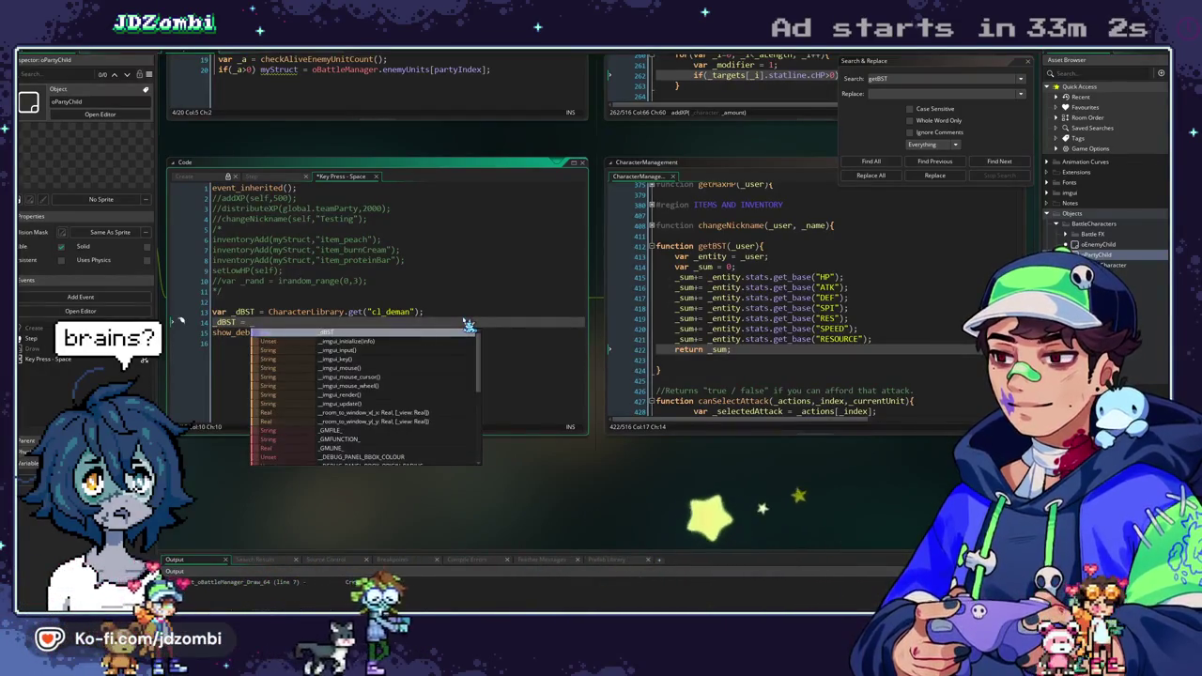
type("dbS")
key("Return")
type(".get_g")
key("BackSpace")
type("bst(")
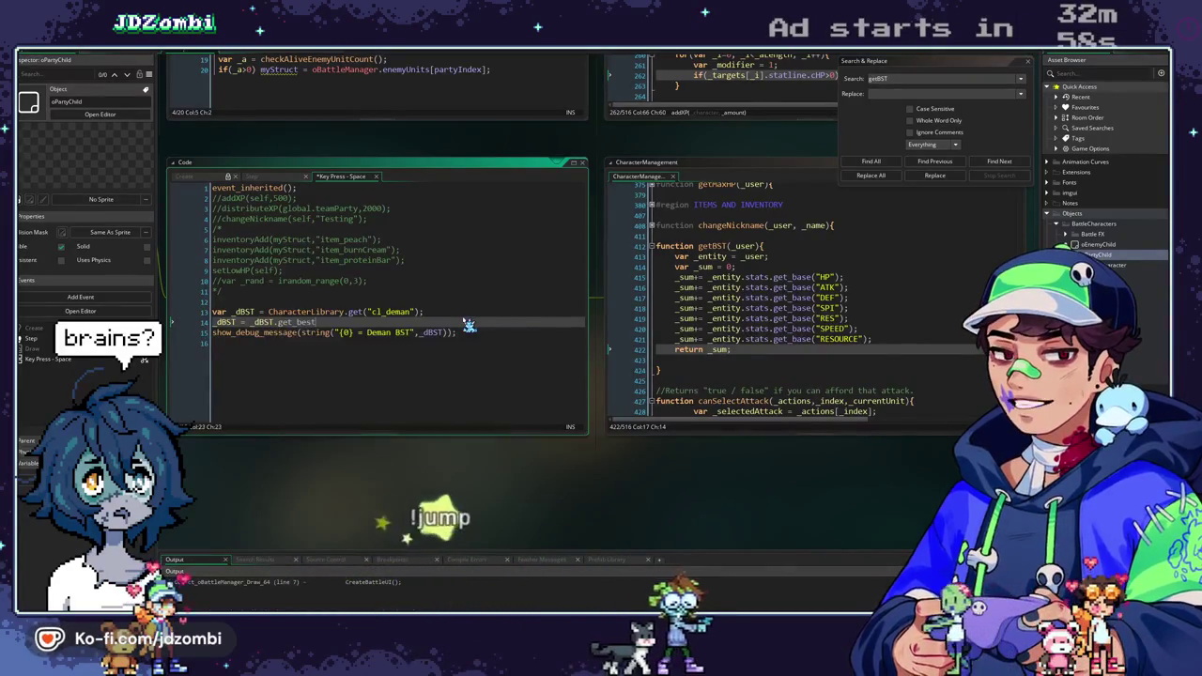
type(");")
key("F5")
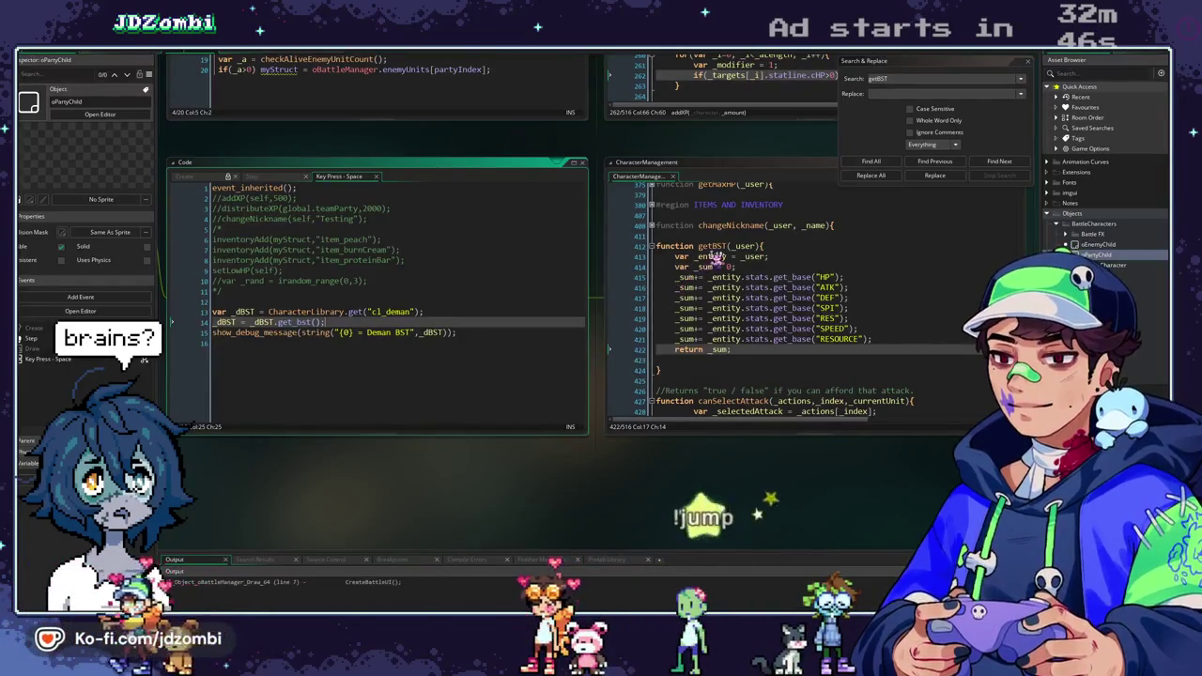
left_click(785, 246)
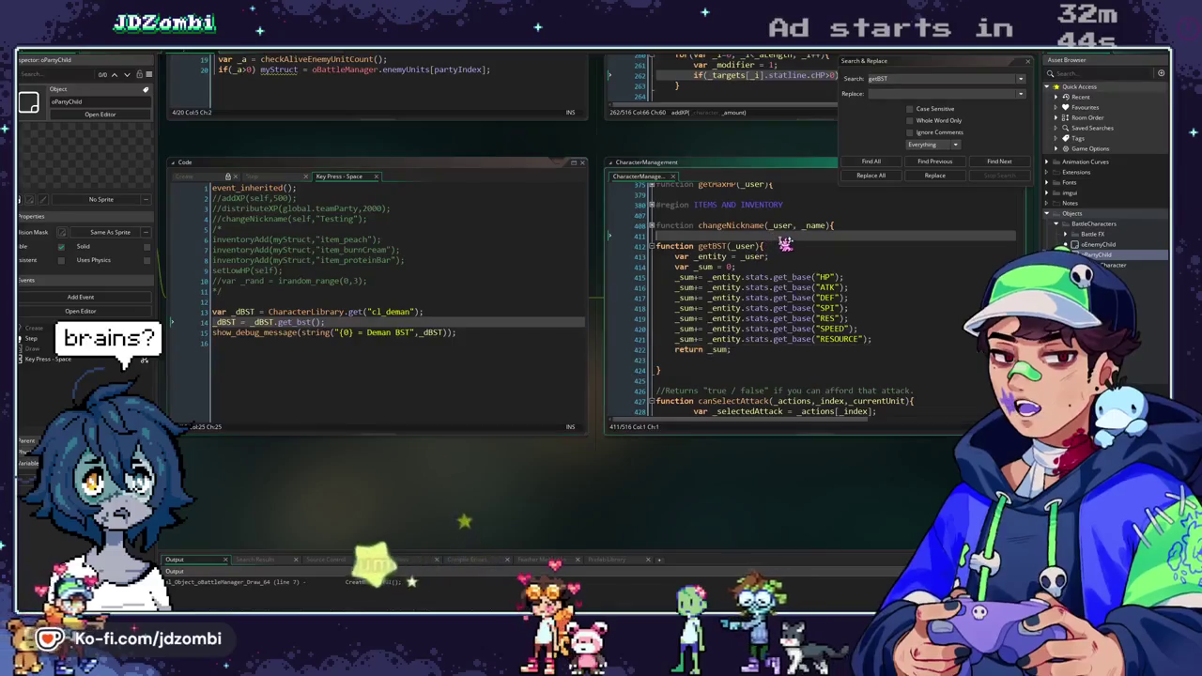
Insert 'return 0;' as getBST's first line and rebuild the game with F5.
key("Return")
type("return 0;")
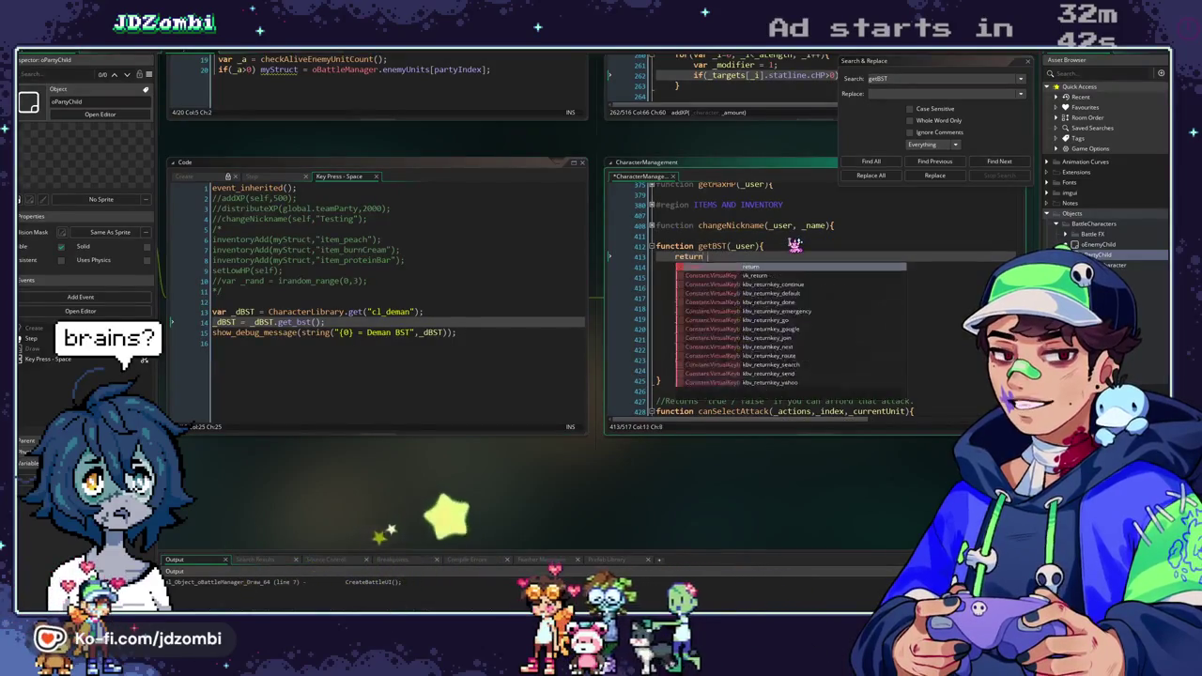
key("F5")
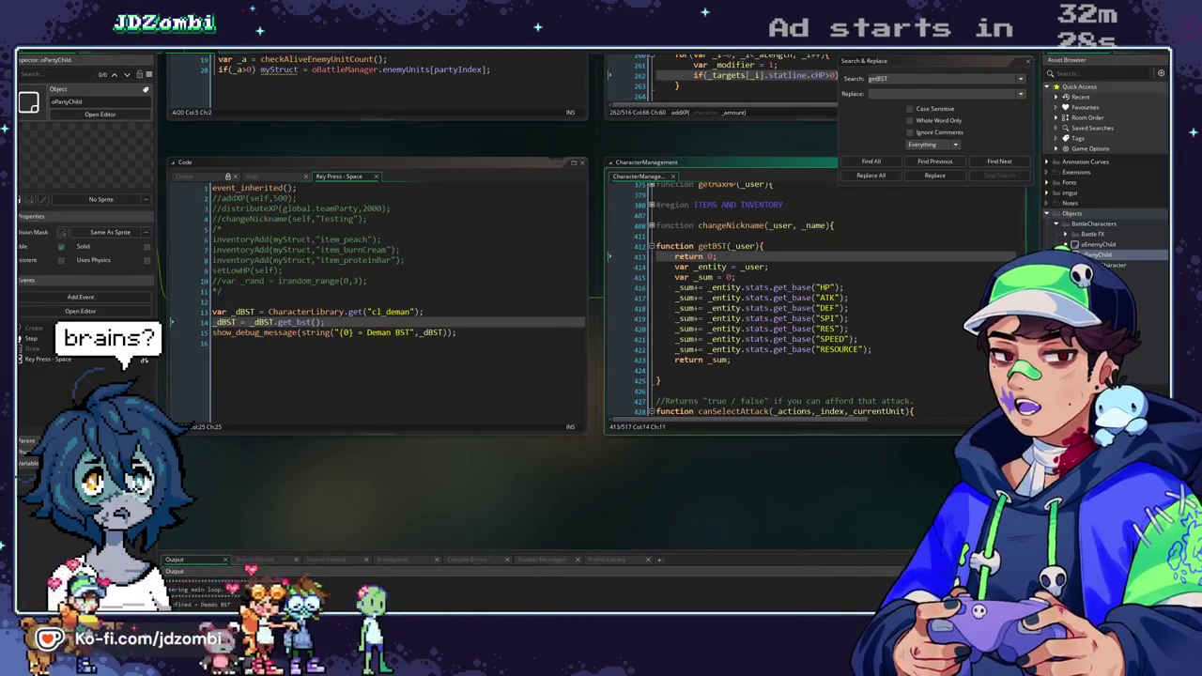
scroll(376, 452, "left", 3)
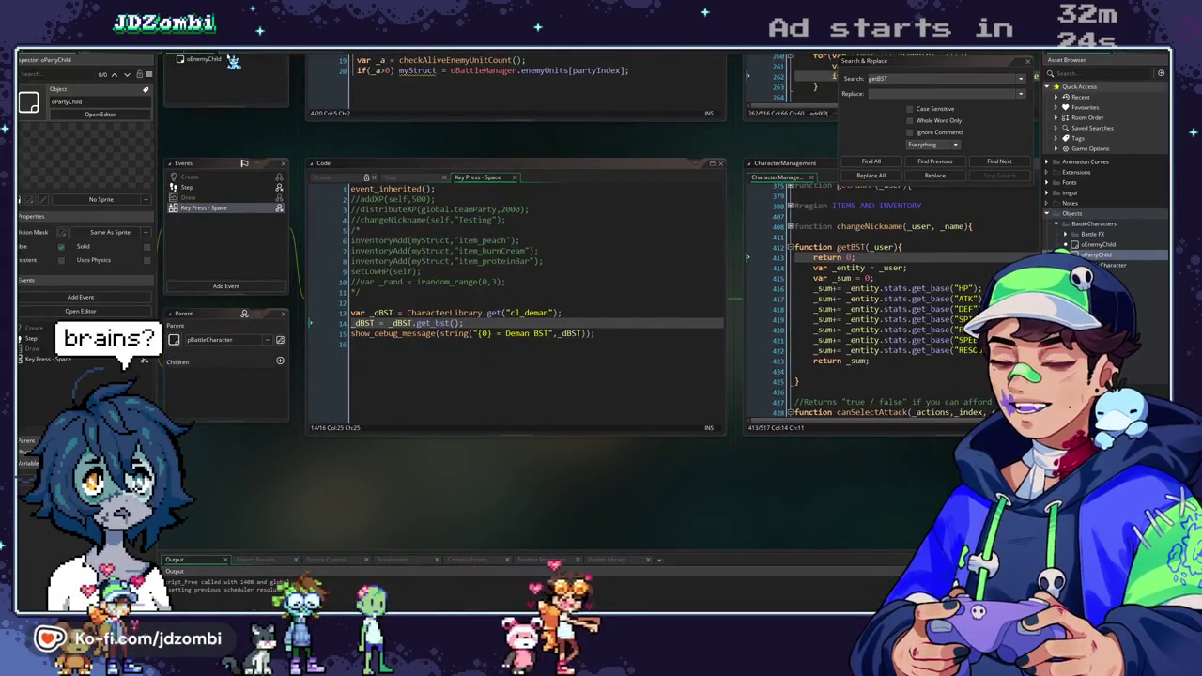
left_click(233, 60)
scroll(349, 435, "down", 15)
scroll(349, 435, "up", 12)
left_click(592, 60)
scroll(382, 341, "down", 15)
left_click_drag(248, 504, 571, 507)
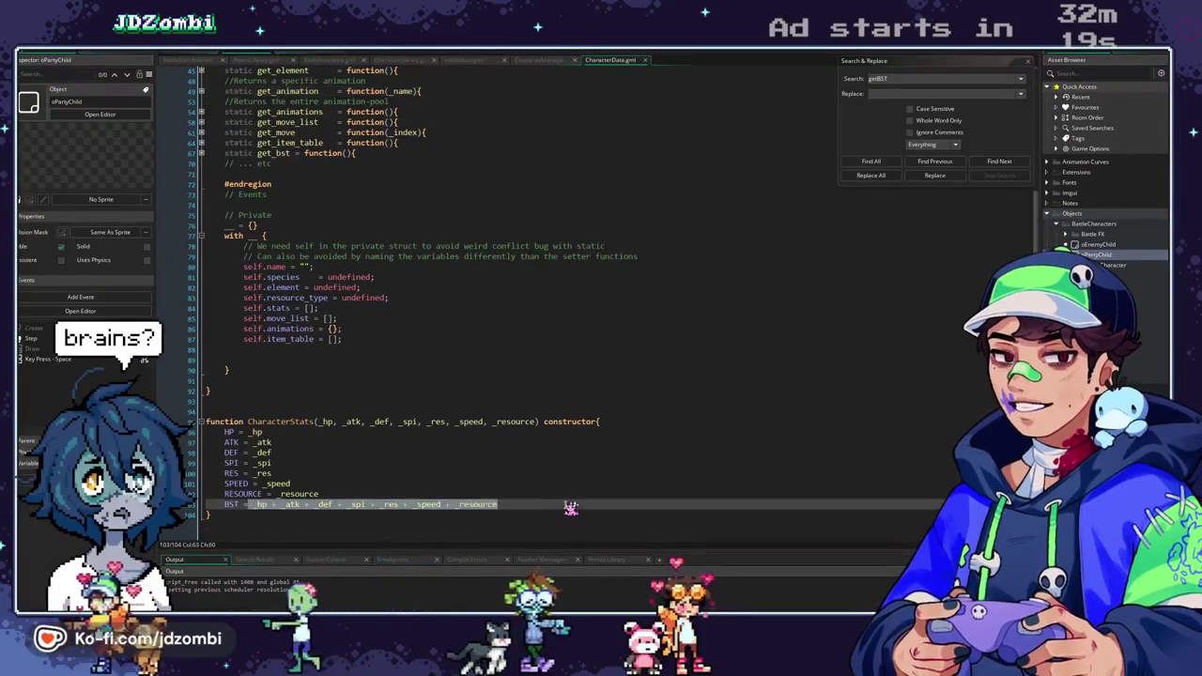
left_click(571, 507)
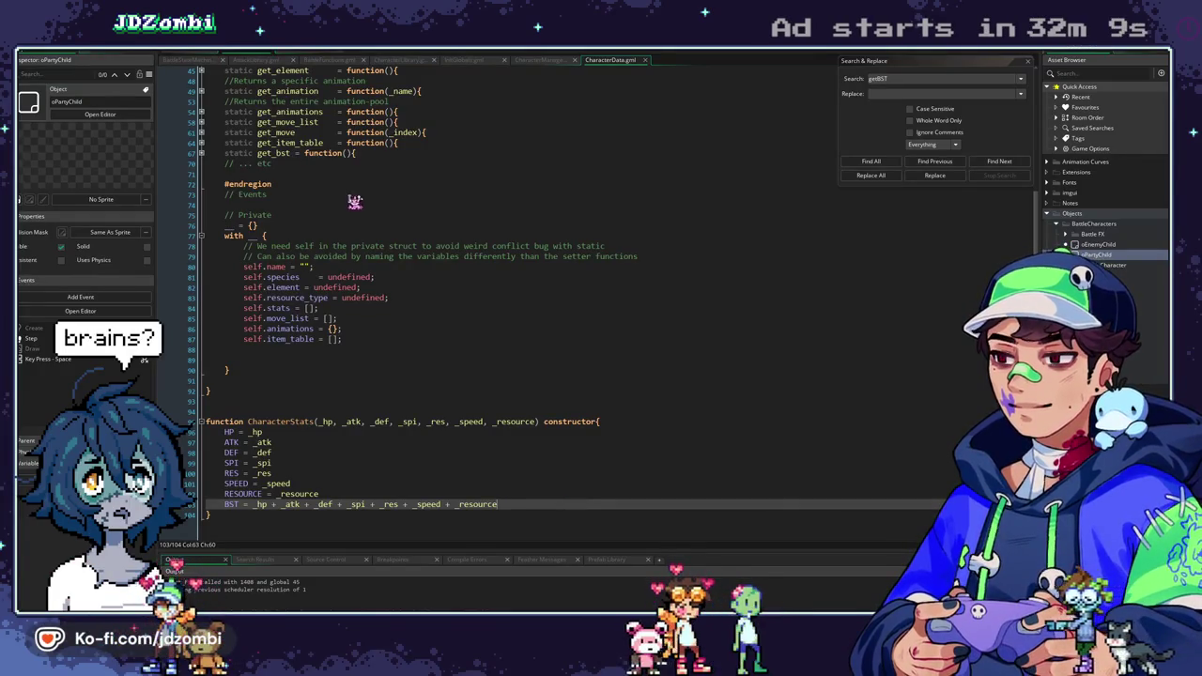
left_click(183, 56)
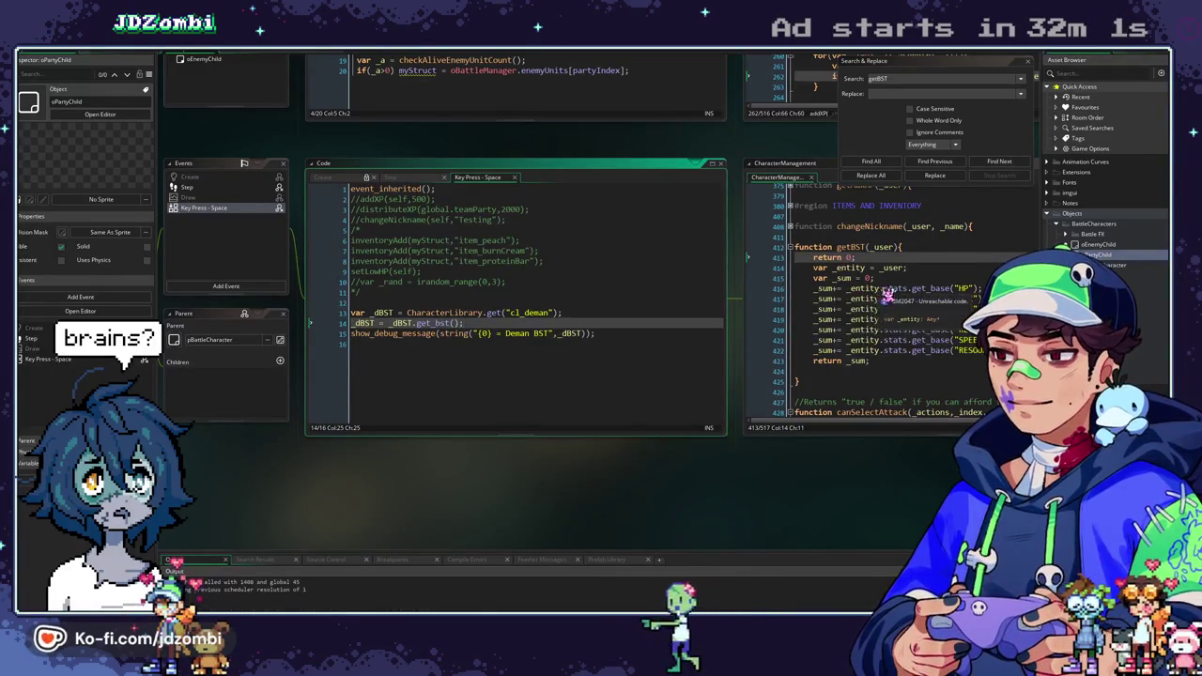
Replace get_bst on line 14 with stats.get_base("HP") copied from getBST, and run.
left_click(894, 291)
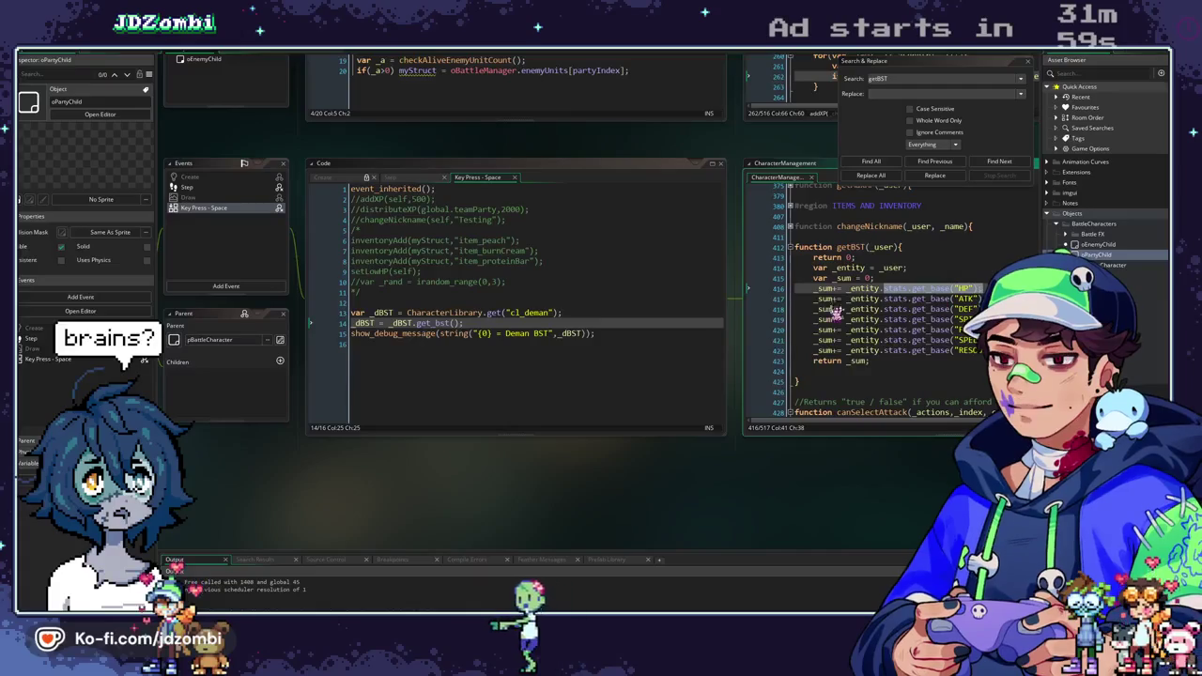
double_click(427, 323)
key("ctrl+v")
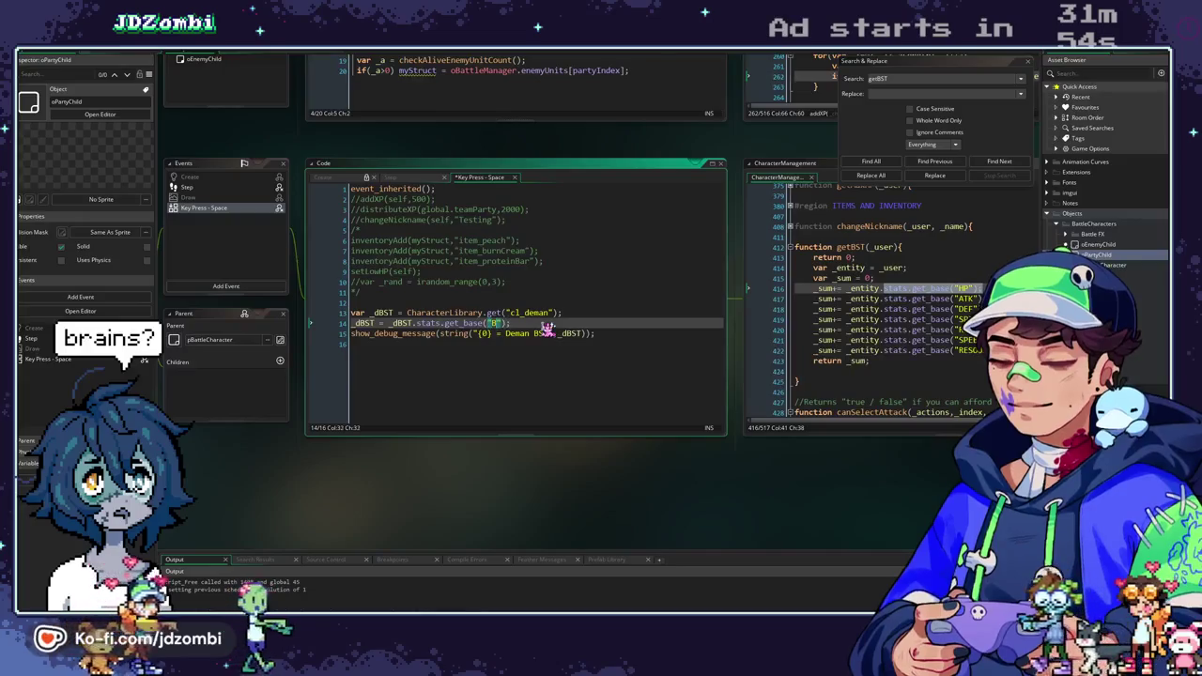
type("ST")
key("F5")
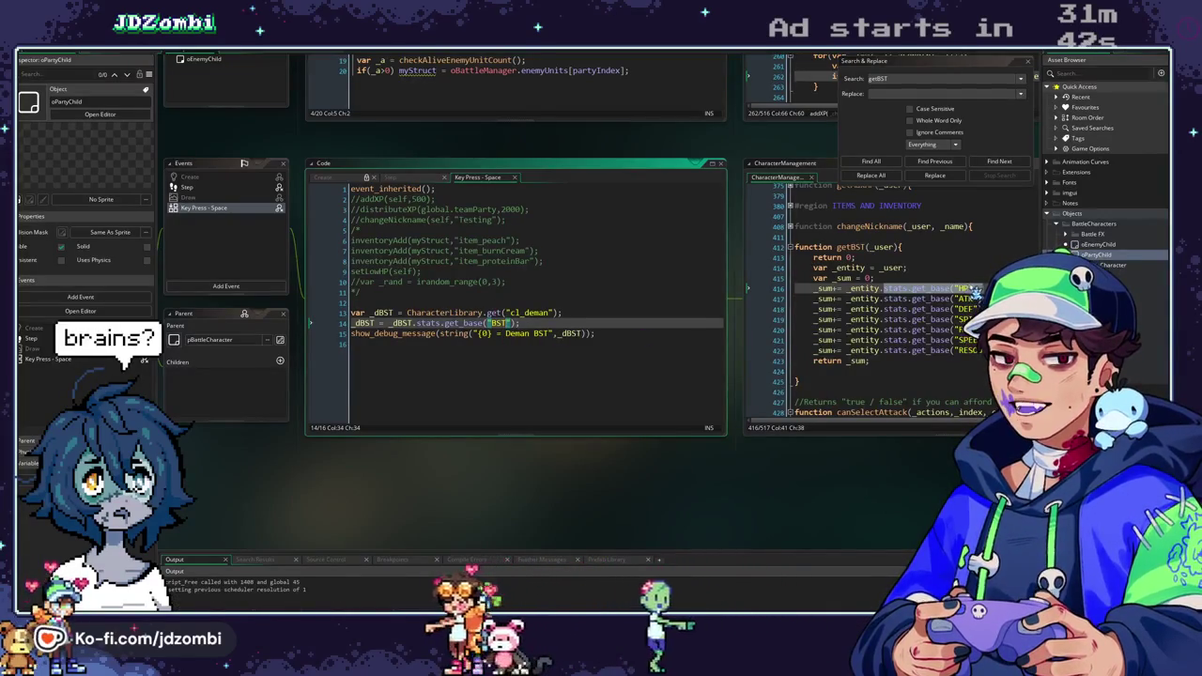
Check getBST's HP stat name and the cl_deman lookup, then open generateMyStruct full-size.
double_click(968, 288)
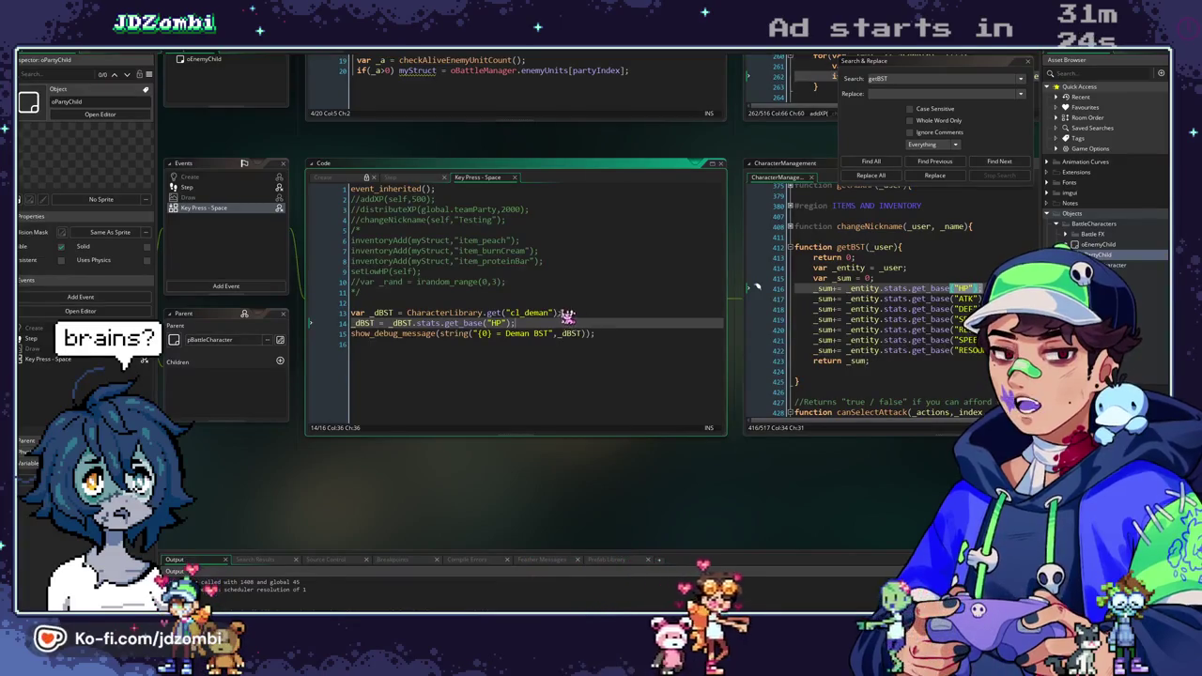
left_click(533, 313)
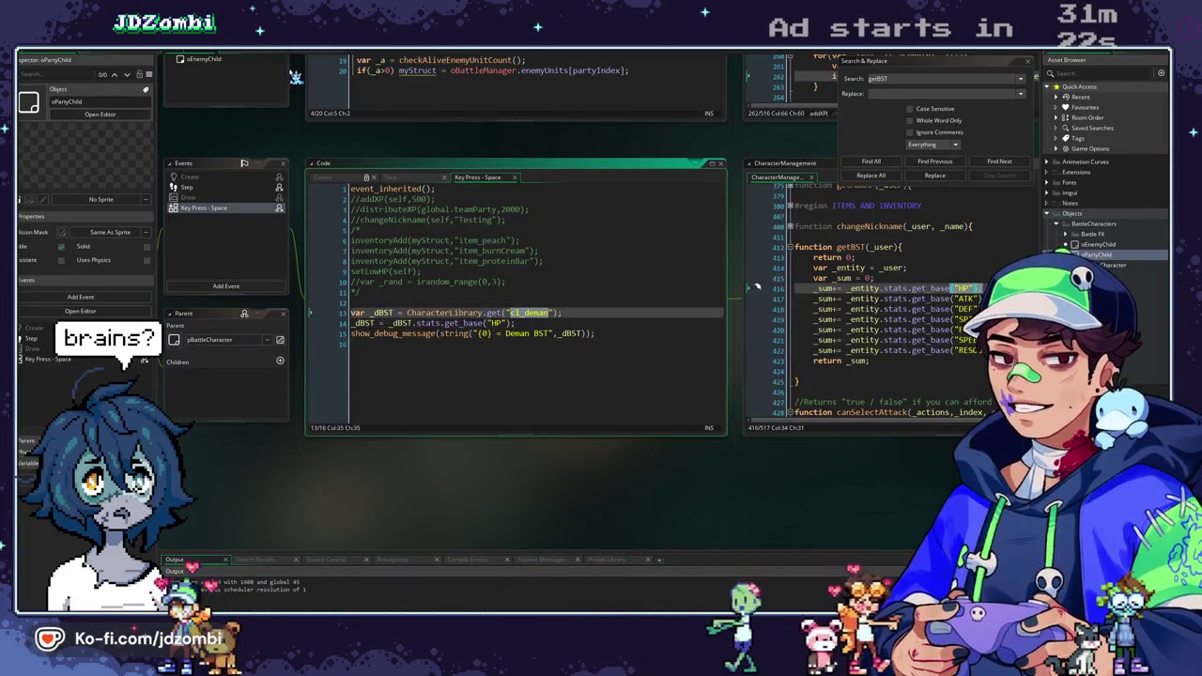
left_click(275, 59)
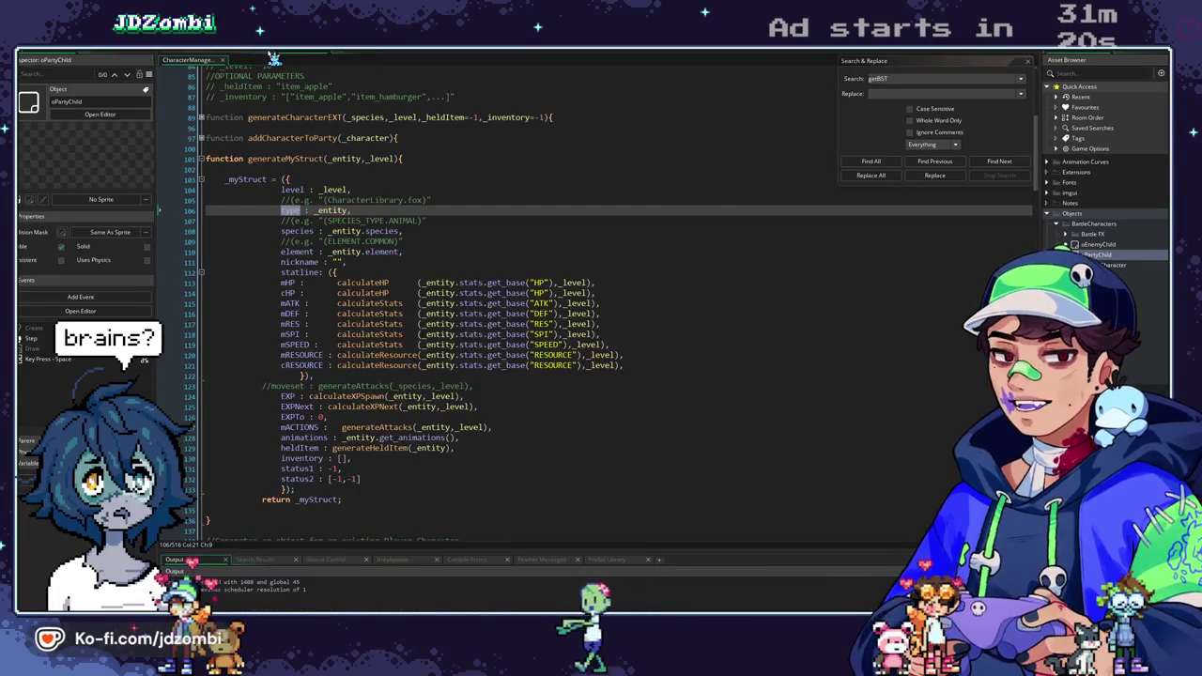
Highlight _entity and _level uses in generateMyStruct and replace the get_animations call on line 128.
double_click(358, 162)
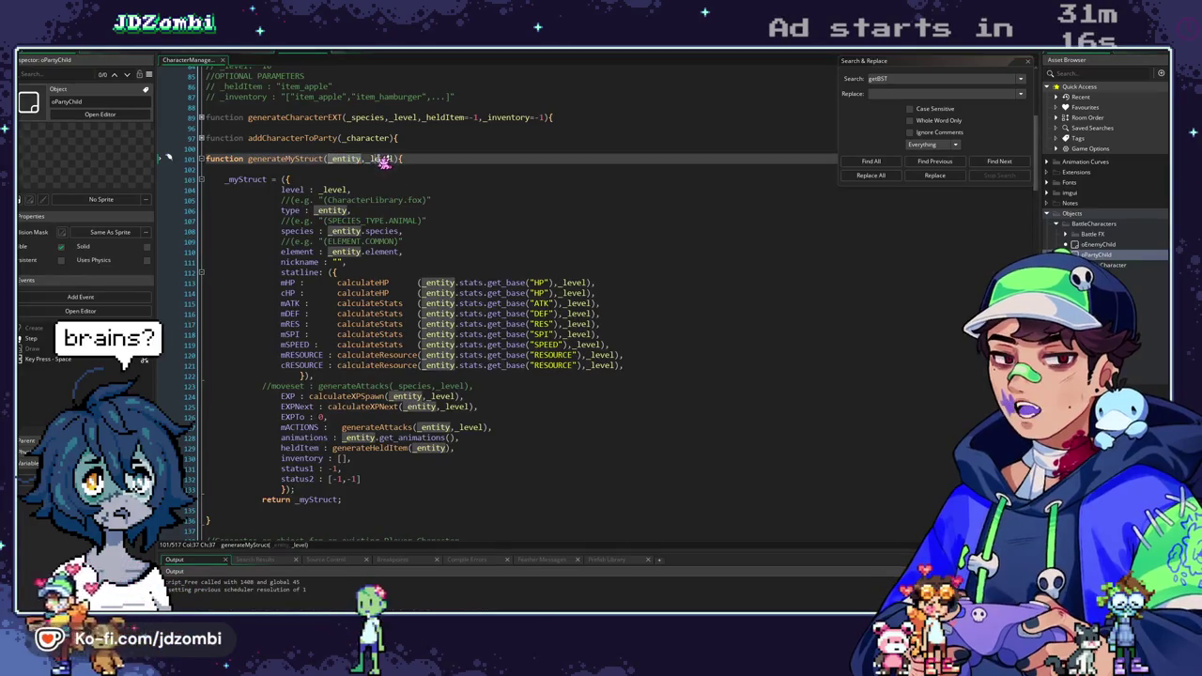
double_click(381, 160)
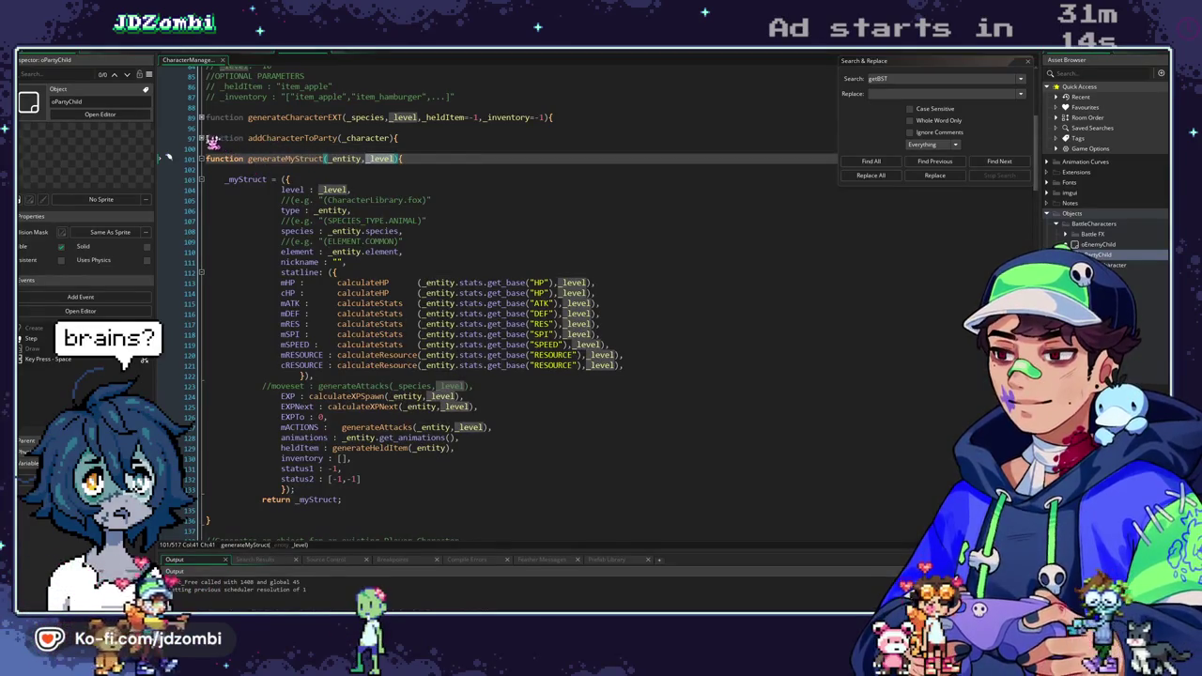
left_click(205, 140)
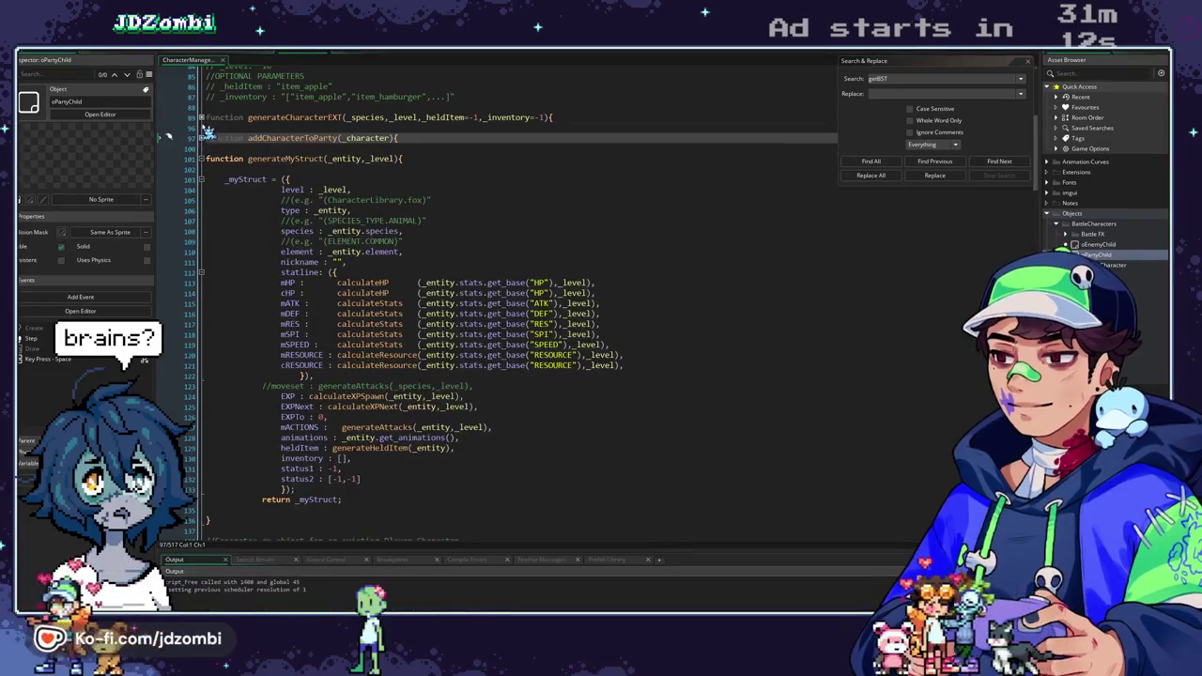
left_click(203, 119)
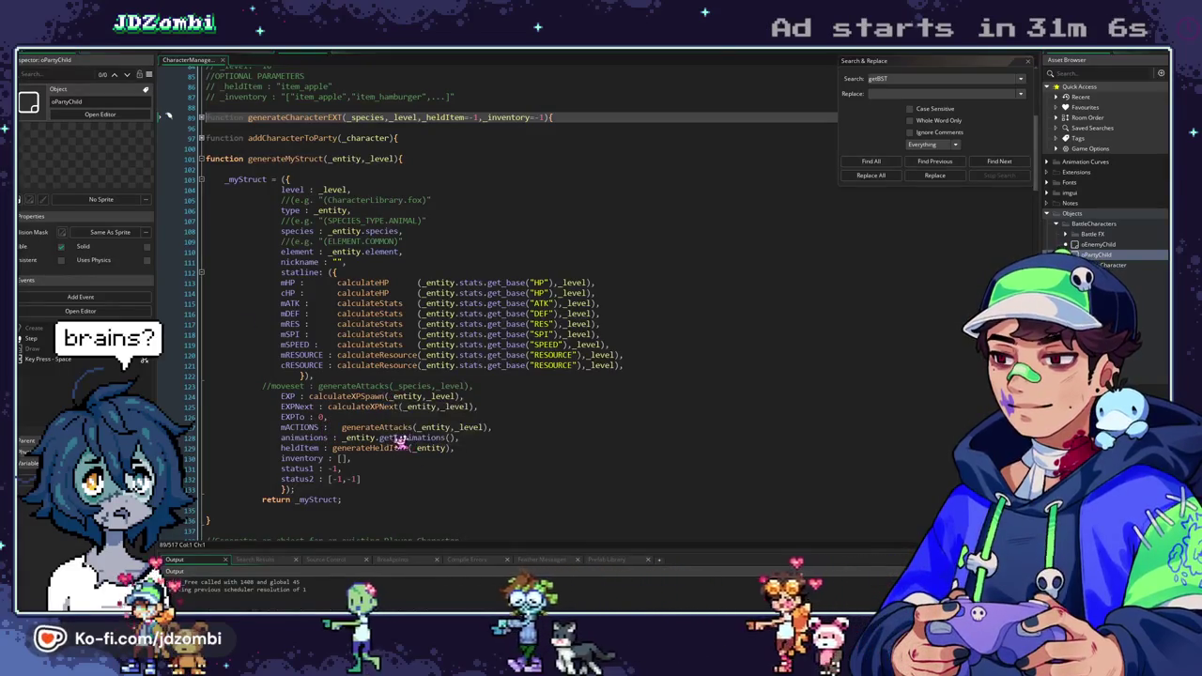
left_click_drag(347, 438, 454, 439)
type(")")
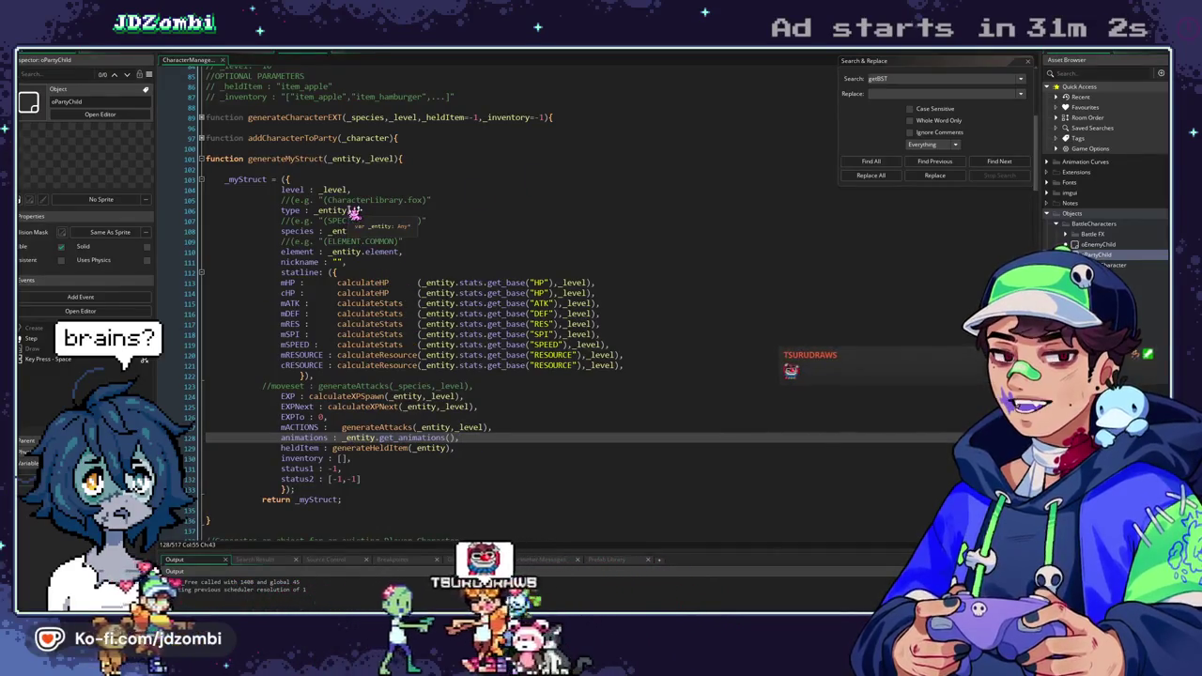
Review the species, HP base-stat and type fields, then close the full-size CharacterManagement view.
left_click(407, 231)
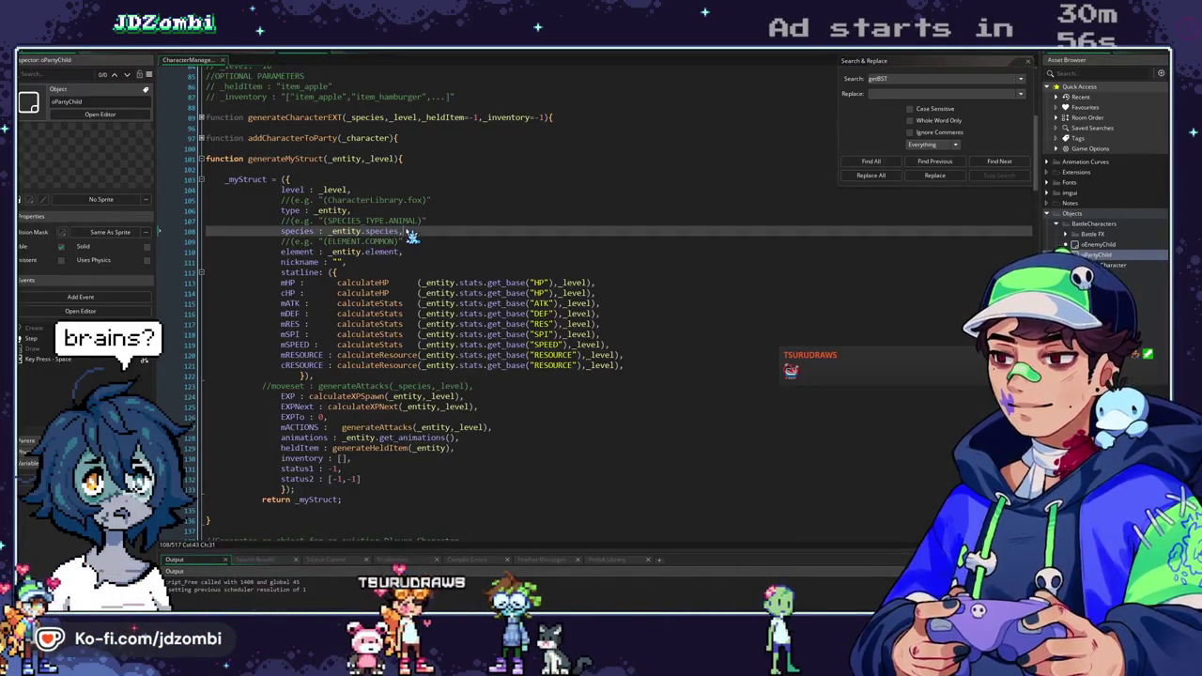
left_click_drag(428, 282, 609, 284)
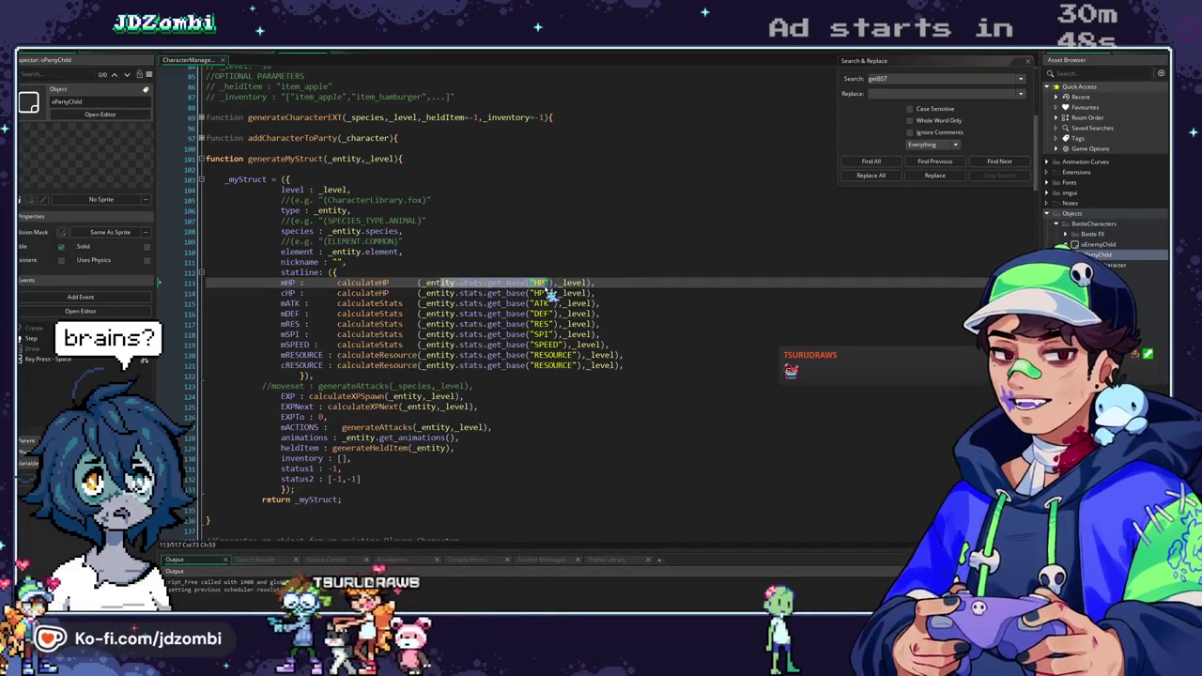
left_click_drag(429, 283, 550, 283)
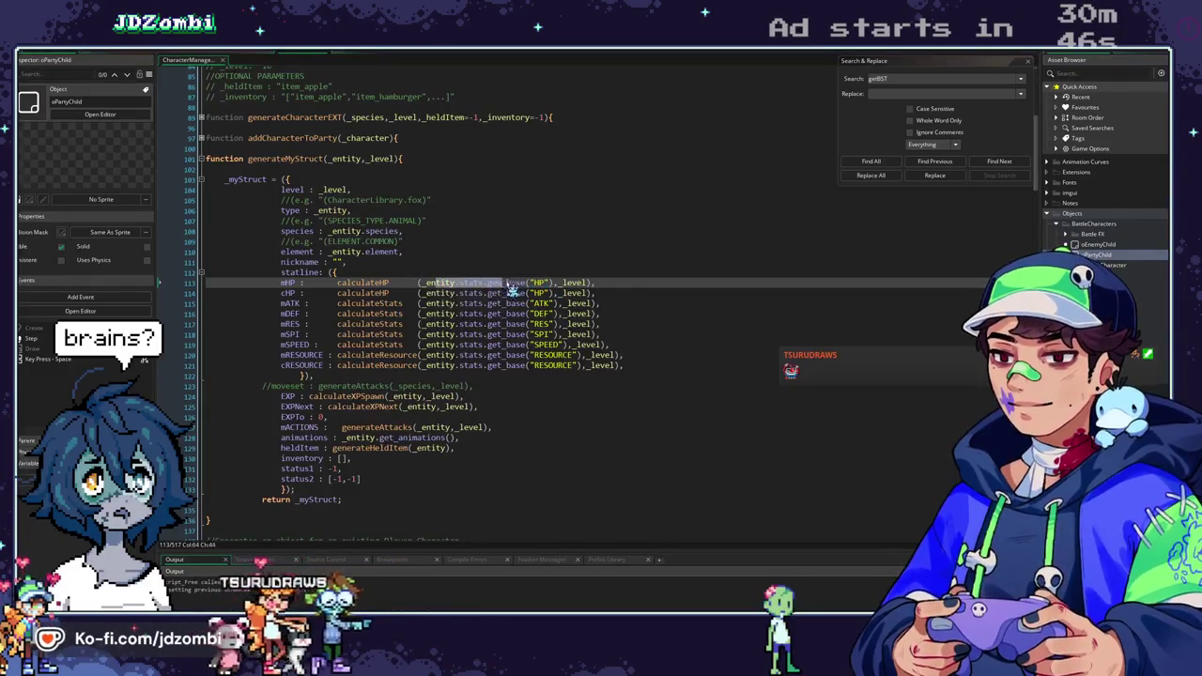
left_click(340, 211)
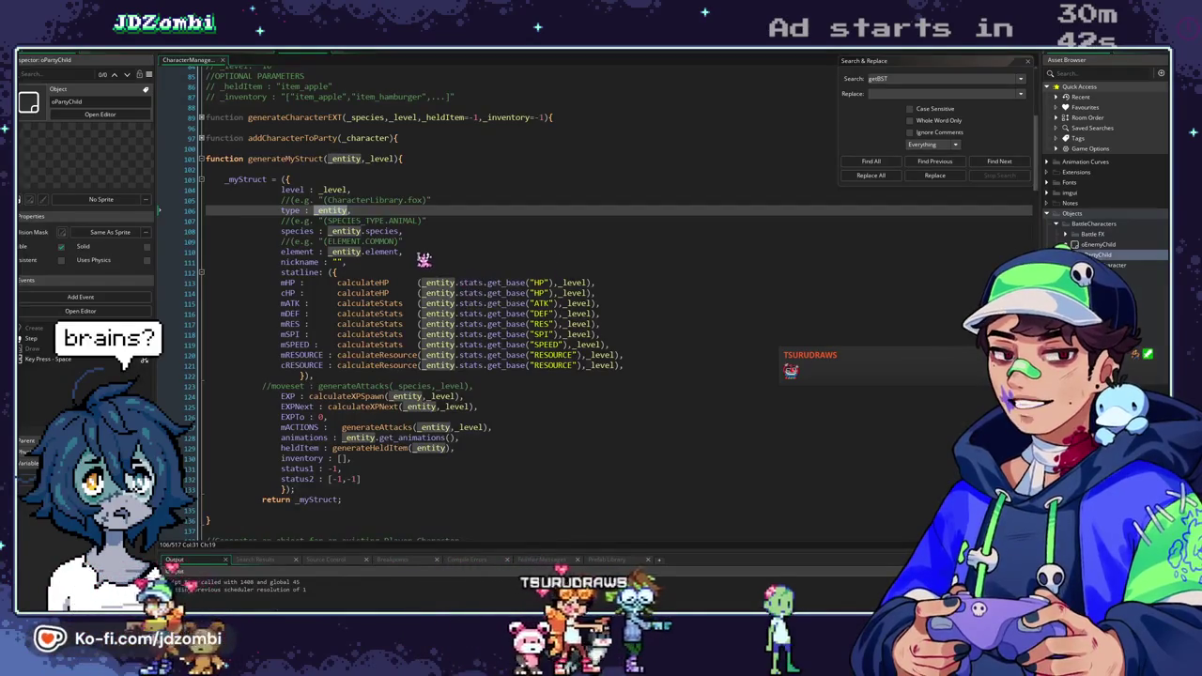
left_click(293, 210)
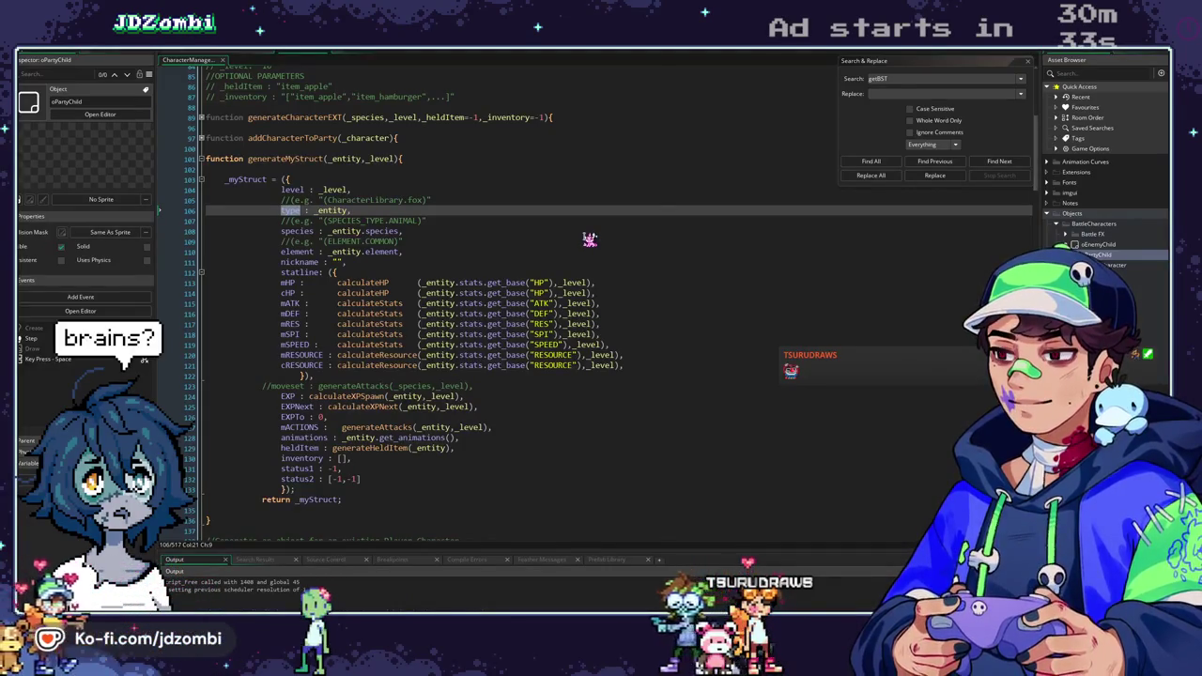
left_click(216, 58)
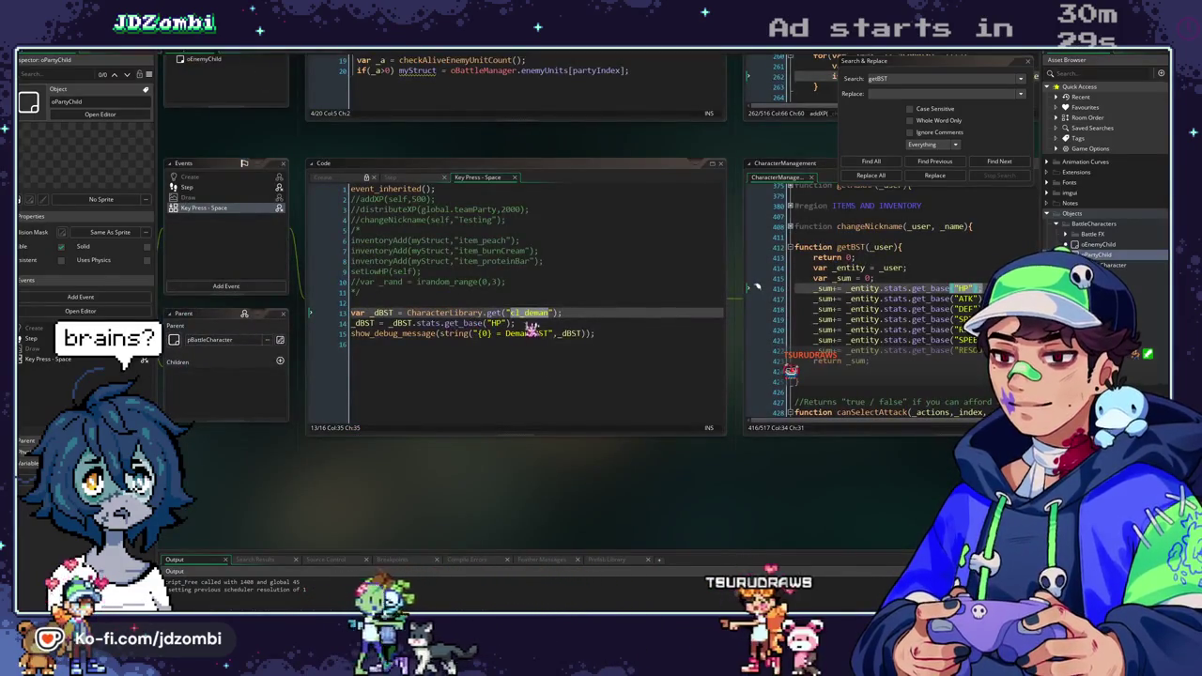
Replace the library lookup and HP lines in the Space event with getBST(myStruct.type);.
left_click_drag(583, 319, 407, 313)
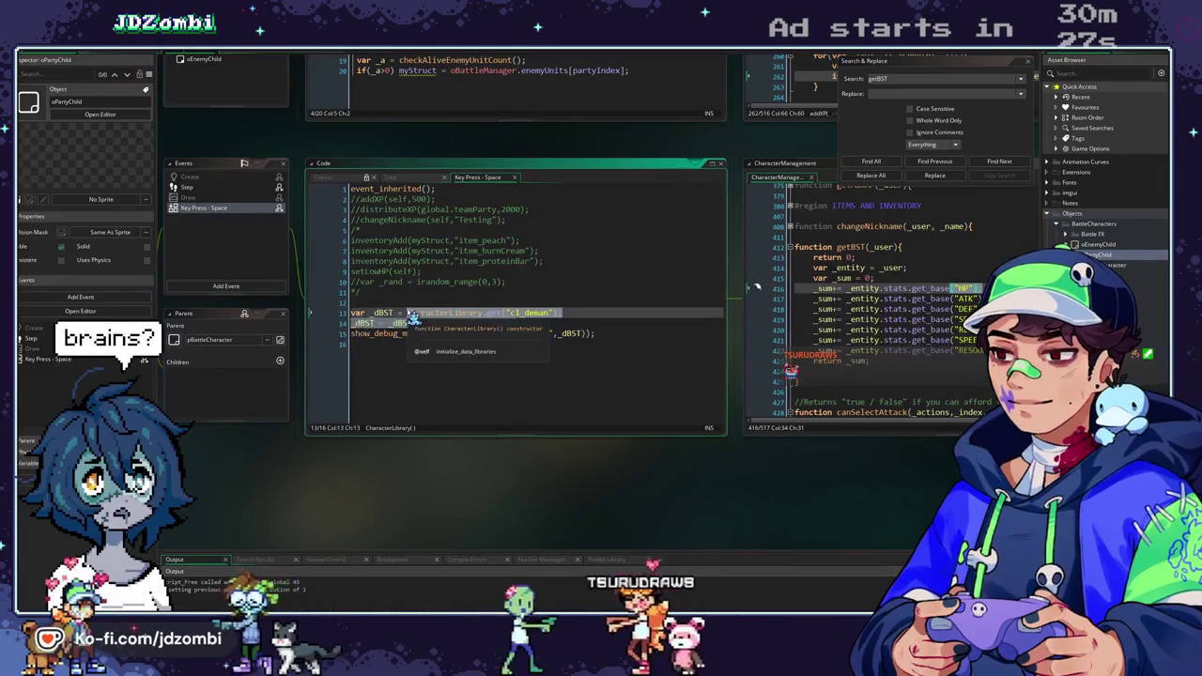
key("BackSpace")
type("getBST")
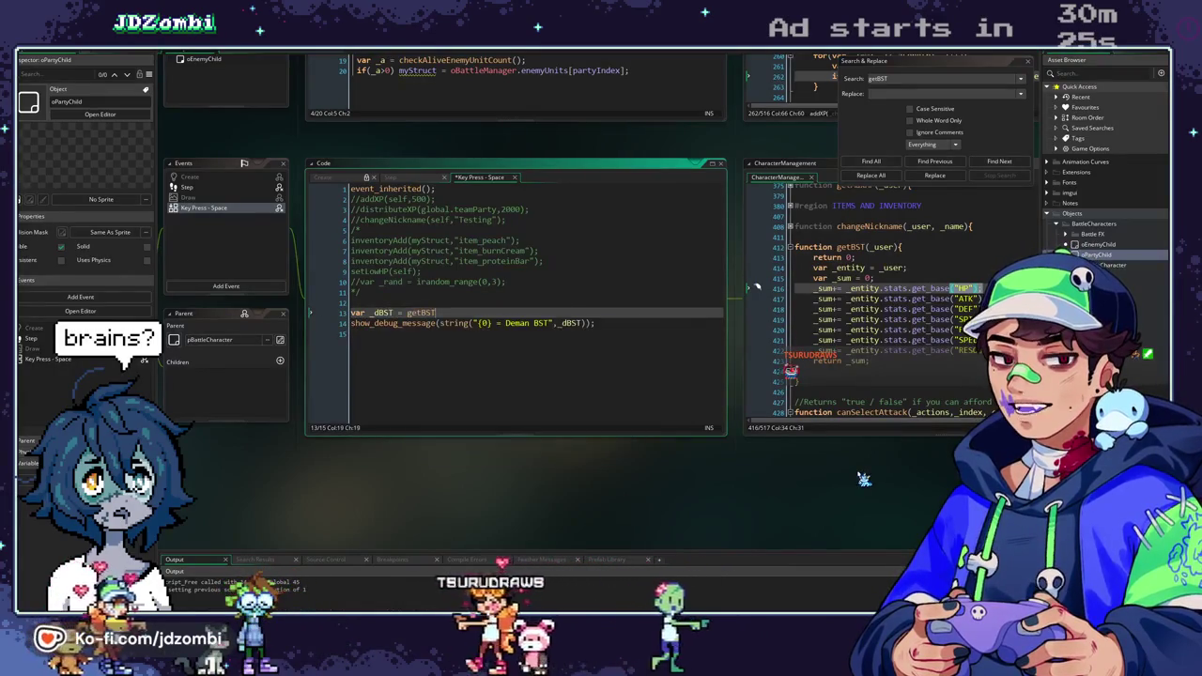
type("(myStruct.ty")
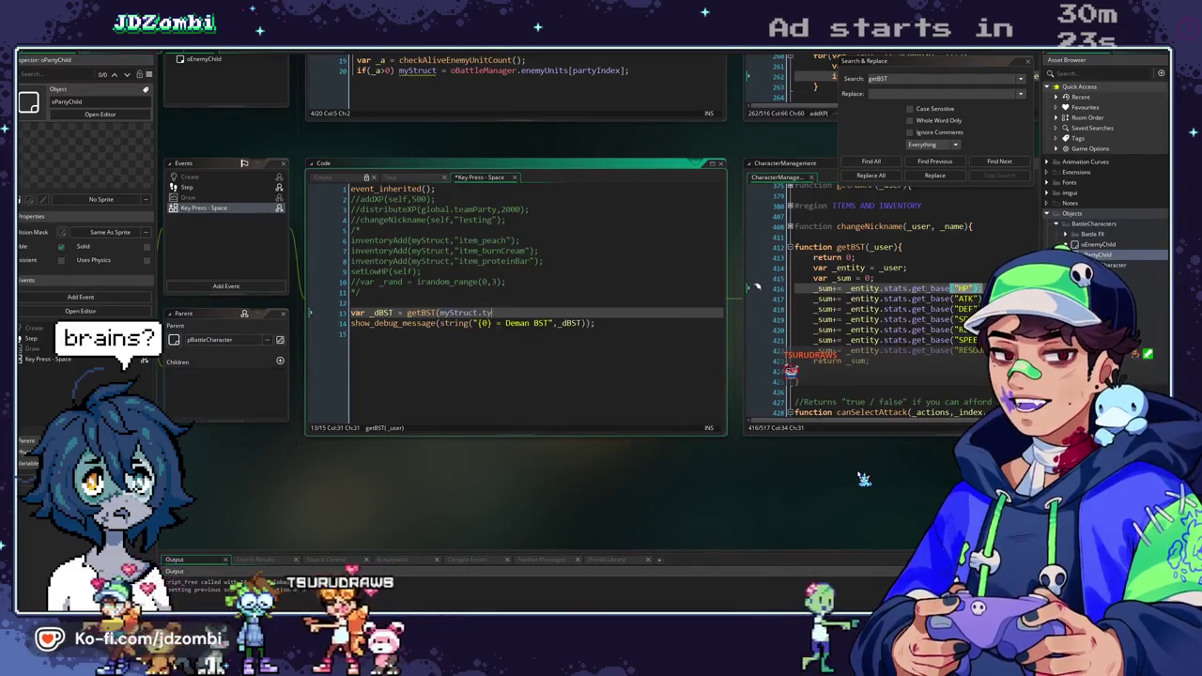
type("pe);")
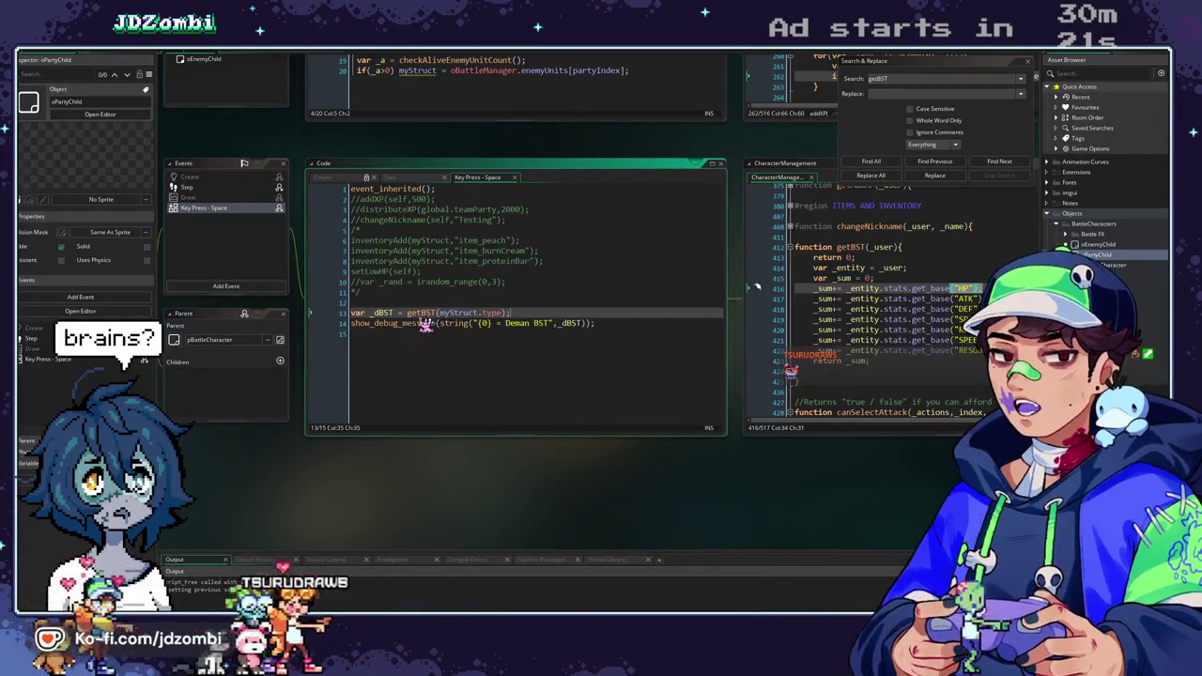
Delete the early 'return 0;' line from getBST's definition.
middle_click(423, 316)
left_click(633, 259)
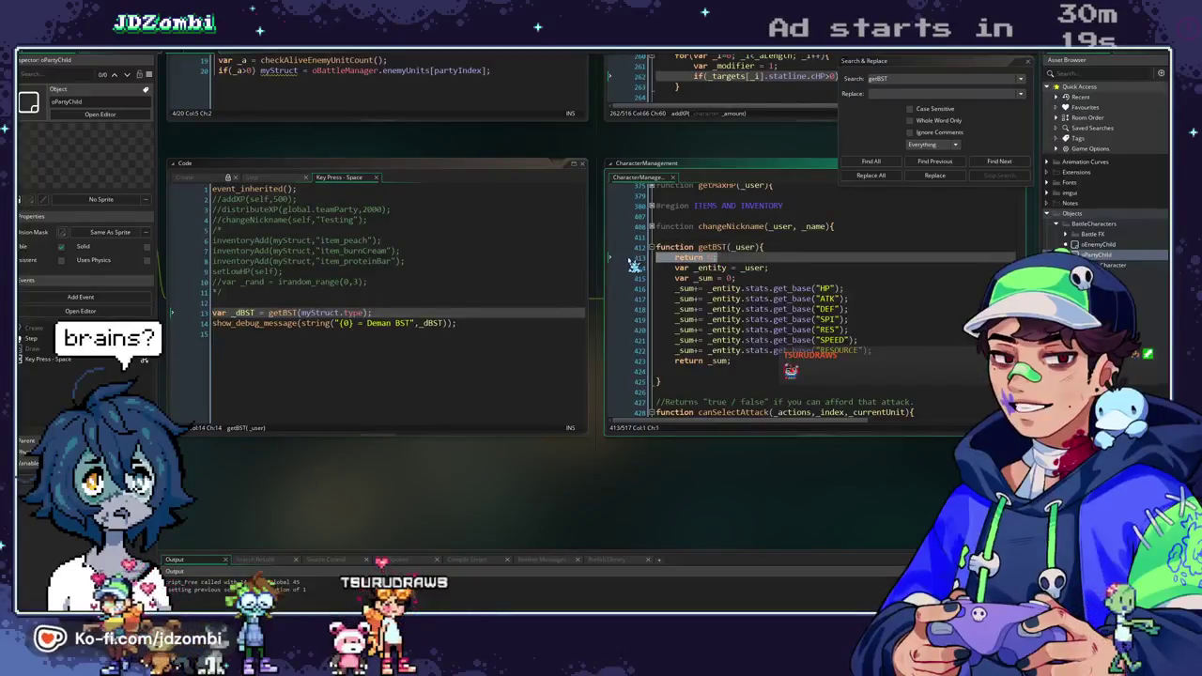
key("BackSpace")
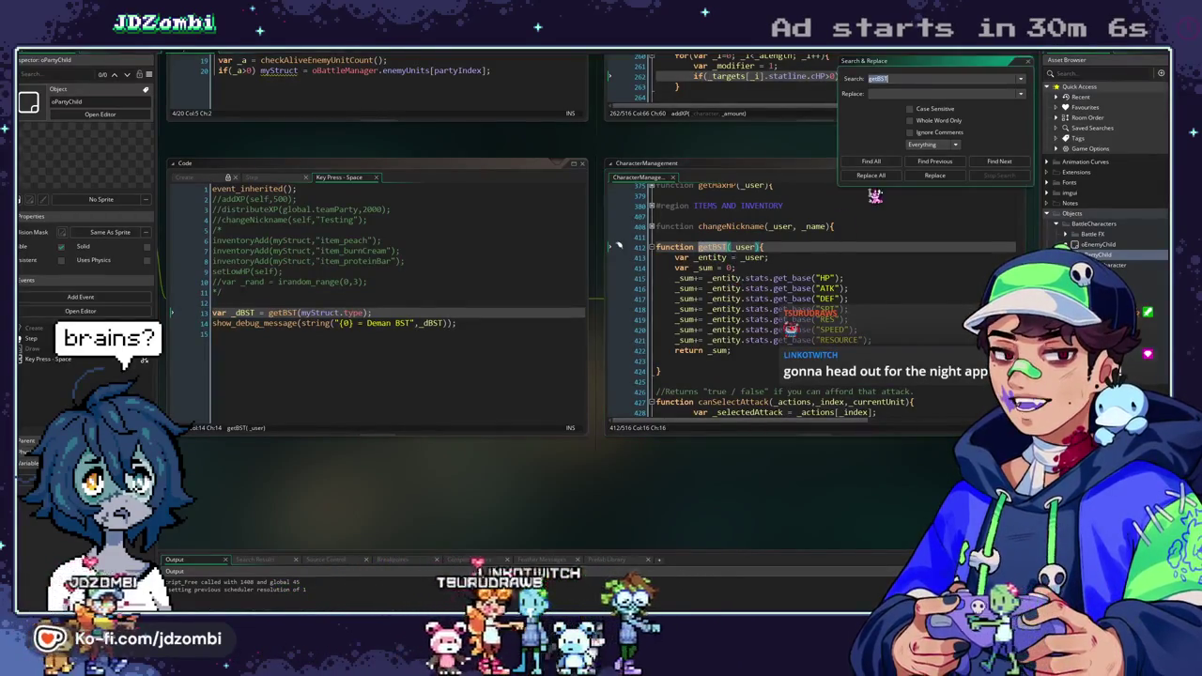
Replace the getBST call on line 221 with '0; //getBST(_species);' and save.
left_click(872, 163)
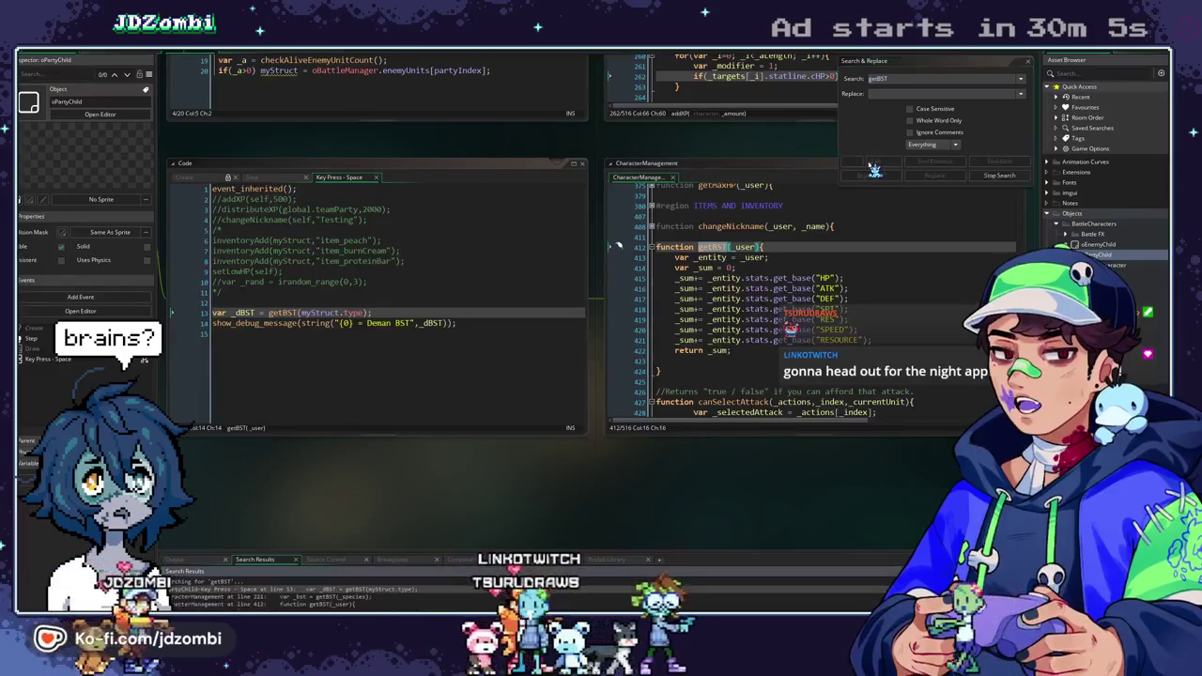
double_click(372, 597)
left_click(278, 93)
left_click_drag(278, 93, 397, 93)
type("0;")
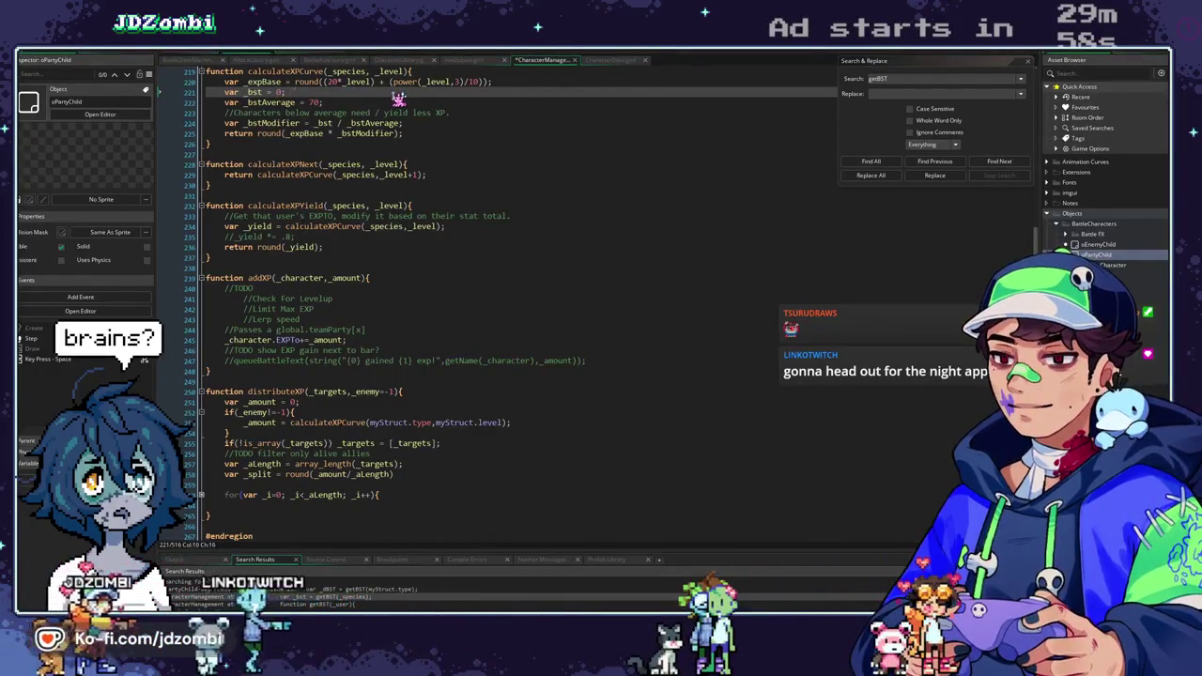
type(" //getBST(_species);")
key("F5")
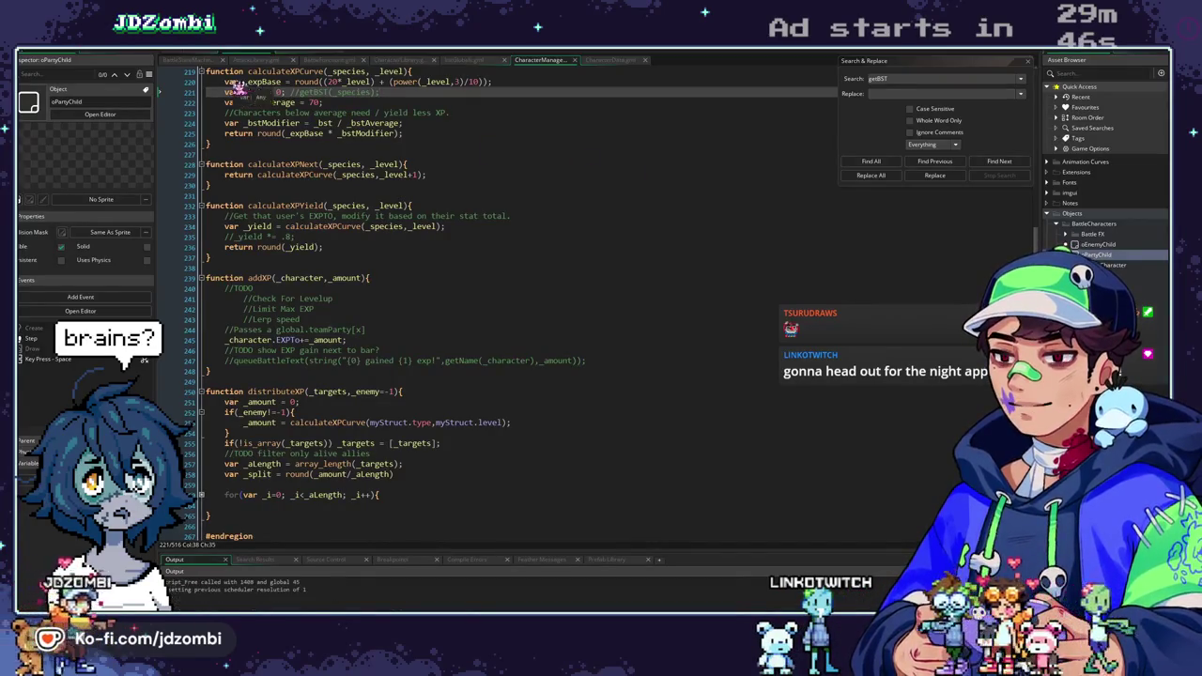
Search the project for all calculateXPCurve uses and open the line 216 match.
scroll(484, 256, "up", 4)
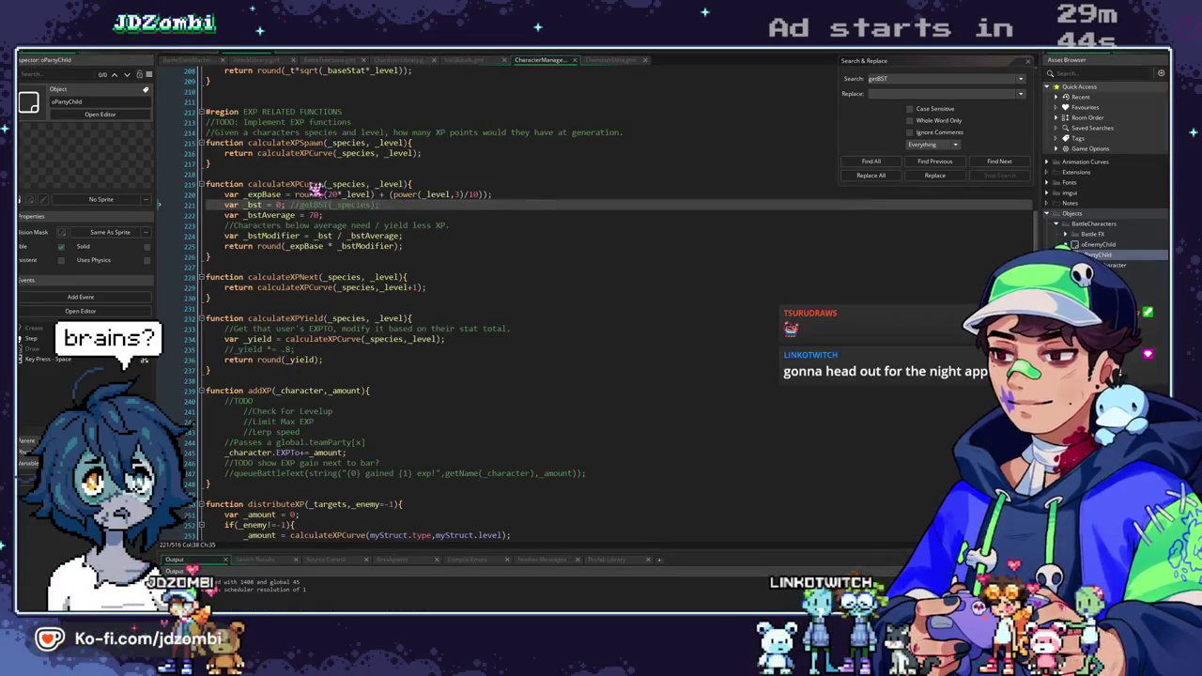
left_click(310, 185)
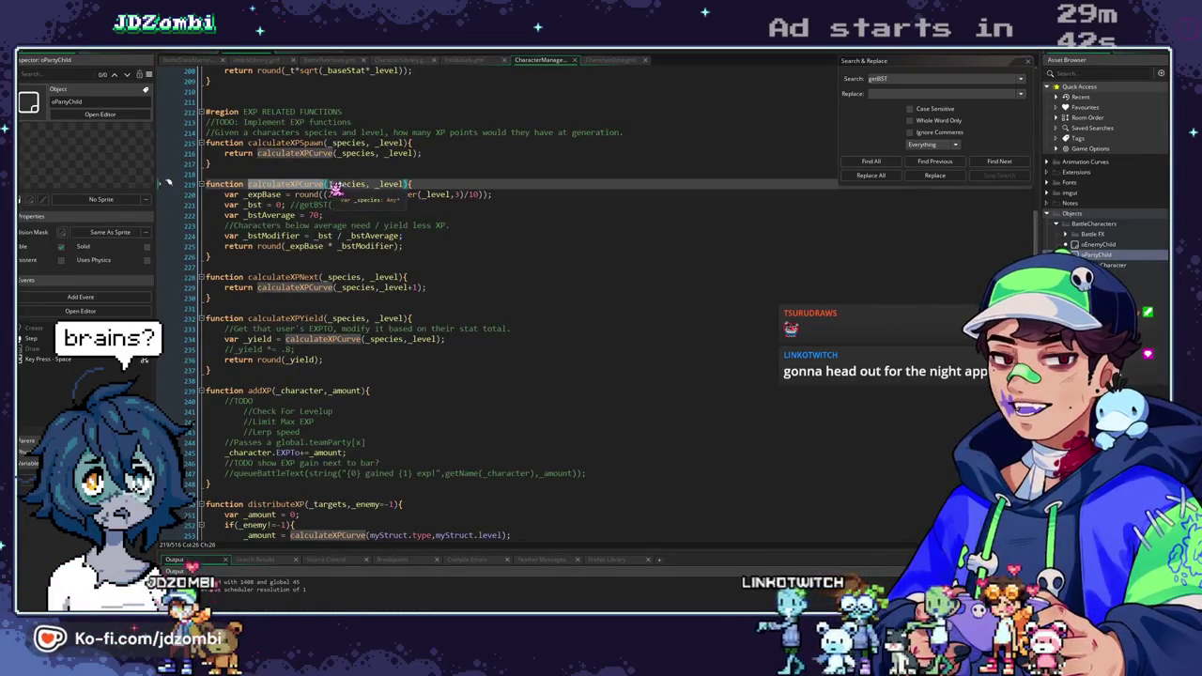
key("ctrl+shift+f")
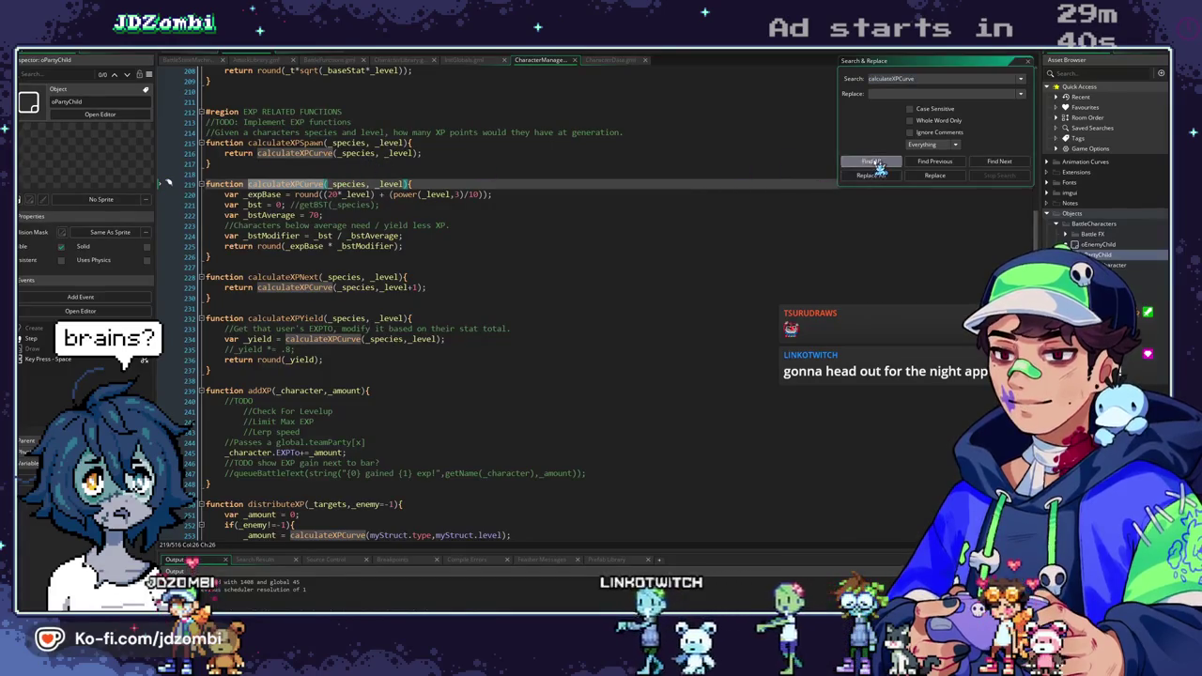
left_click(872, 161)
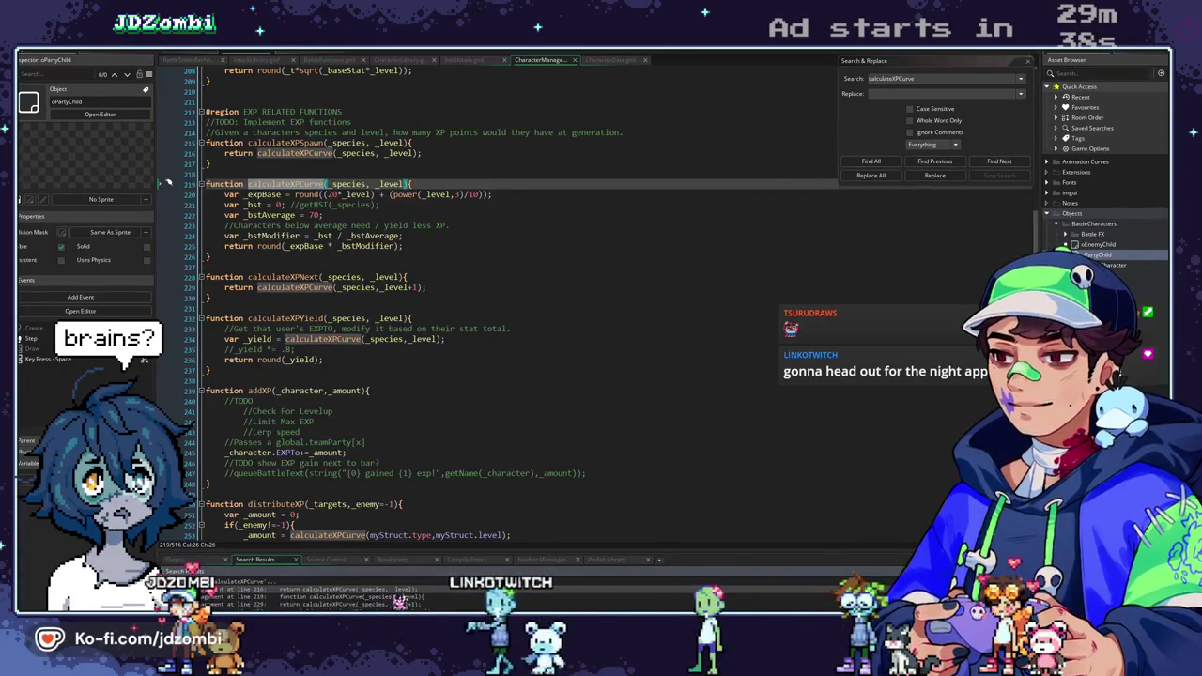
double_click(400, 590)
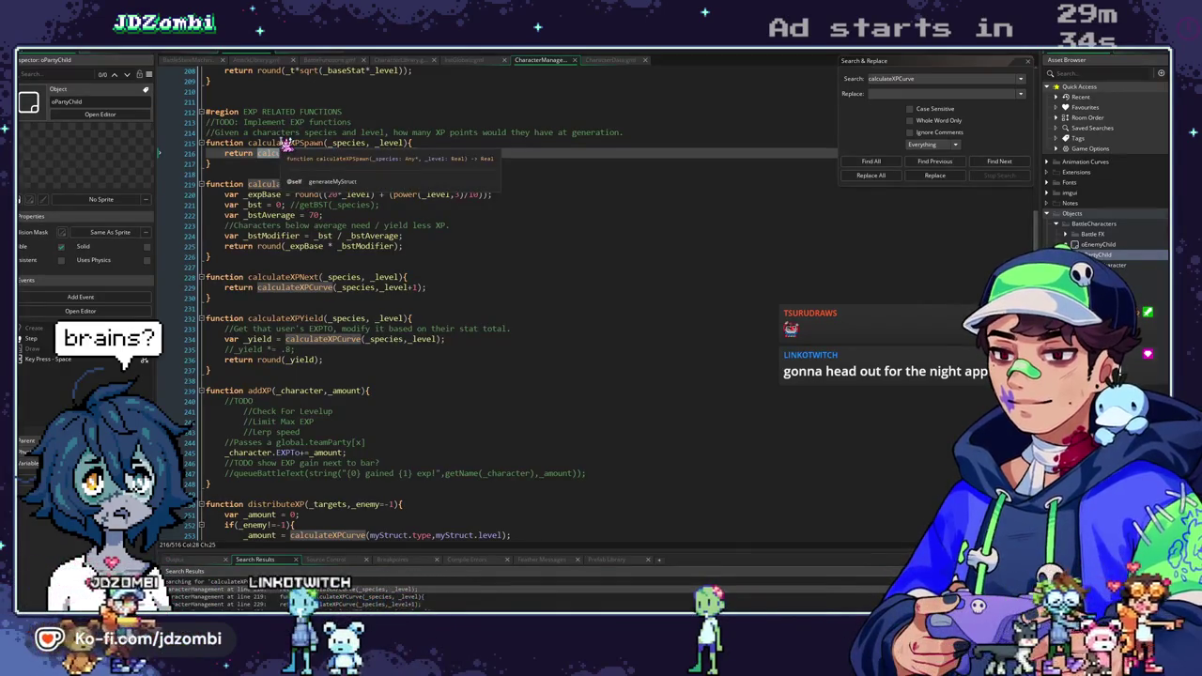
scroll(340, 271, "up", 1)
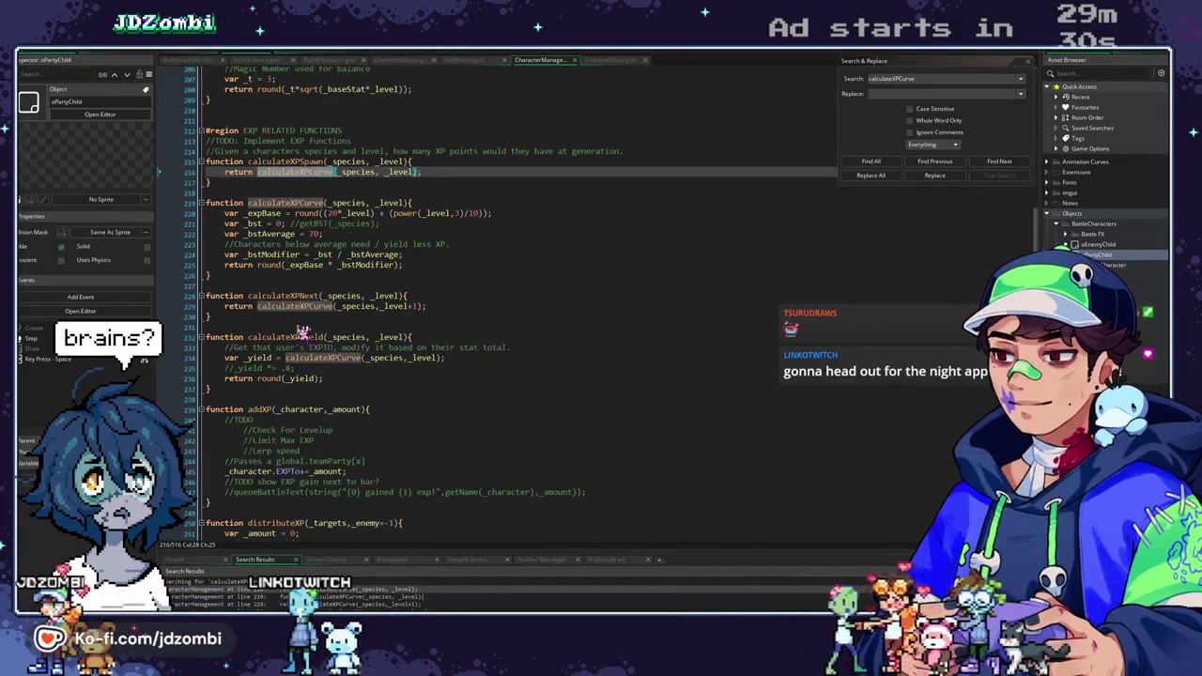
Inspect generateMyStruct's EXP and EXPNext lines, then step matches to distributeXP and CreateBattleUI.
left_click(294, 54)
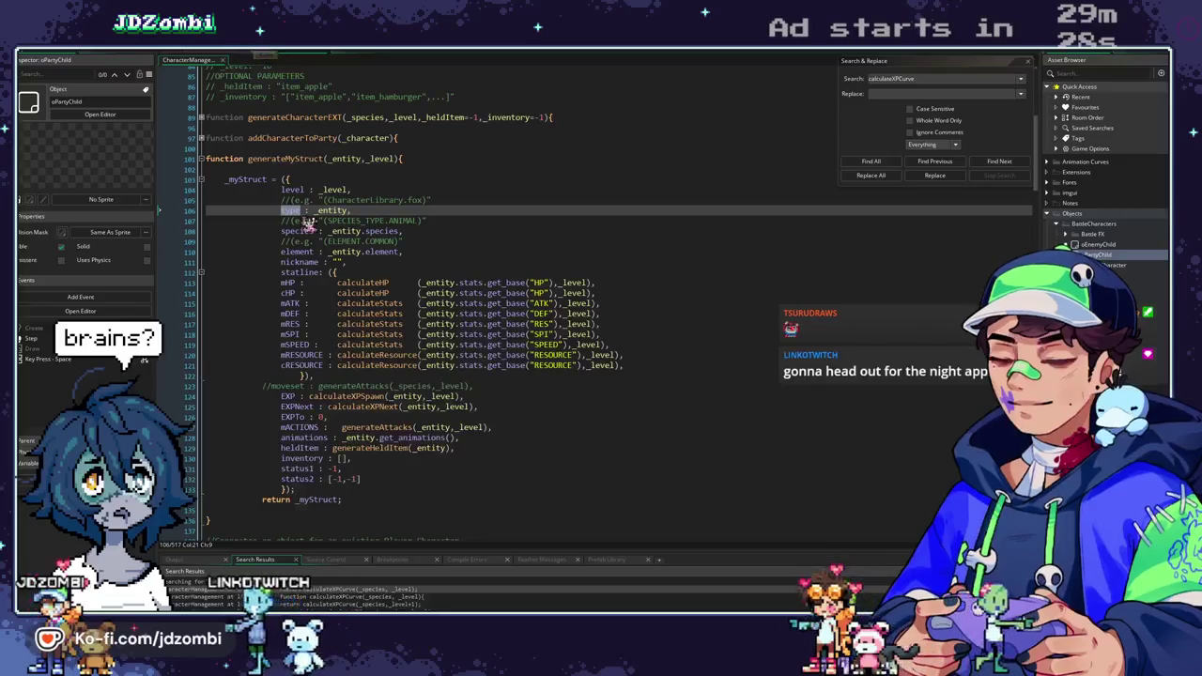
left_click(380, 396)
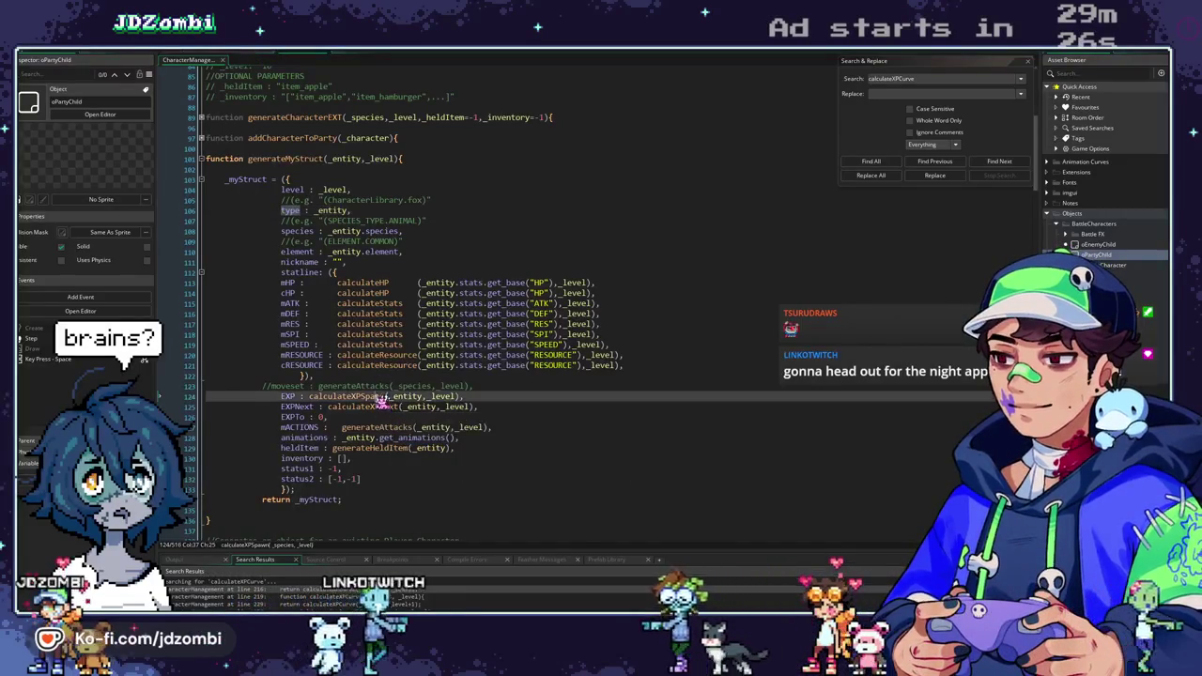
left_click(404, 396)
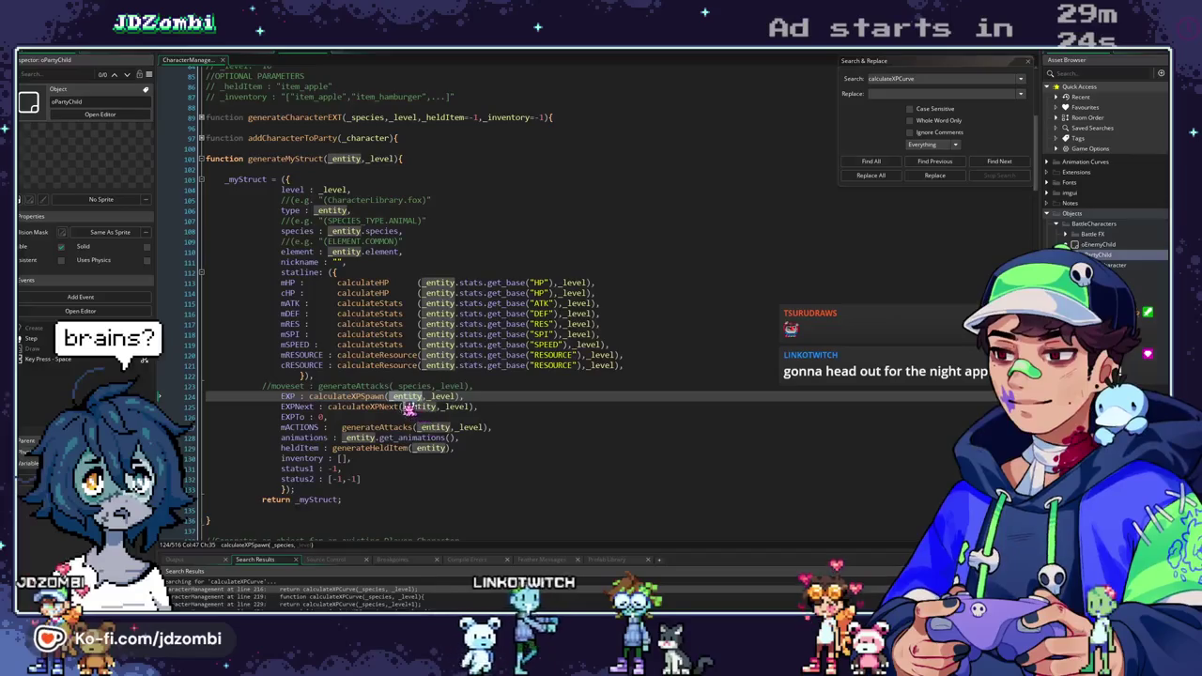
left_click(411, 406)
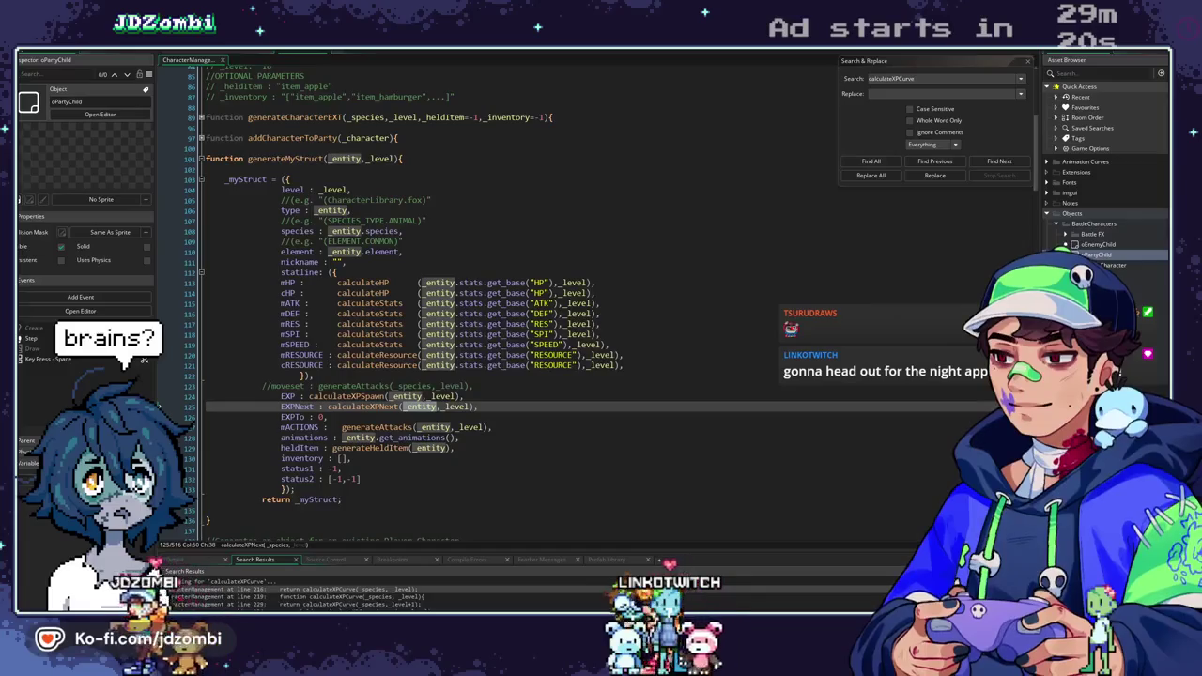
key("F3")
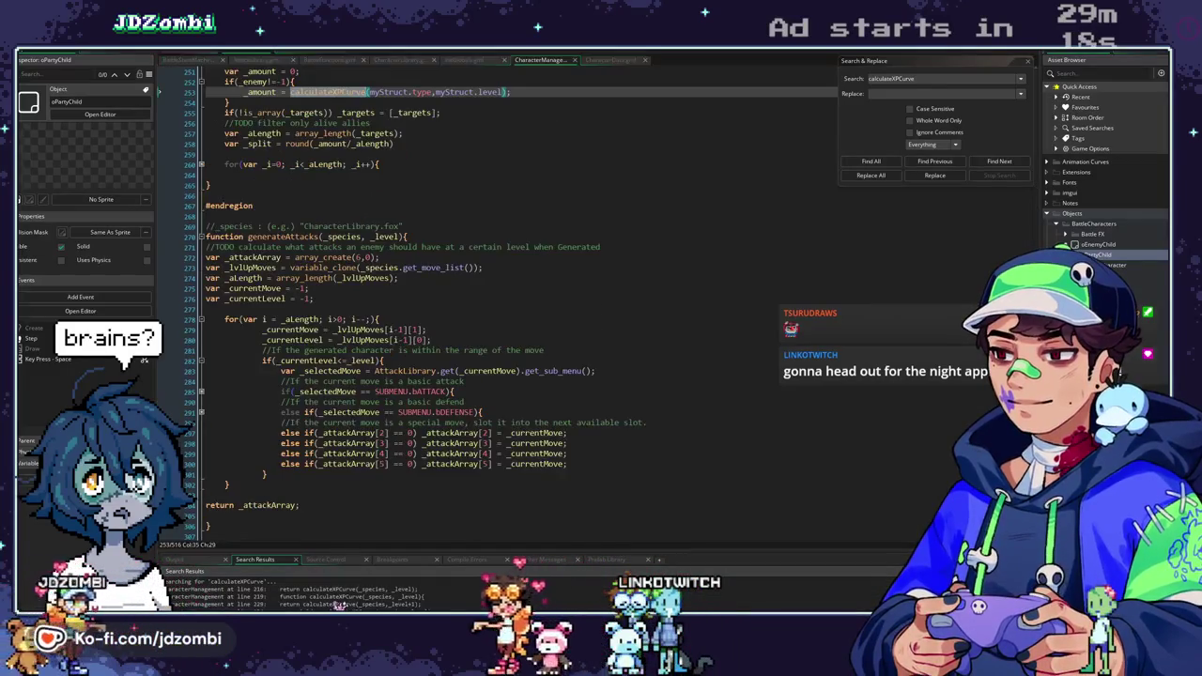
left_click(377, 224)
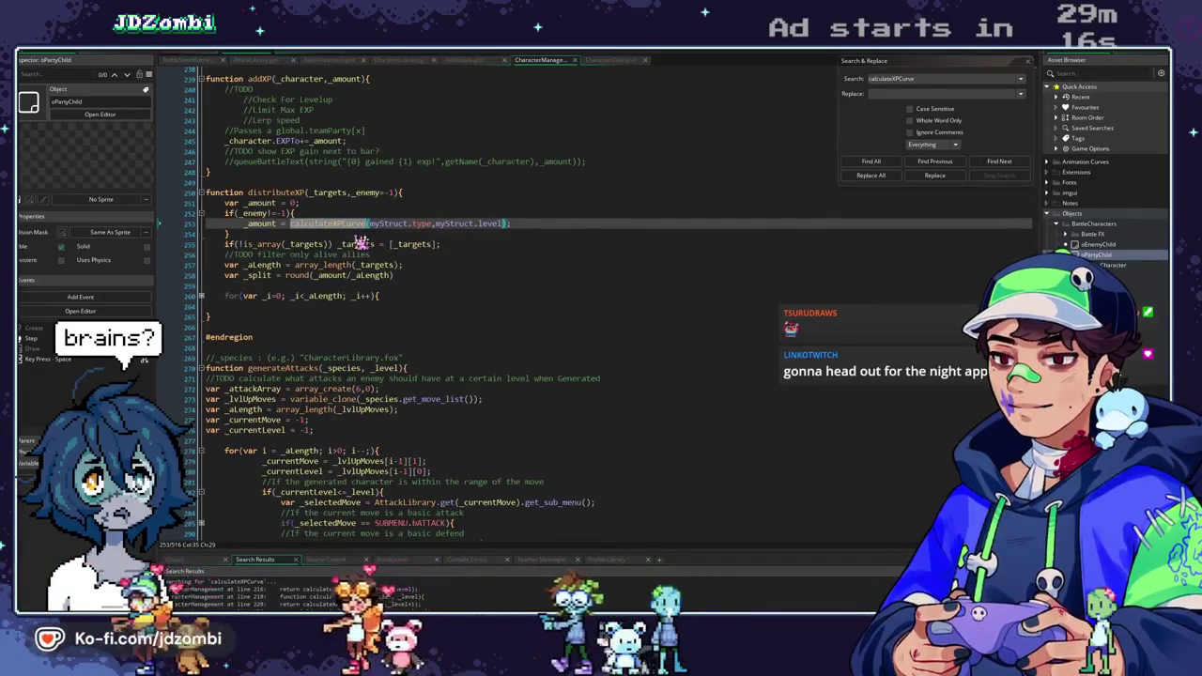
left_click(417, 224)
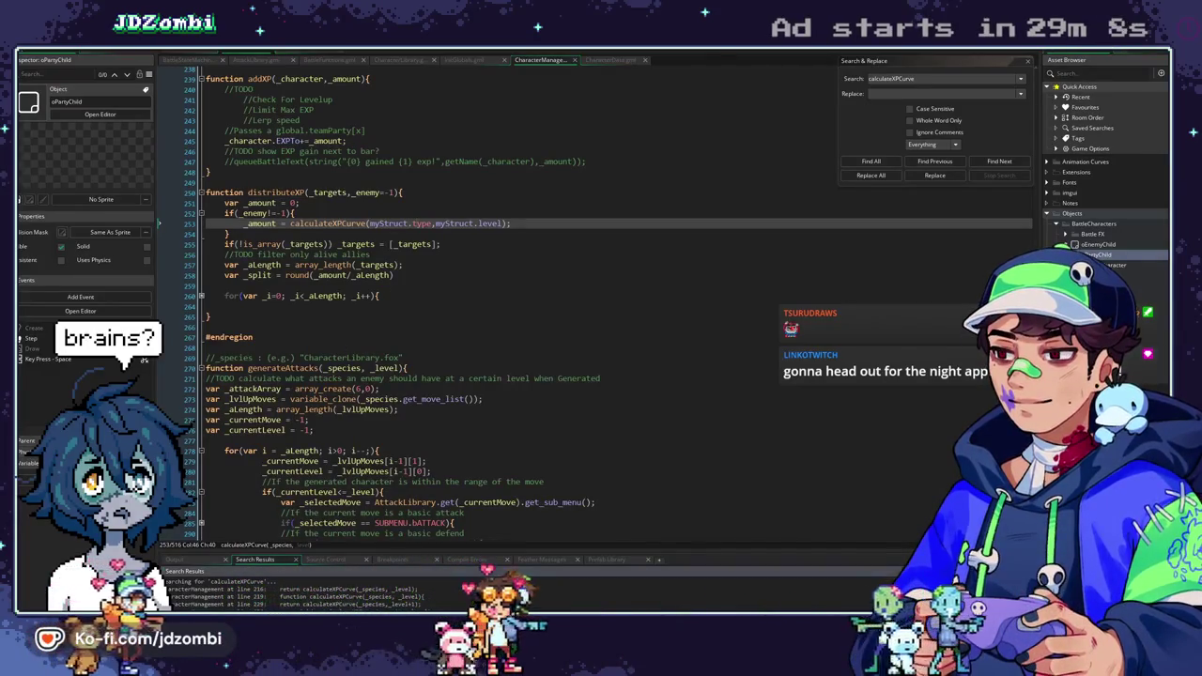
key("F3")
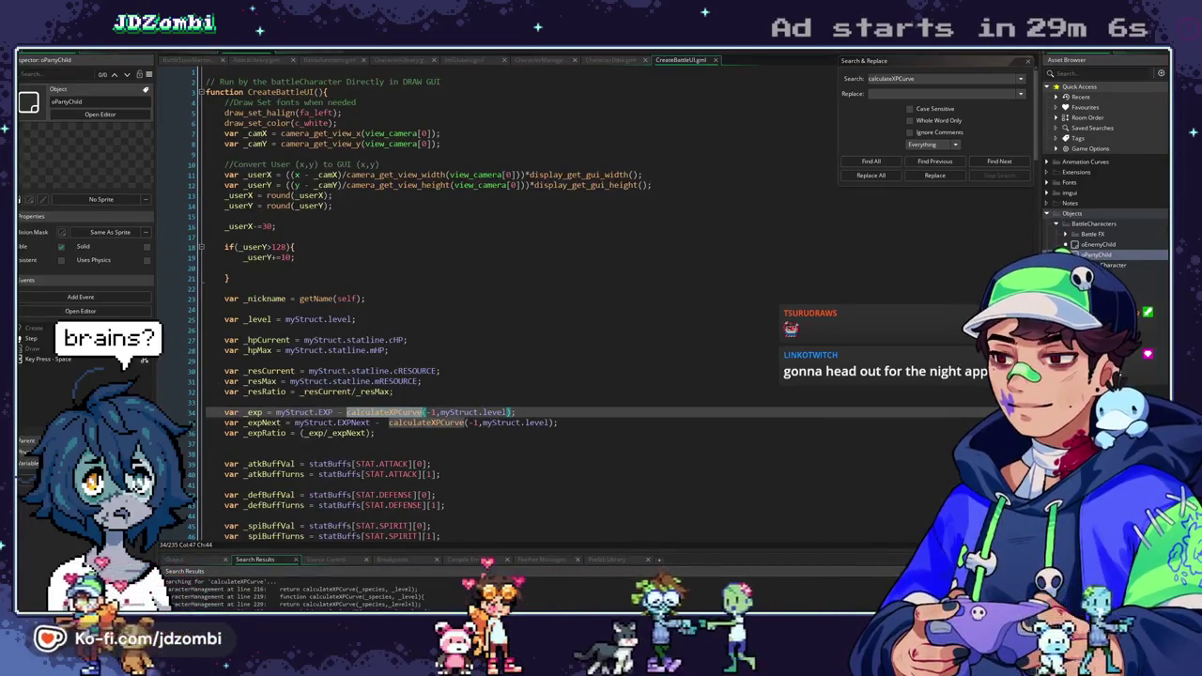
Examine the calculateXPCurve calls on lines 34–35, pasting into line 35's call and checking the definition.
left_click(435, 415)
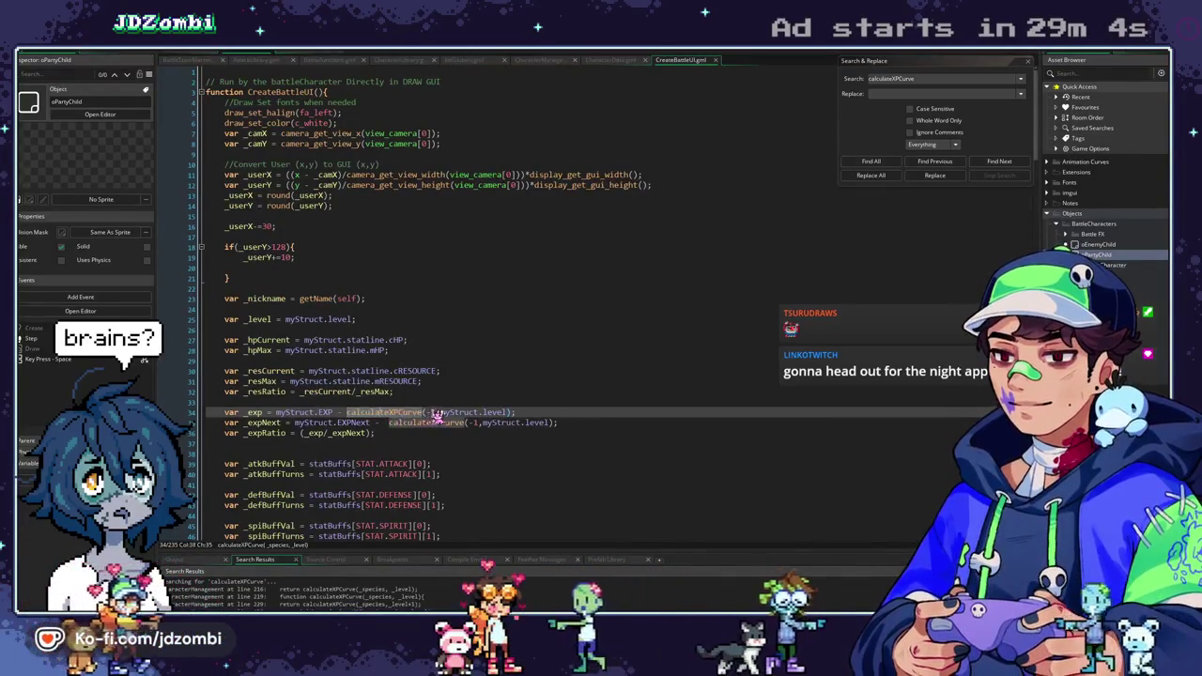
left_click(435, 414)
left_click(442, 423)
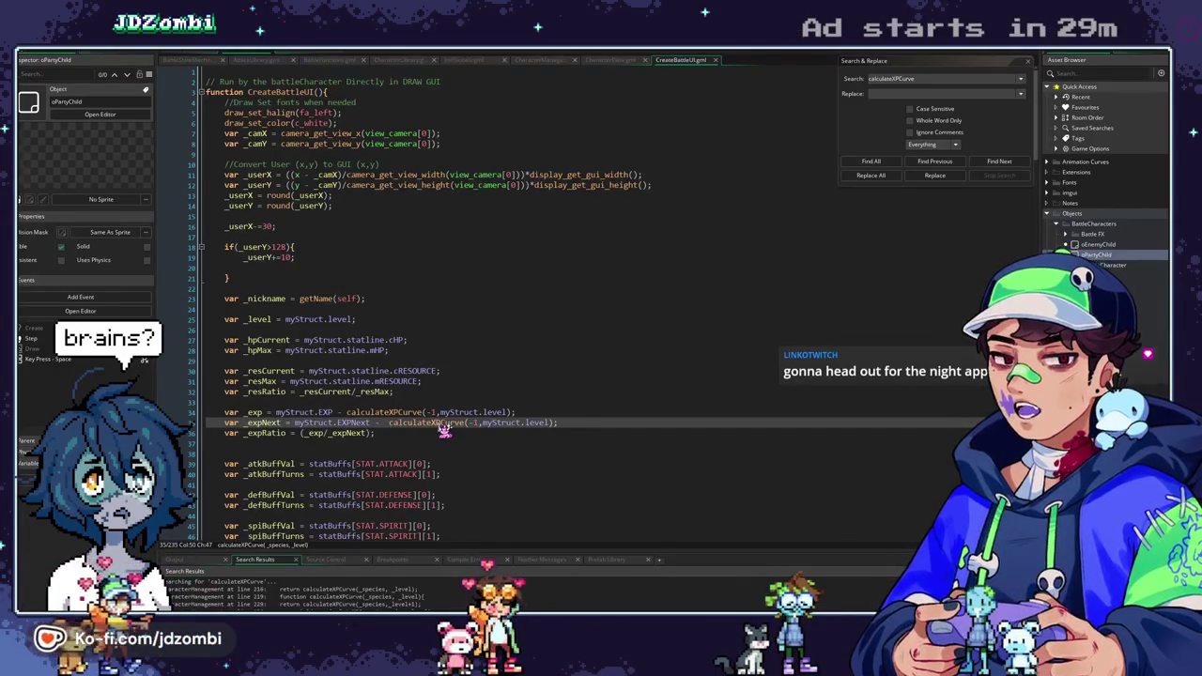
type("calculateXPCurve(-1,myStruct.level);")
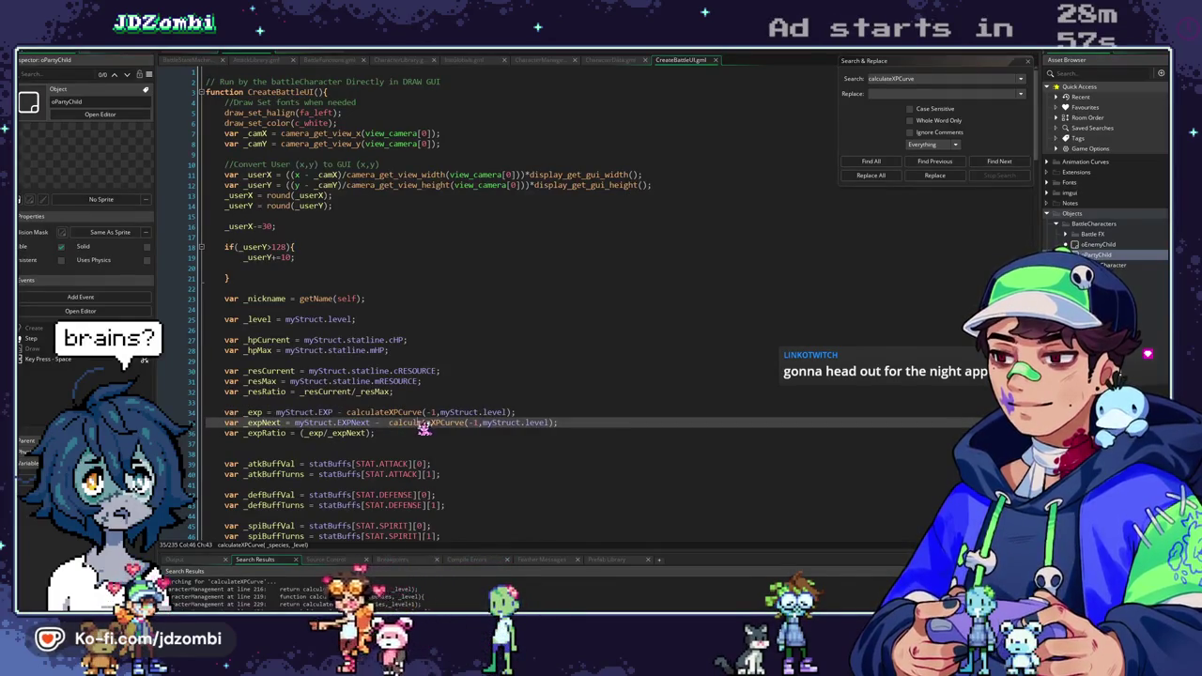
middle_click(422, 425)
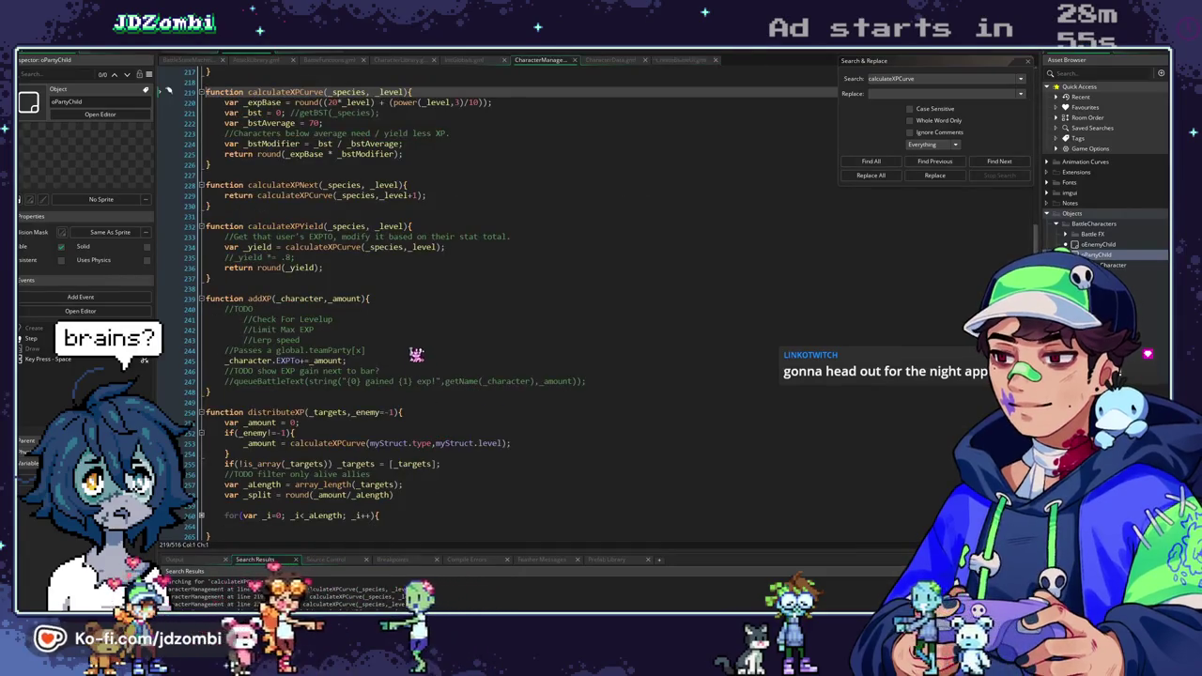
key("alt+Left")
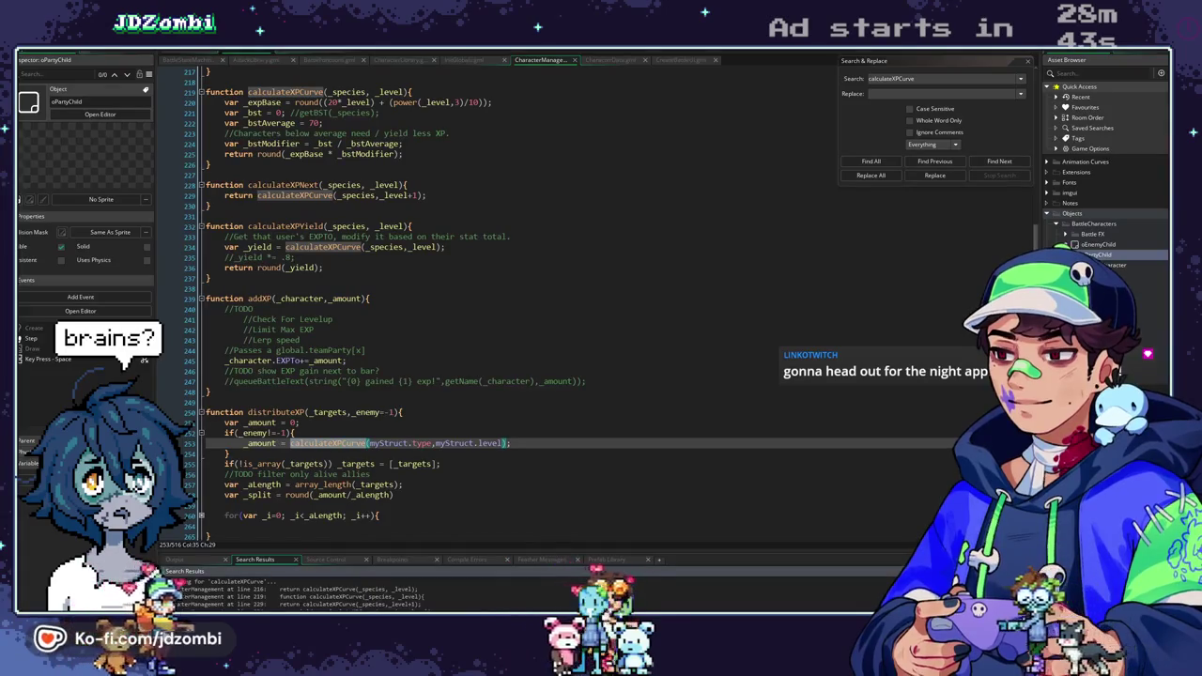
key("F3")
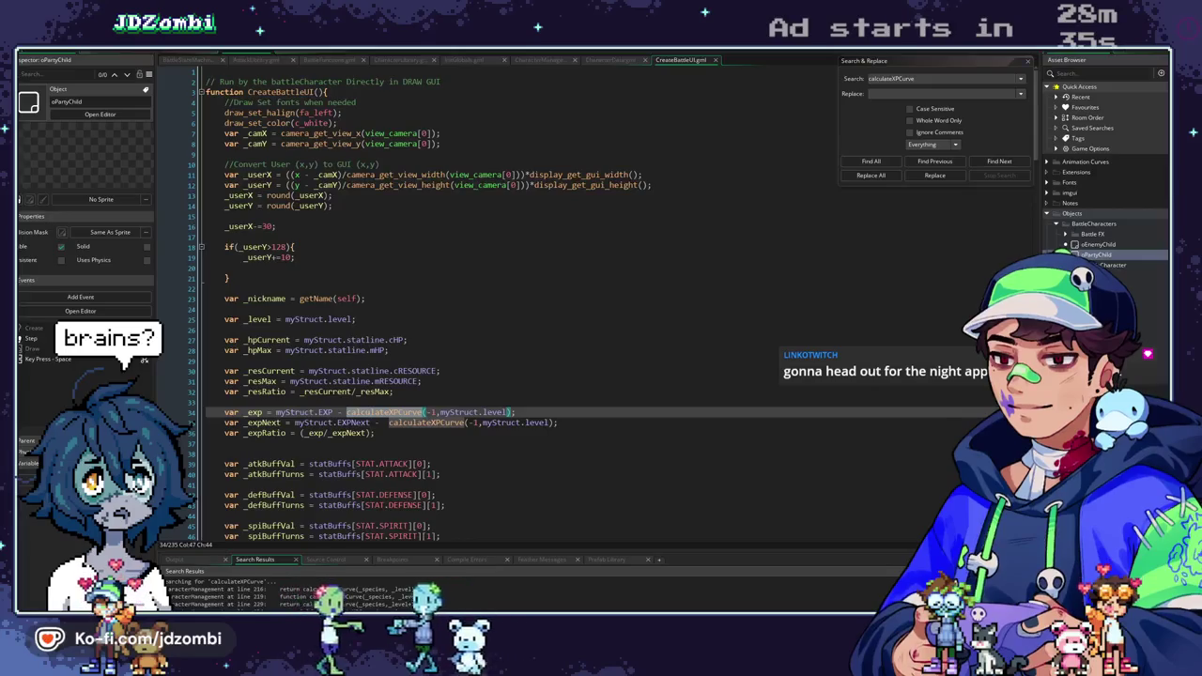
Replace the -1 argument with myStruct.type on lines 34 and 35, then rerun Find All.
left_click(434, 414)
key("Right")
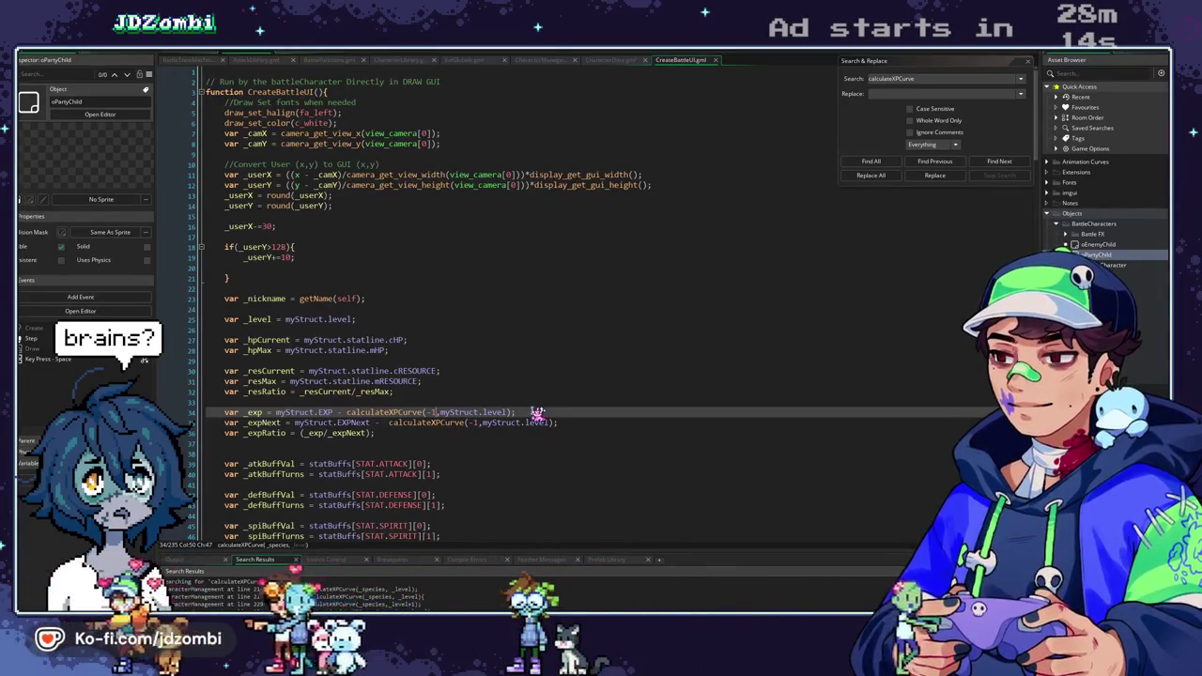
type("myStruc")
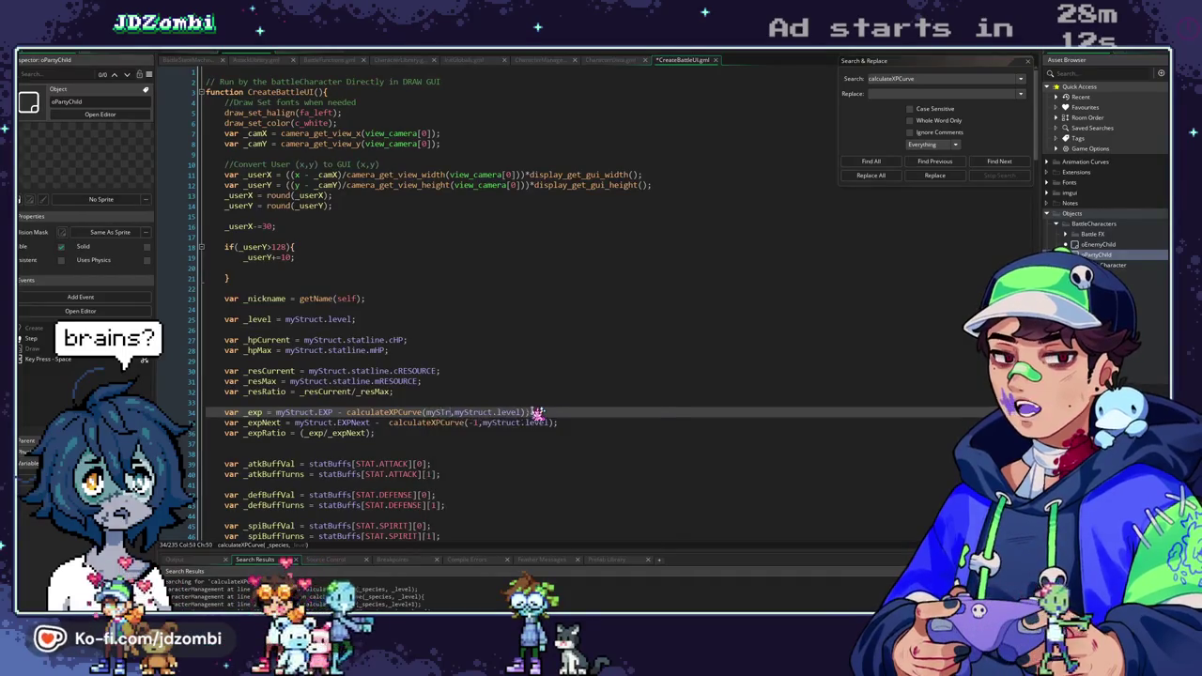
type("t.type")
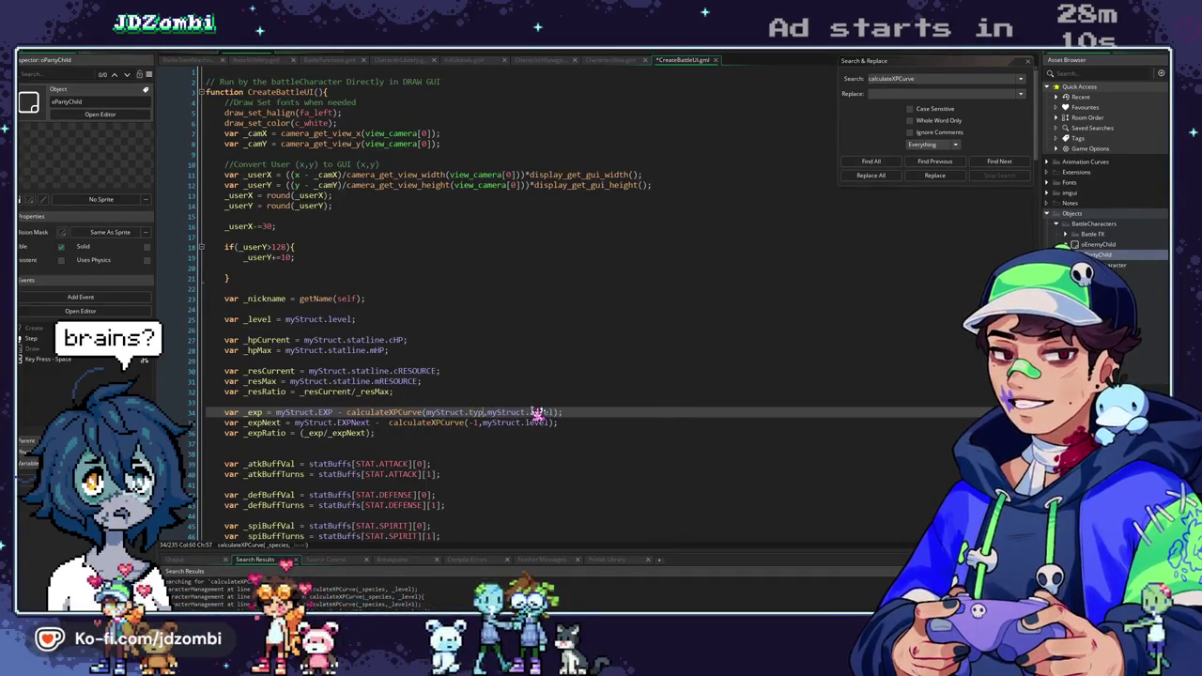
key("Escape")
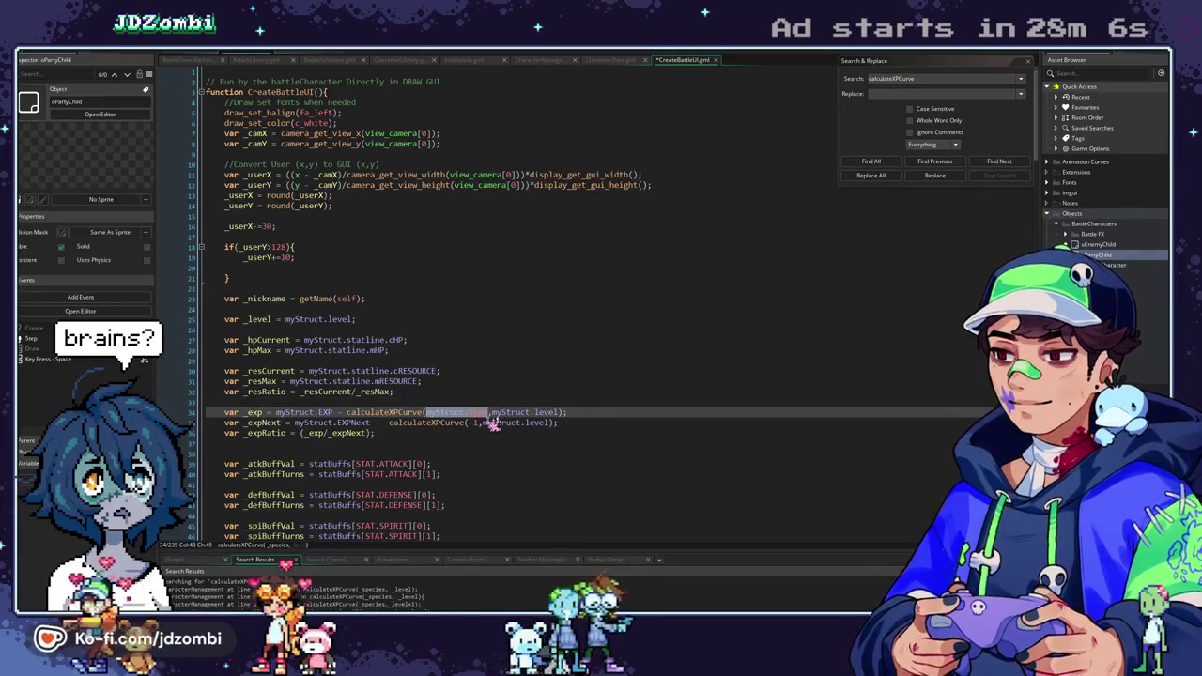
key("ctrl+c")
left_click_drag(480, 423, 468, 422)
key("ctrl+v")
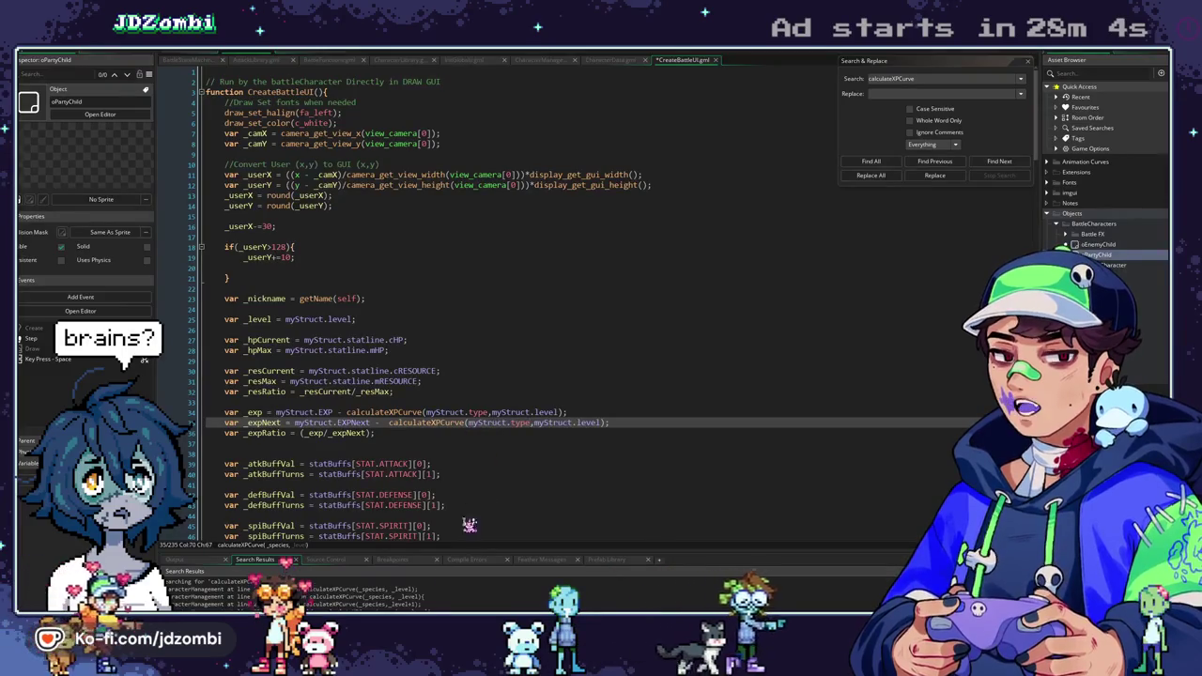
key("ctrl+Left")
key("ctrl+Left")
key("ctrl+Left")
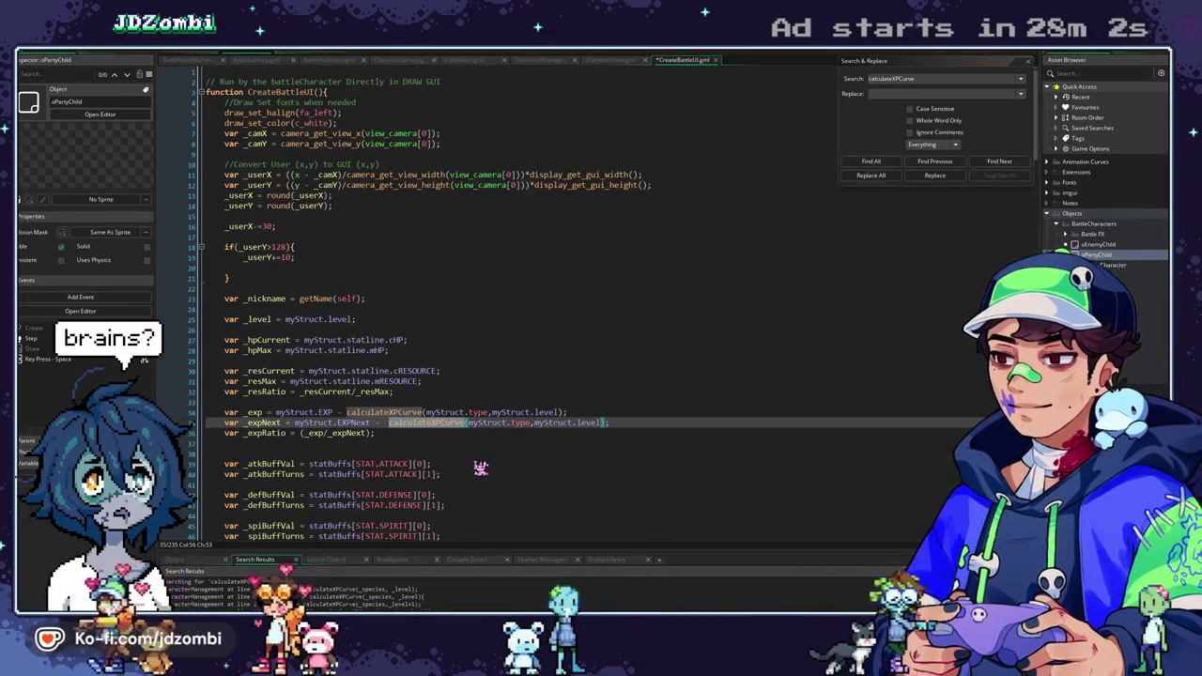
left_click(889, 161)
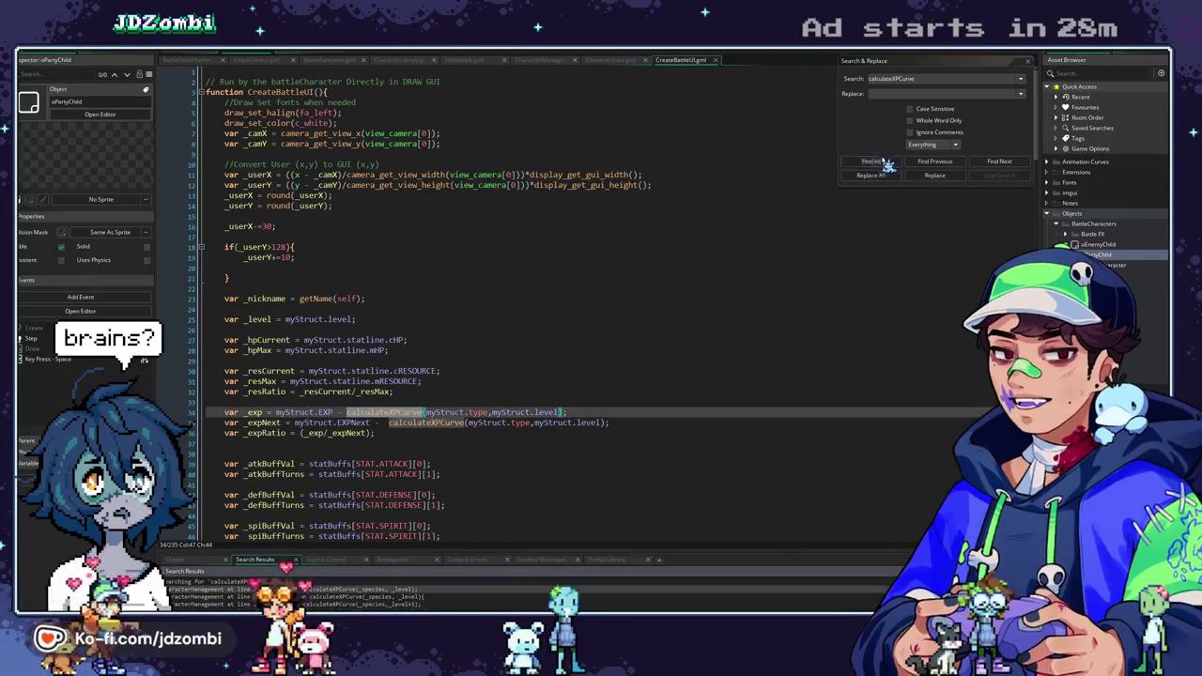
Step through calculateXPCurve matches in calculateXPNext, calculateXPYield and distributeXP to CreateBattleUI lines 34–35.
double_click(413, 590)
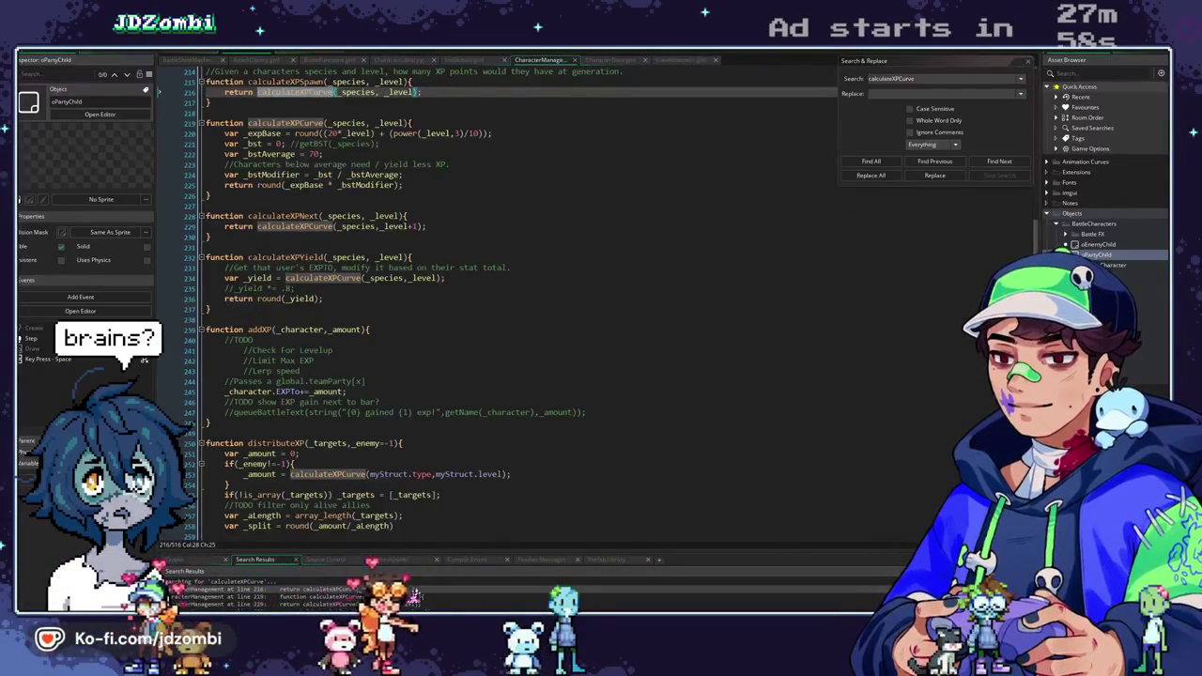
double_click(411, 597)
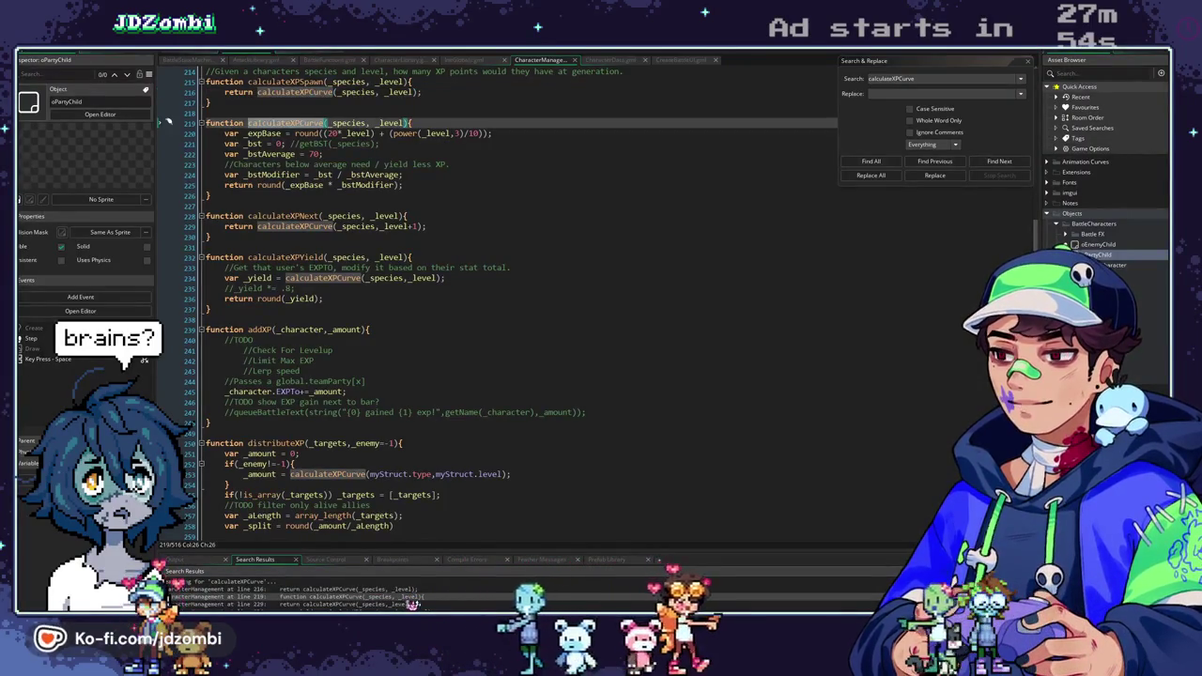
double_click(411, 604)
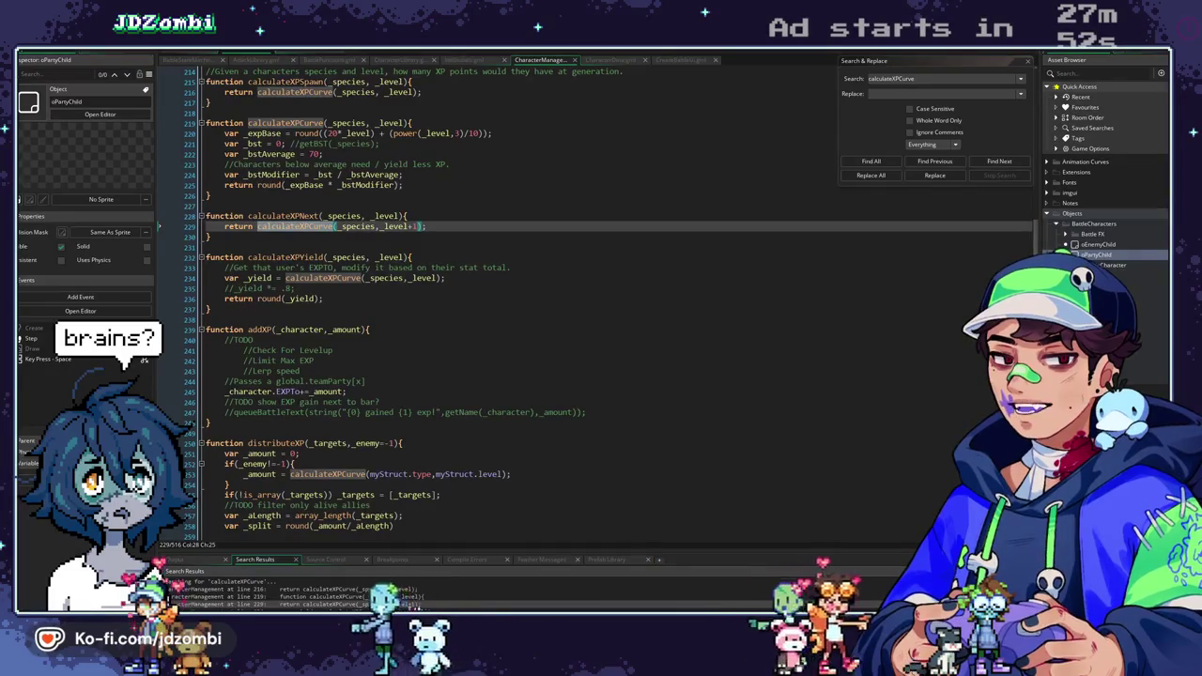
double_click(411, 611)
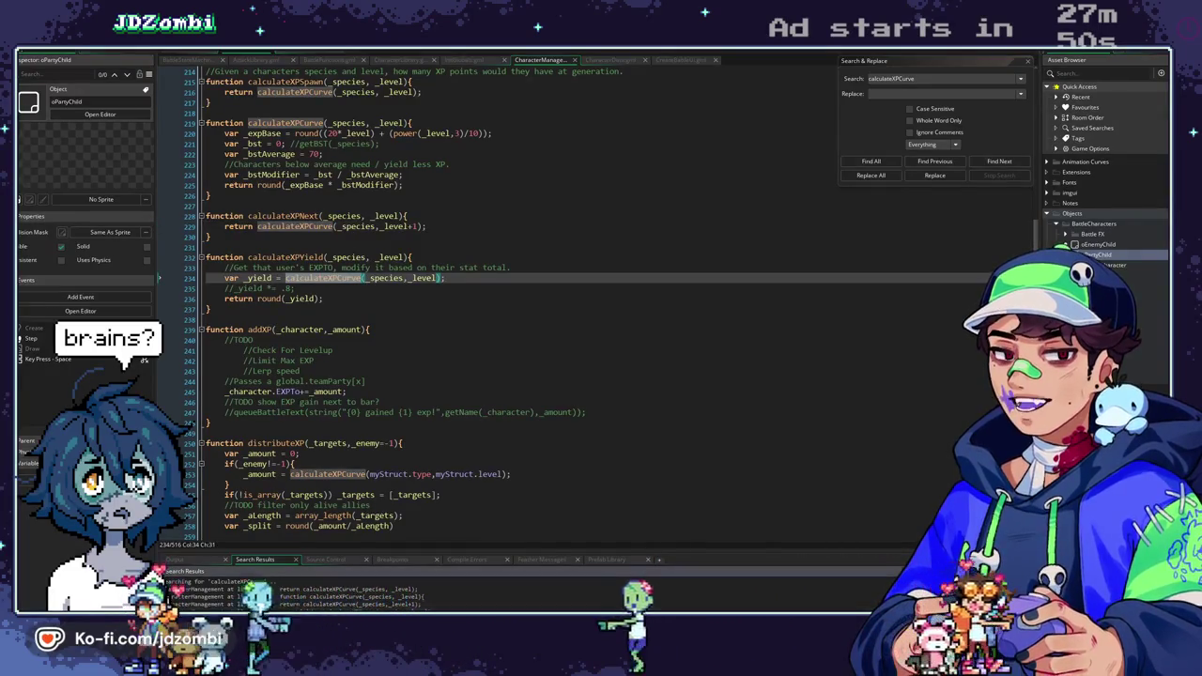
key("F3")
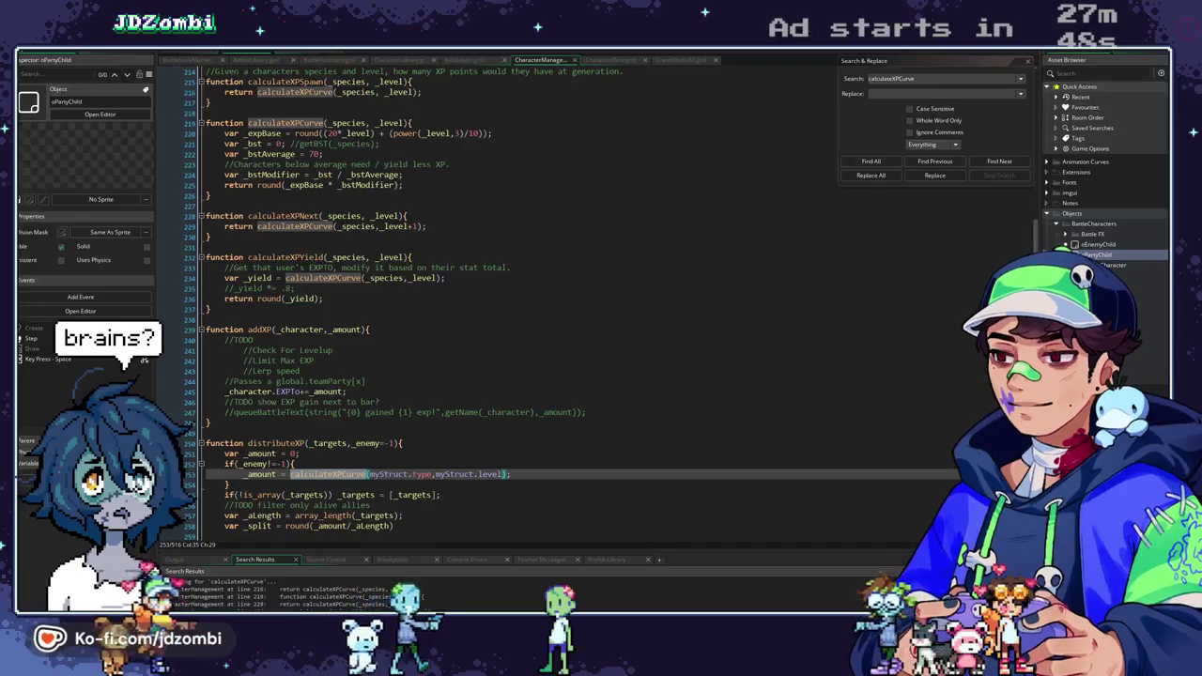
key("F3")
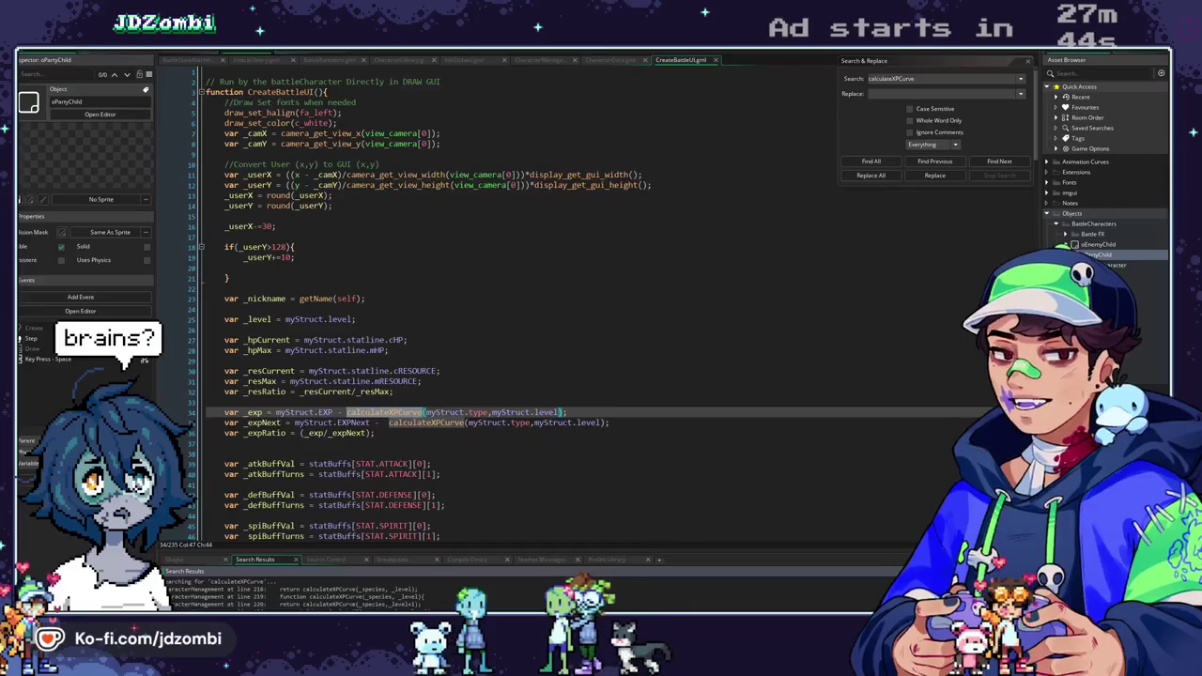
key("F3")
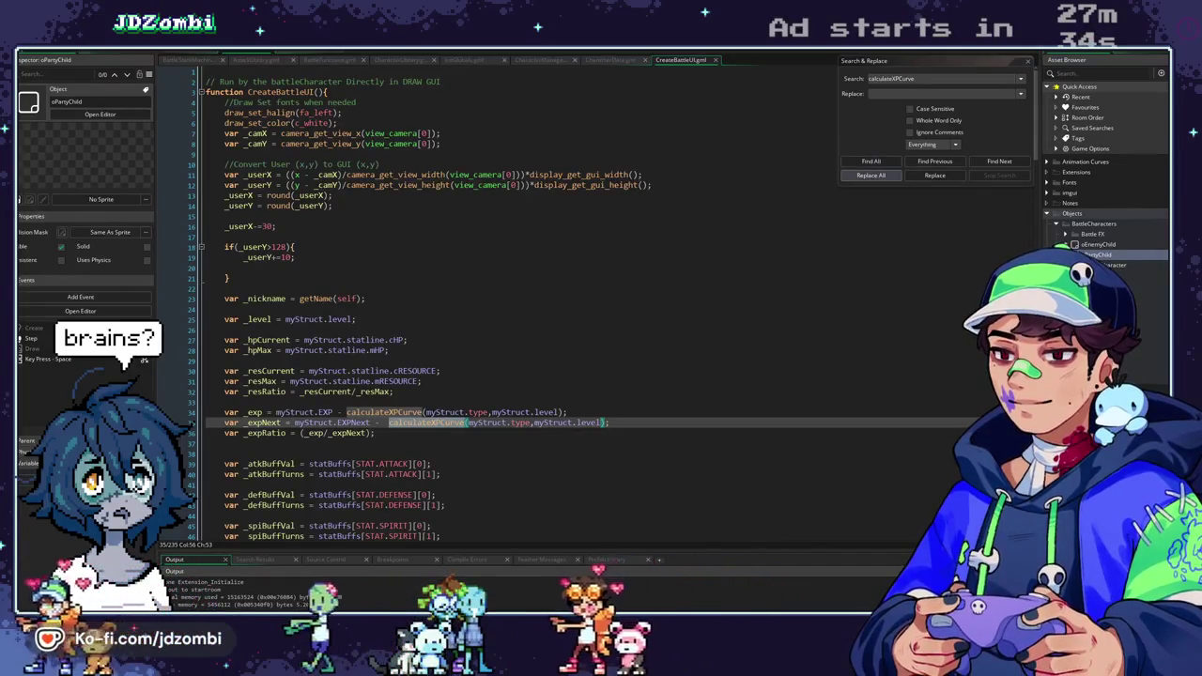
In calculateXPCurve, remove the '0; //' placeholder so line 221 uses getBST, then test the battle.
middle_click(409, 424)
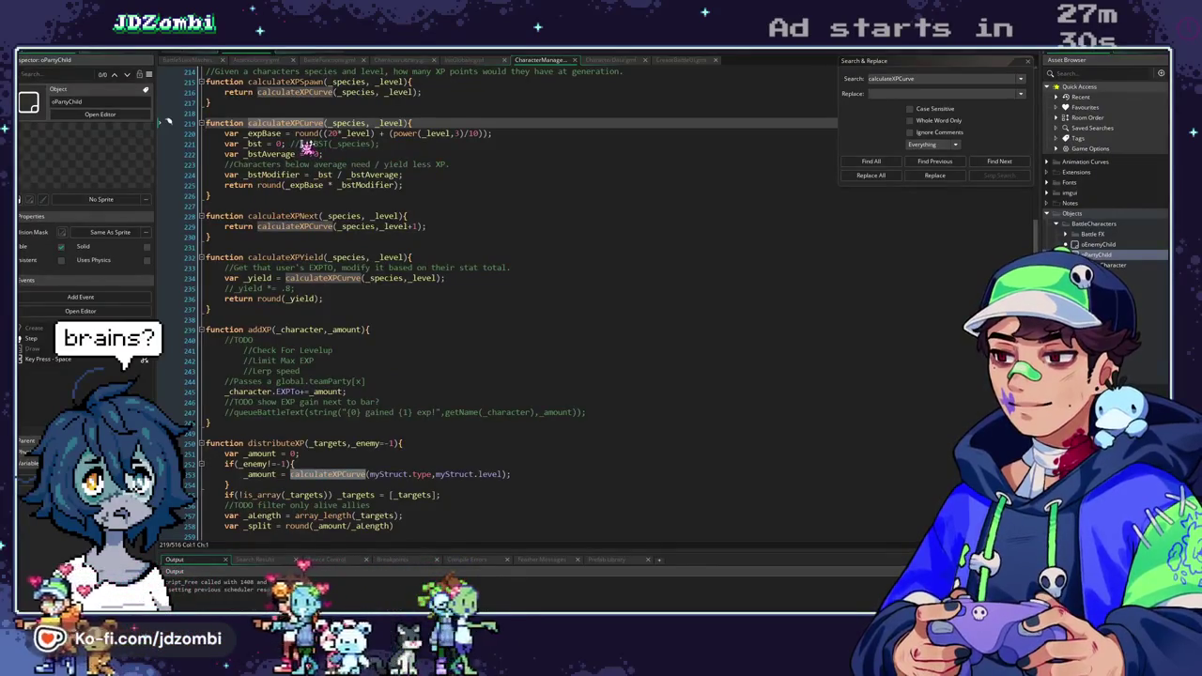
left_click_drag(301, 144, 277, 145)
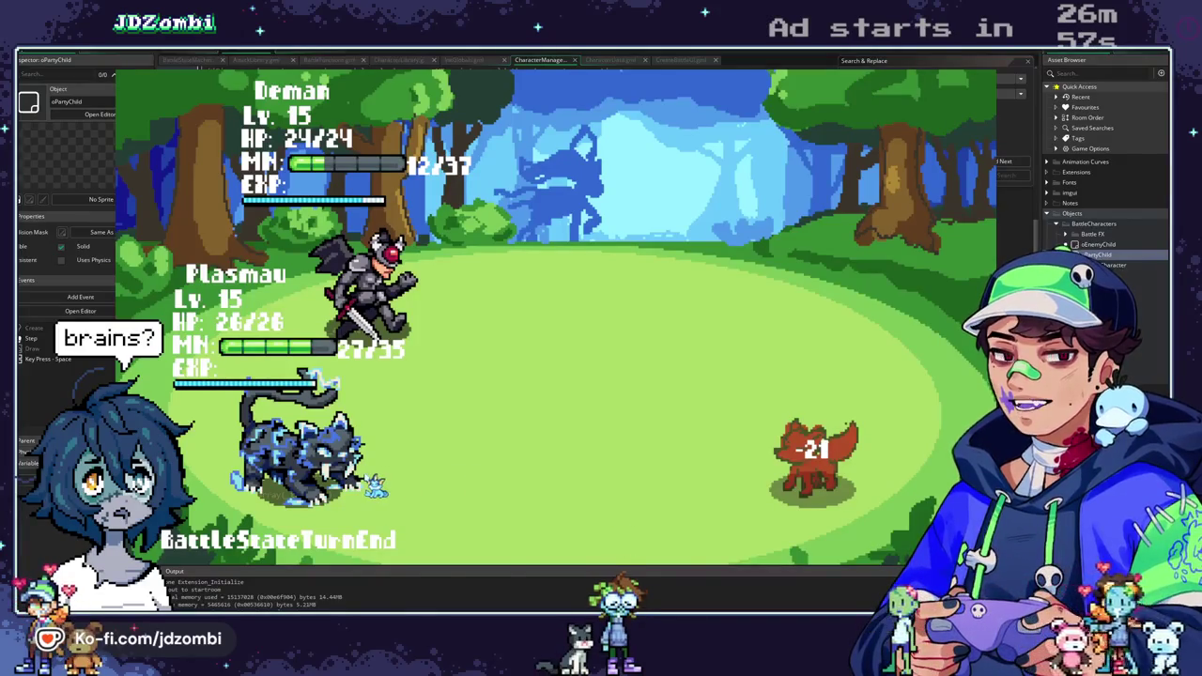
scroll(612, 270, "down", 5)
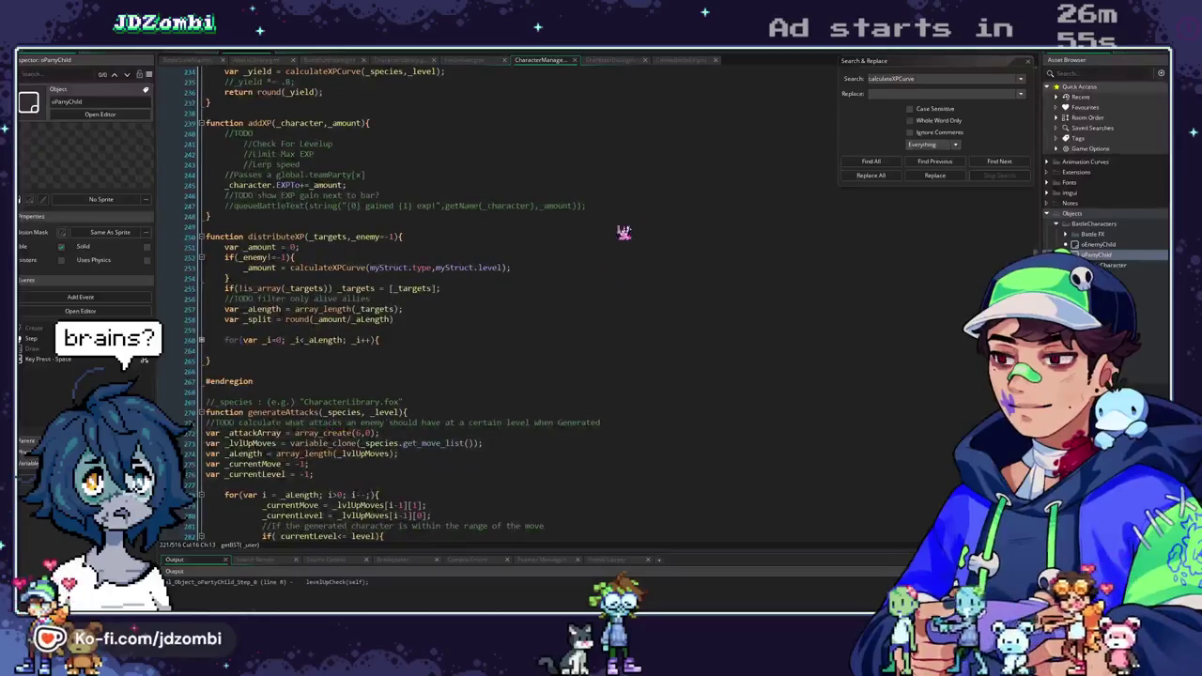
Search the project for levelUpCheck and expand its folded function definition.
key("ctrl+f")
type("levelUpCheck")
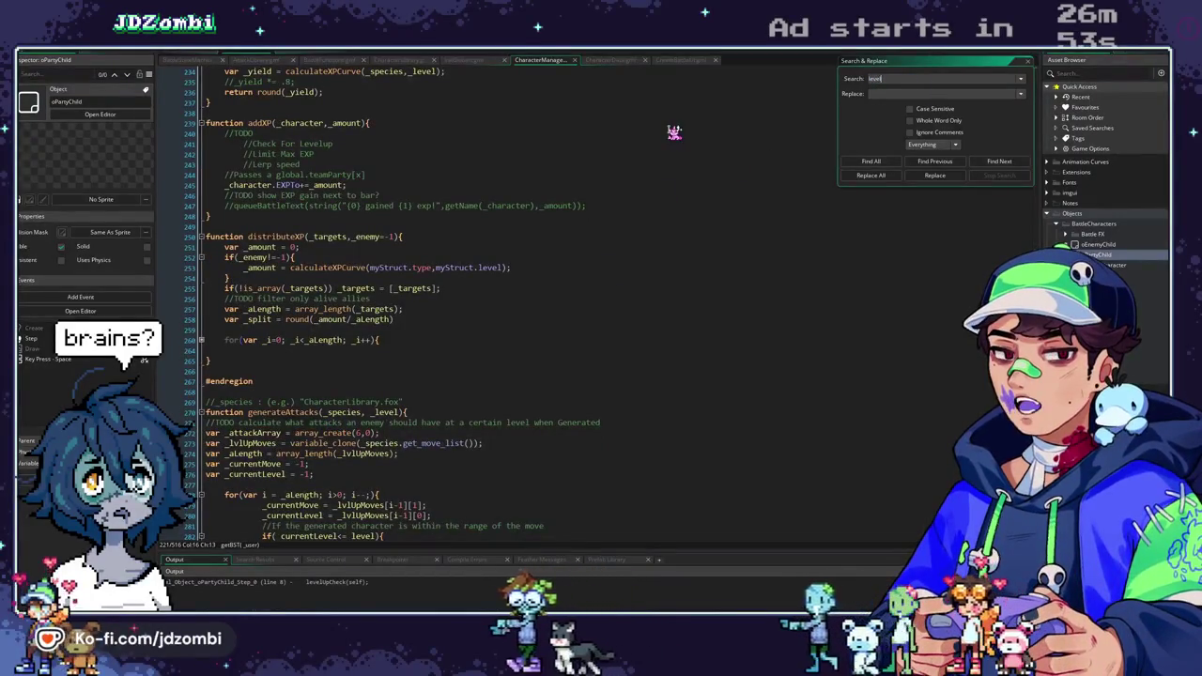
key("Return")
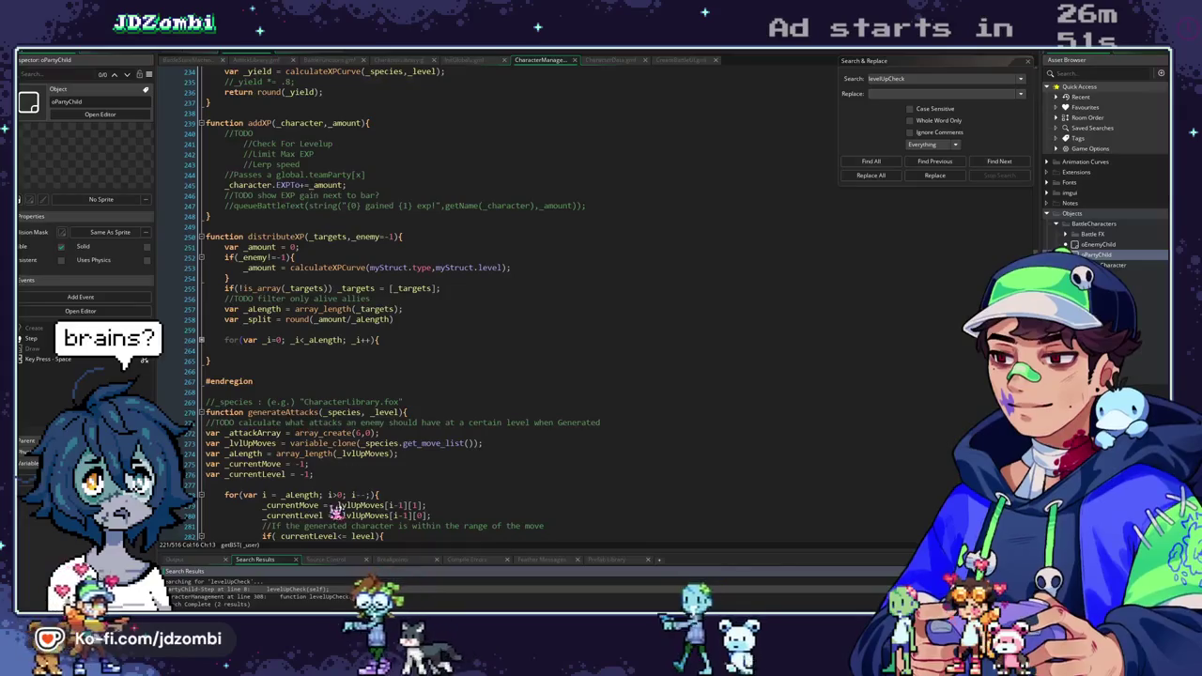
key("Return")
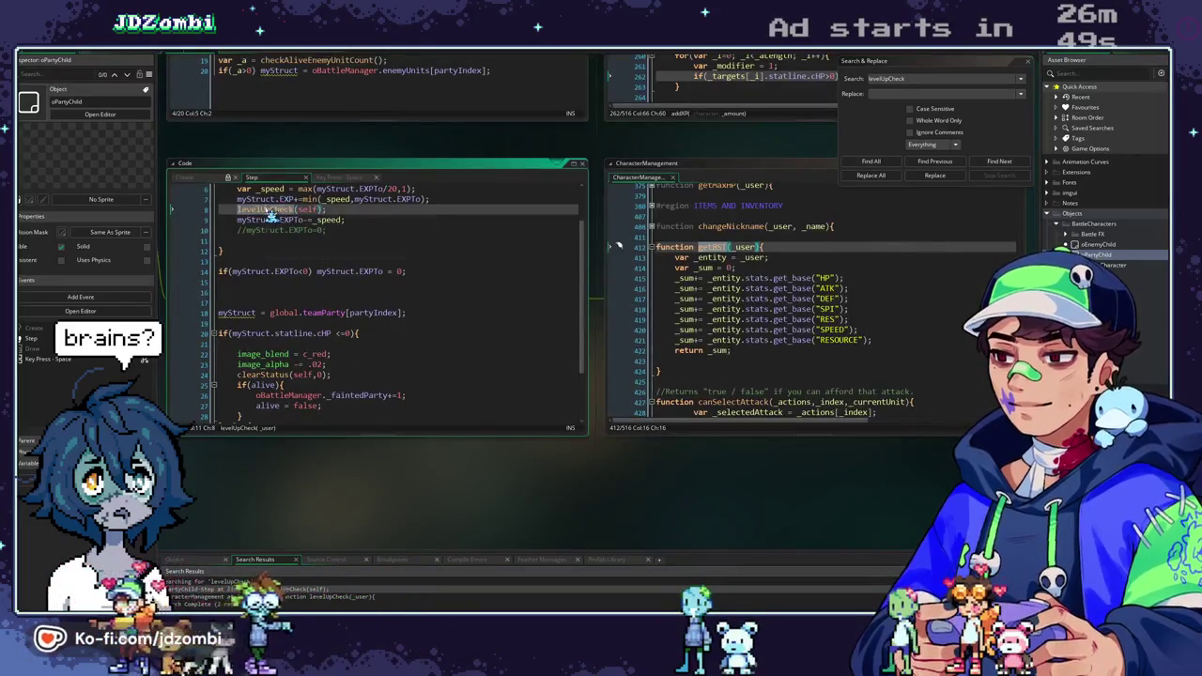
middle_click(282, 206)
left_click(657, 211)
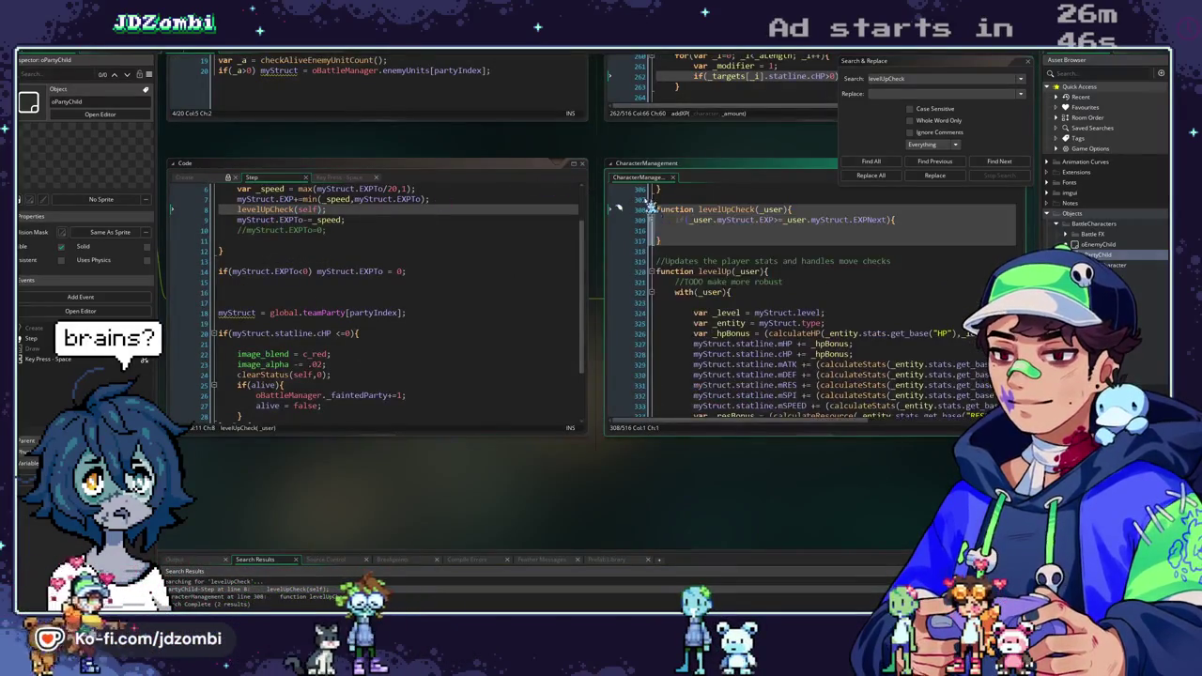
scroll(620, 220, "right", 2)
left_click(559, 220)
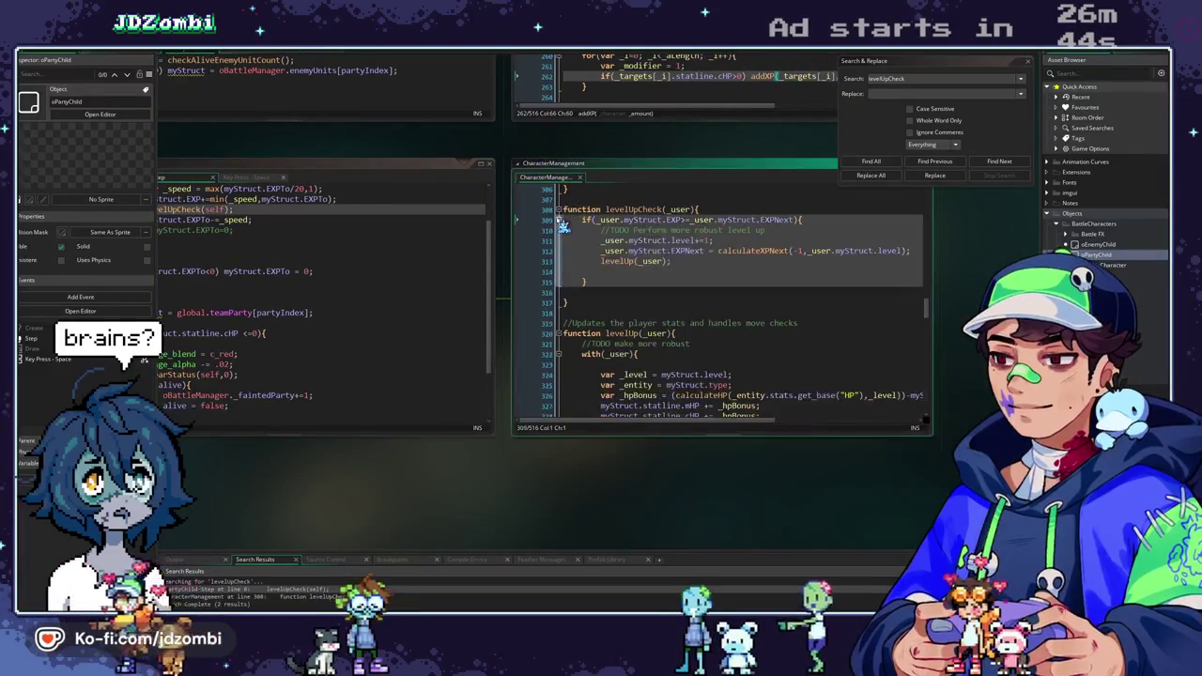
Replace calculateXPNext's -1 argument with _user.myStruct.type on line 312 and run the game.
left_click(799, 251)
type("s")
key("BackSpace")
type("_user.my")
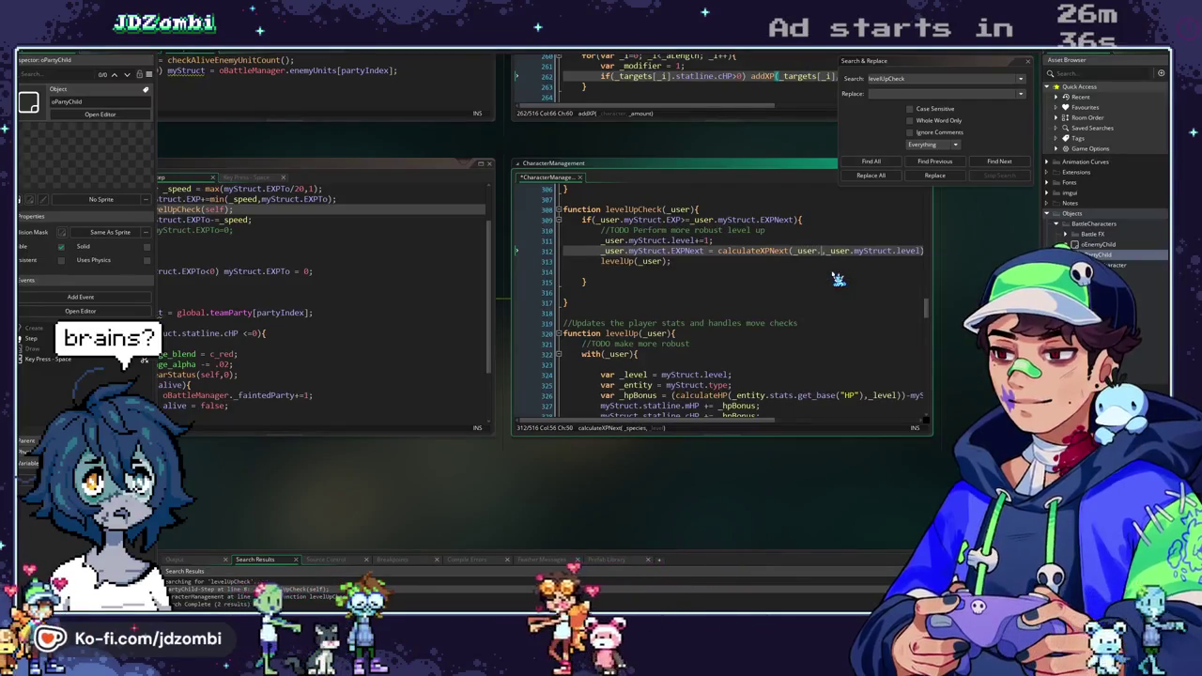
type("Stru")
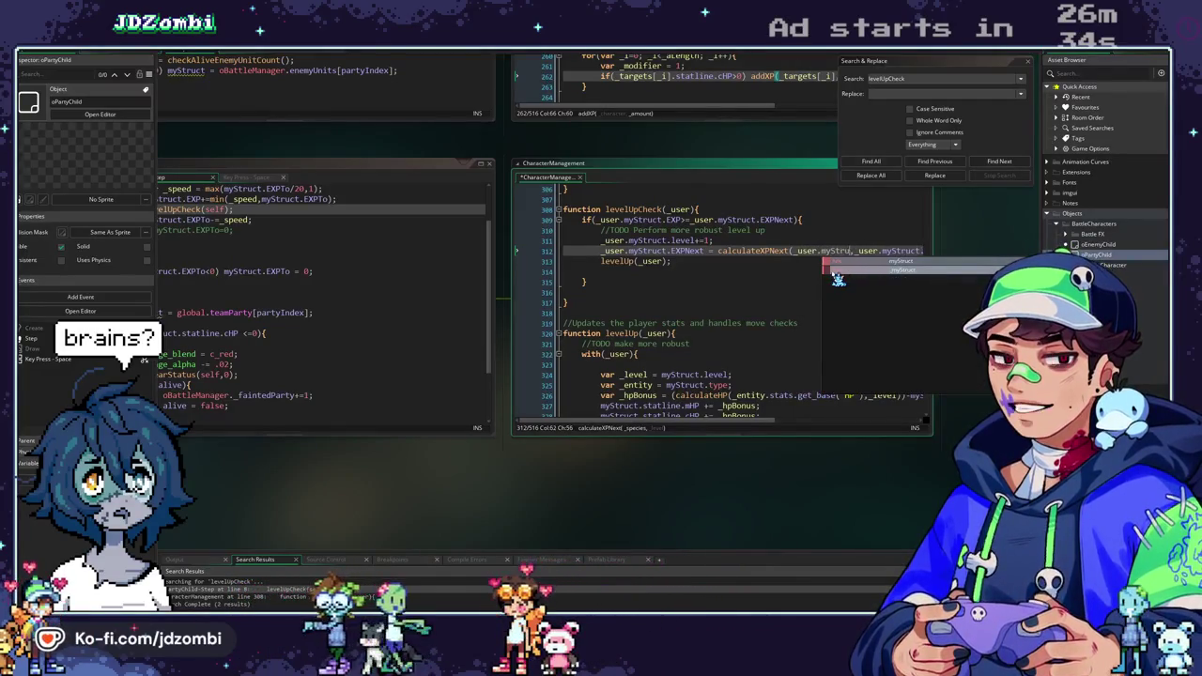
type("ct.type")
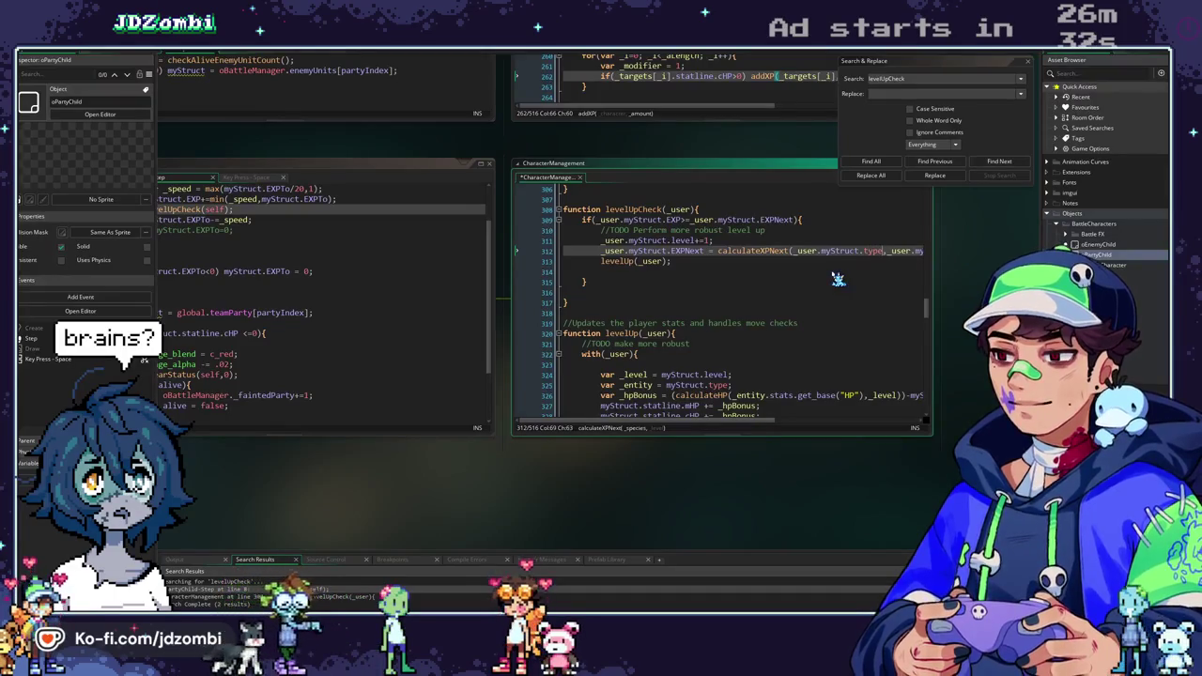
key("F5")
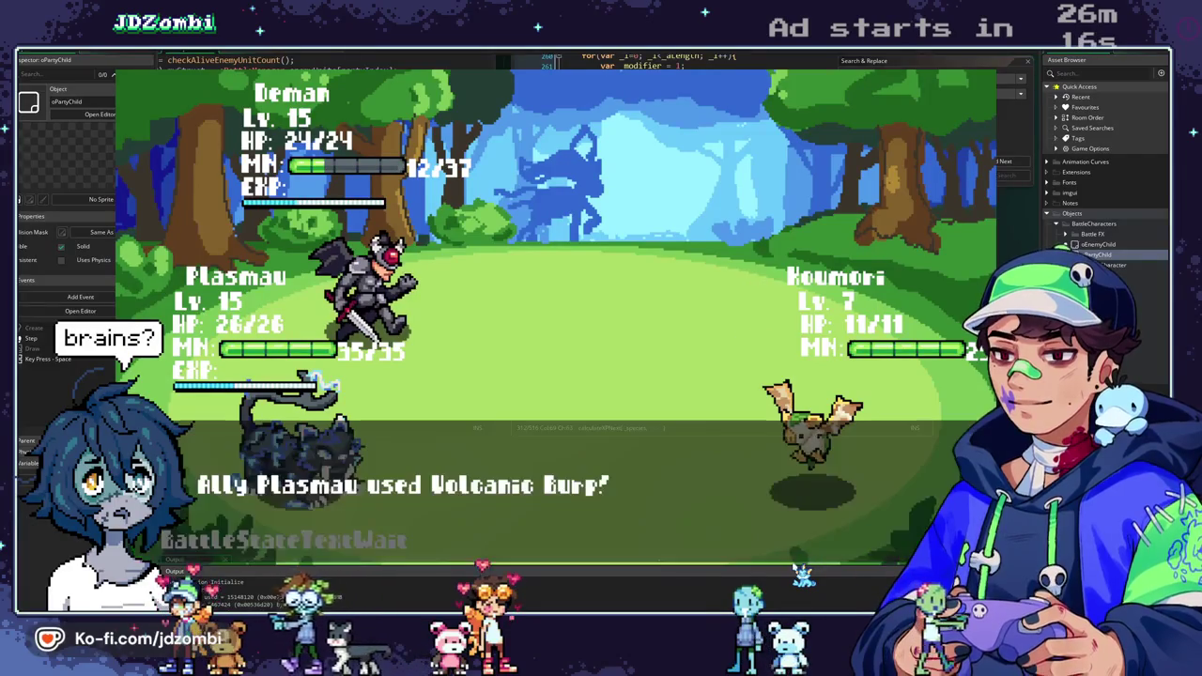
Fight the battles with Deman using Slash and Plasmau using Volcanic Burp until both reach Lv. 16, then close the game.
key("space")
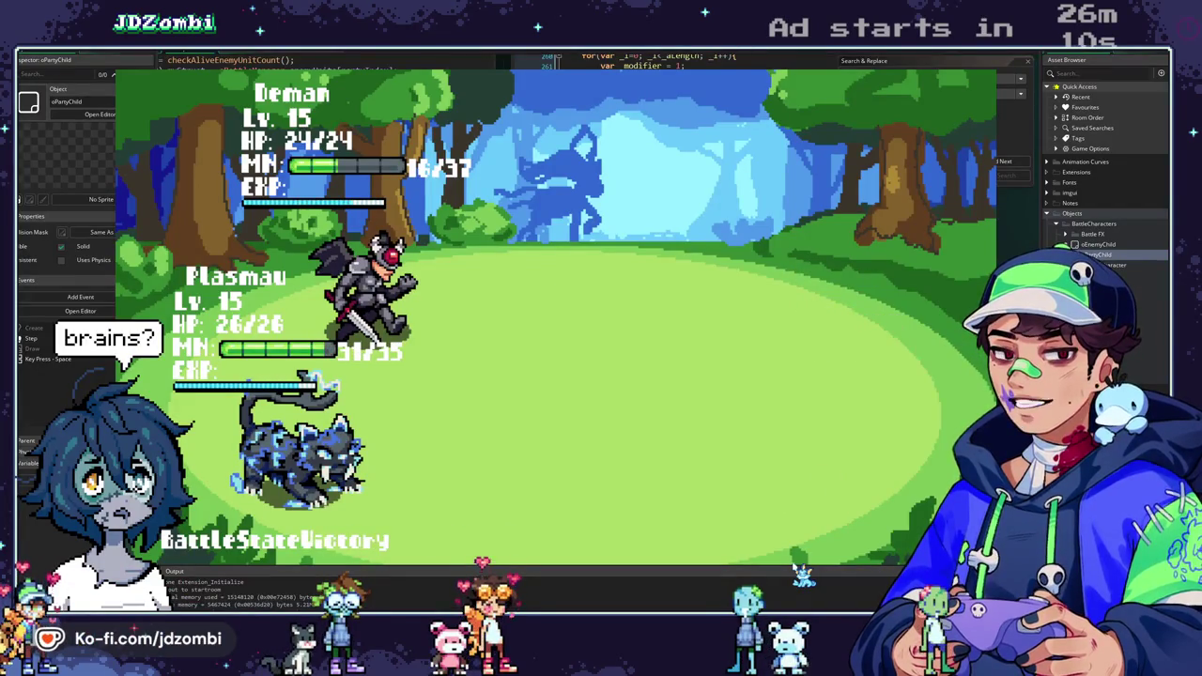
key("Up")
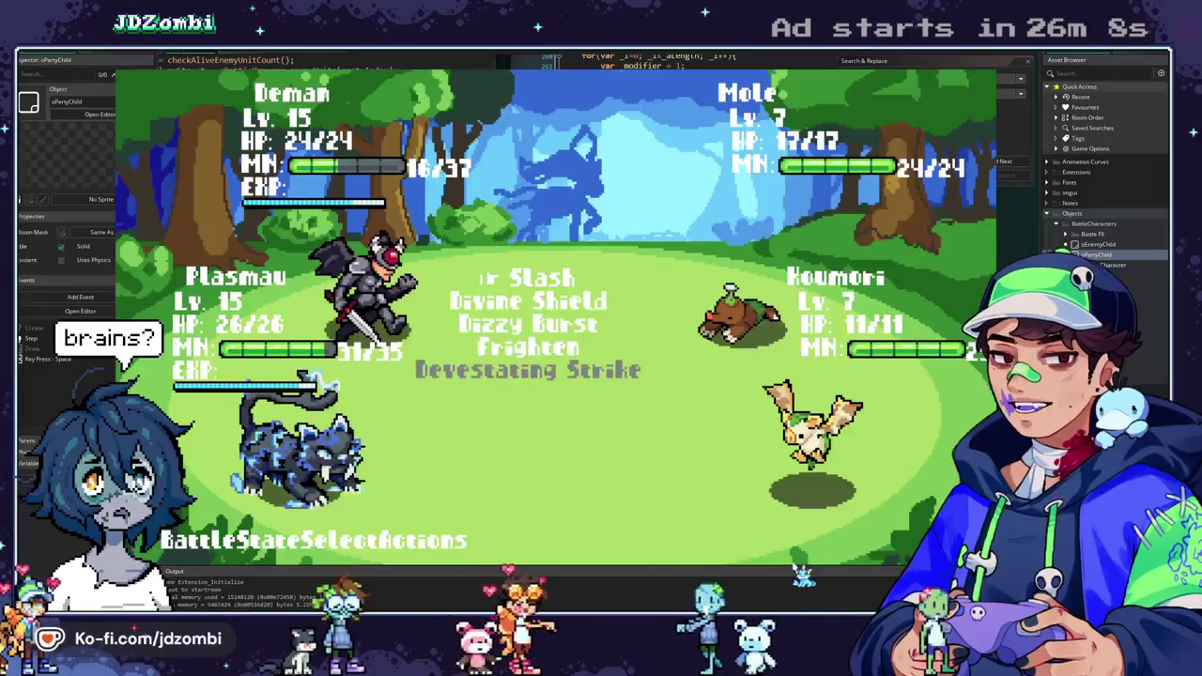
key("Down")
key("Down")
key("Down")
key("space")
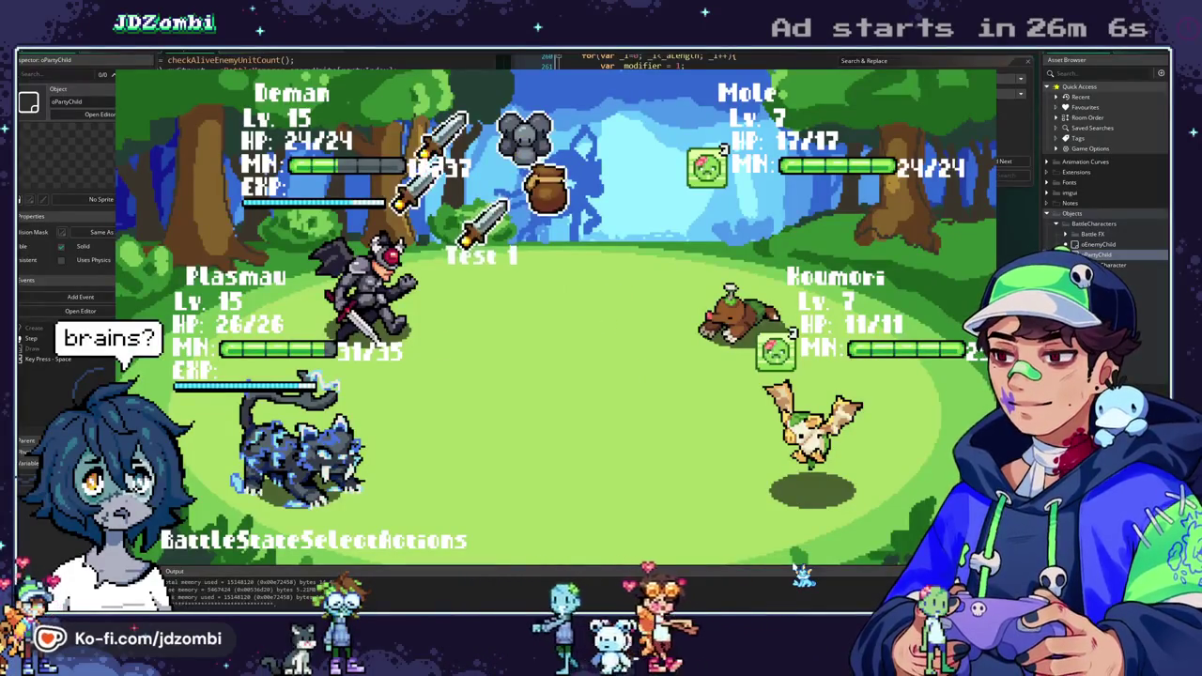
key("Down")
key("Down")
key("Up")
key("Up")
key("Up")
key("Down")
key("Down")
key("Down")
key("Up")
key("Up")
key("Up")
key("Return")
key("Down")
key("Down")
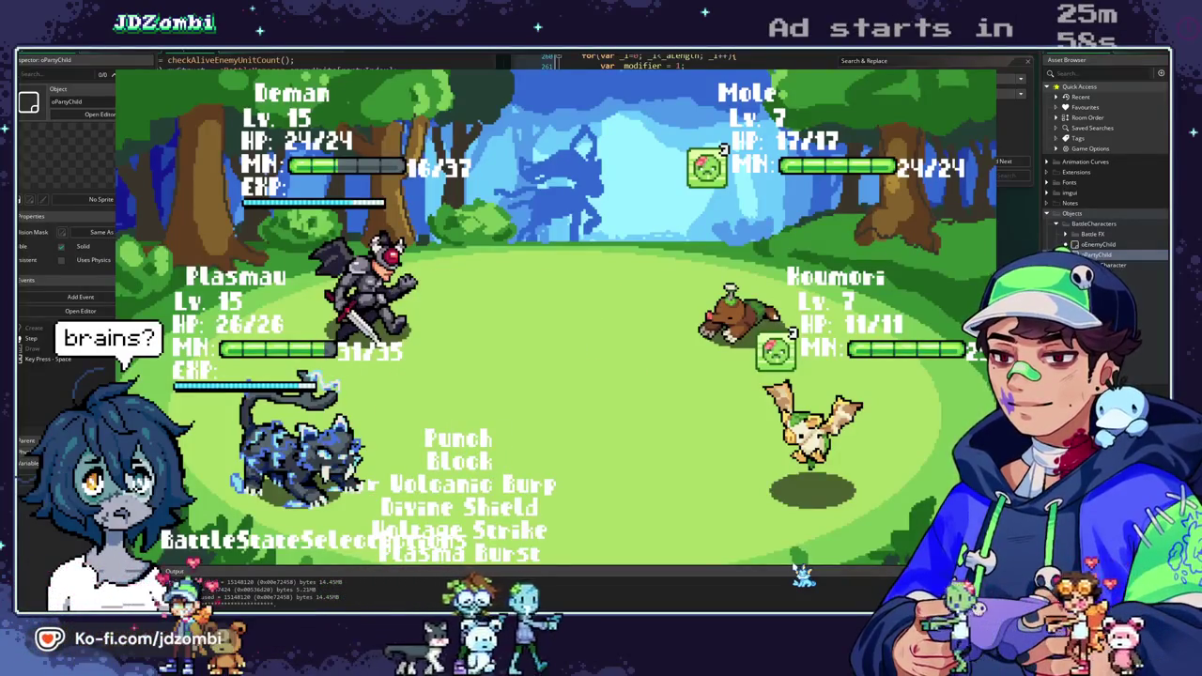
key("Return")
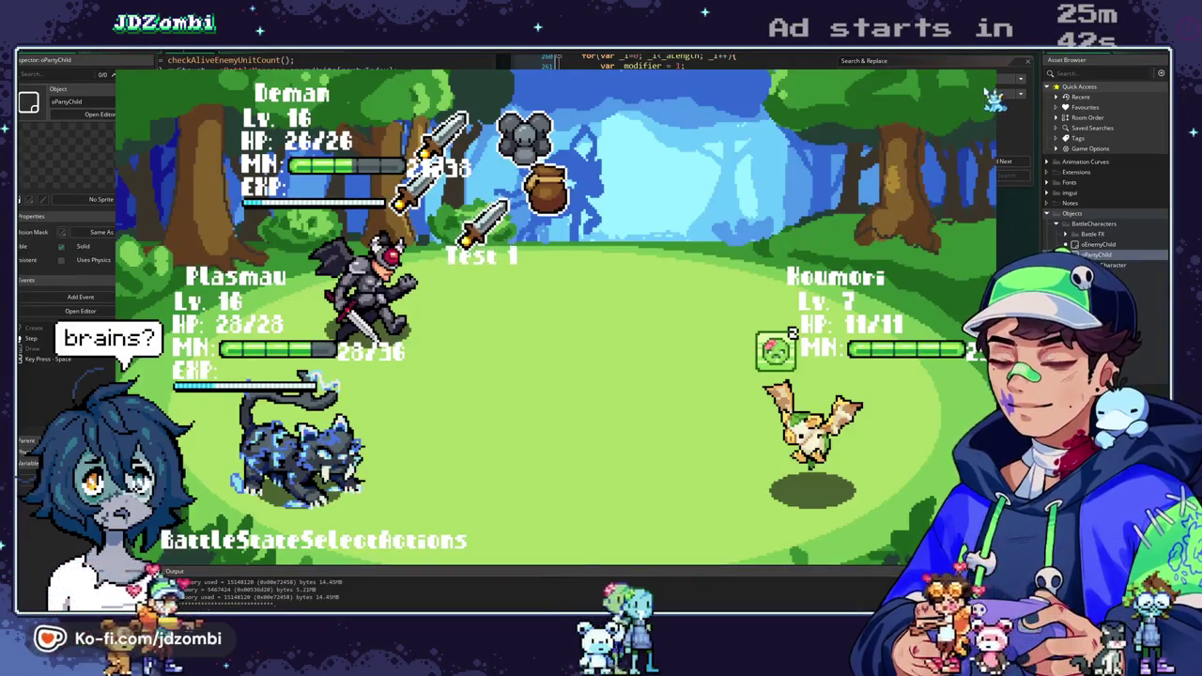
key("Escape")
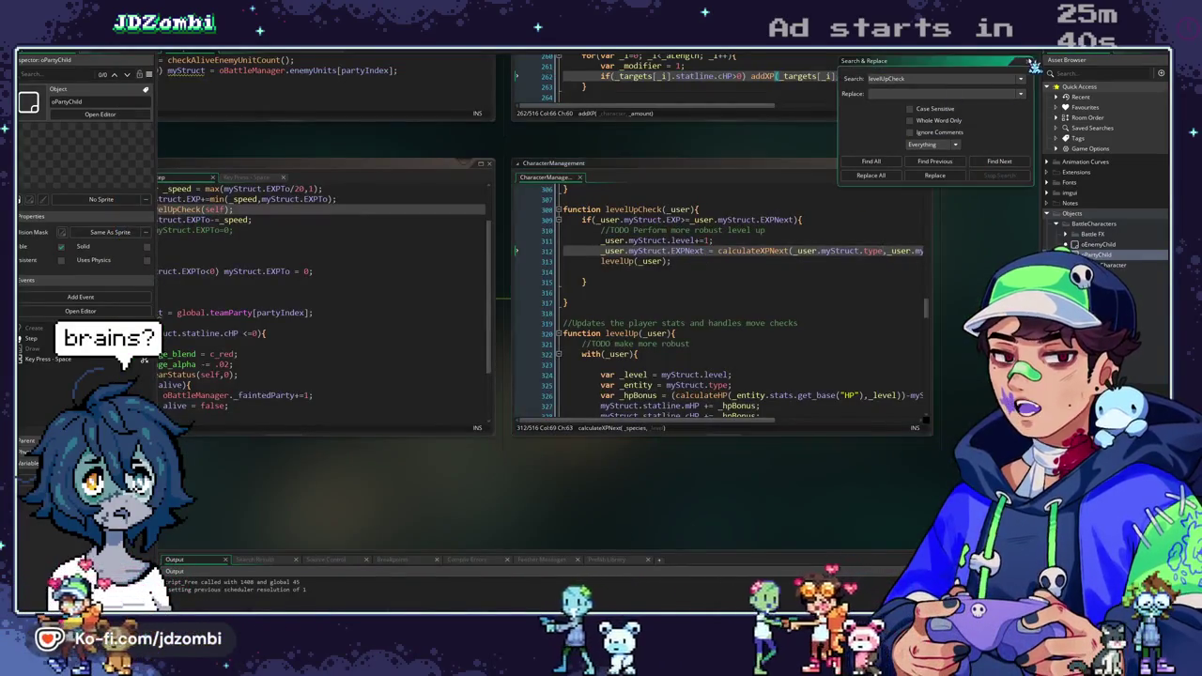
Close the search panel and unfold the calculateXPNext and calculateXPCurve definitions.
left_click(1027, 61)
middle_click(742, 250)
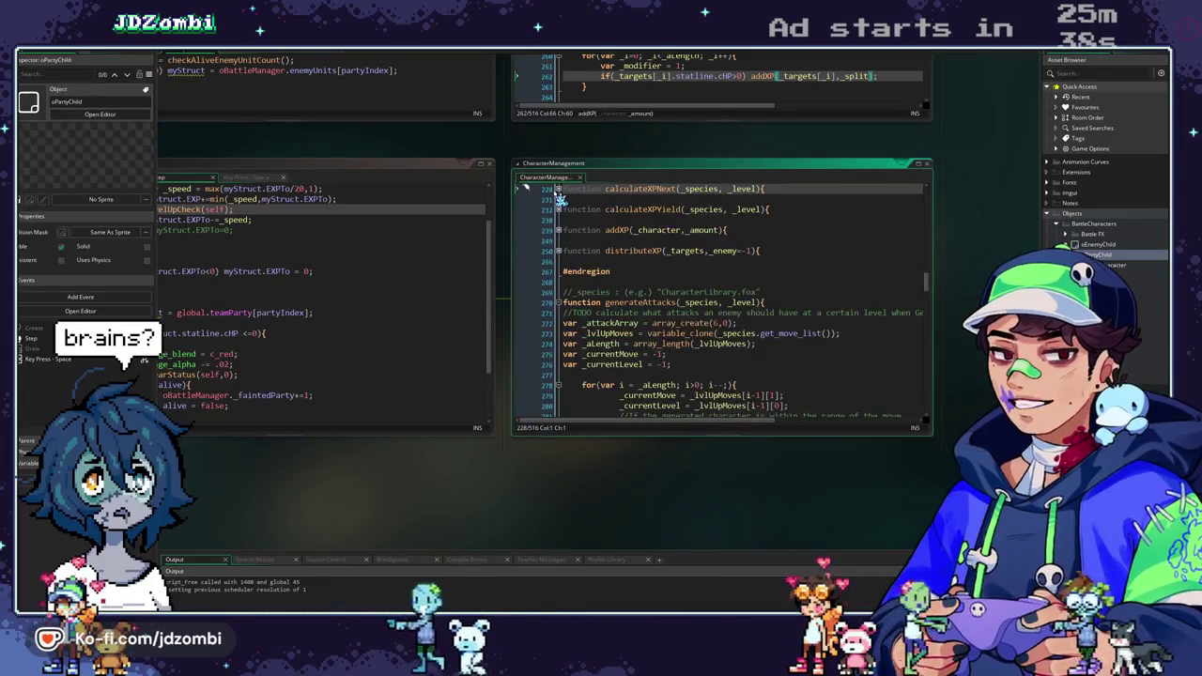
left_click(558, 189)
scroll(653, 202, "up", 1)
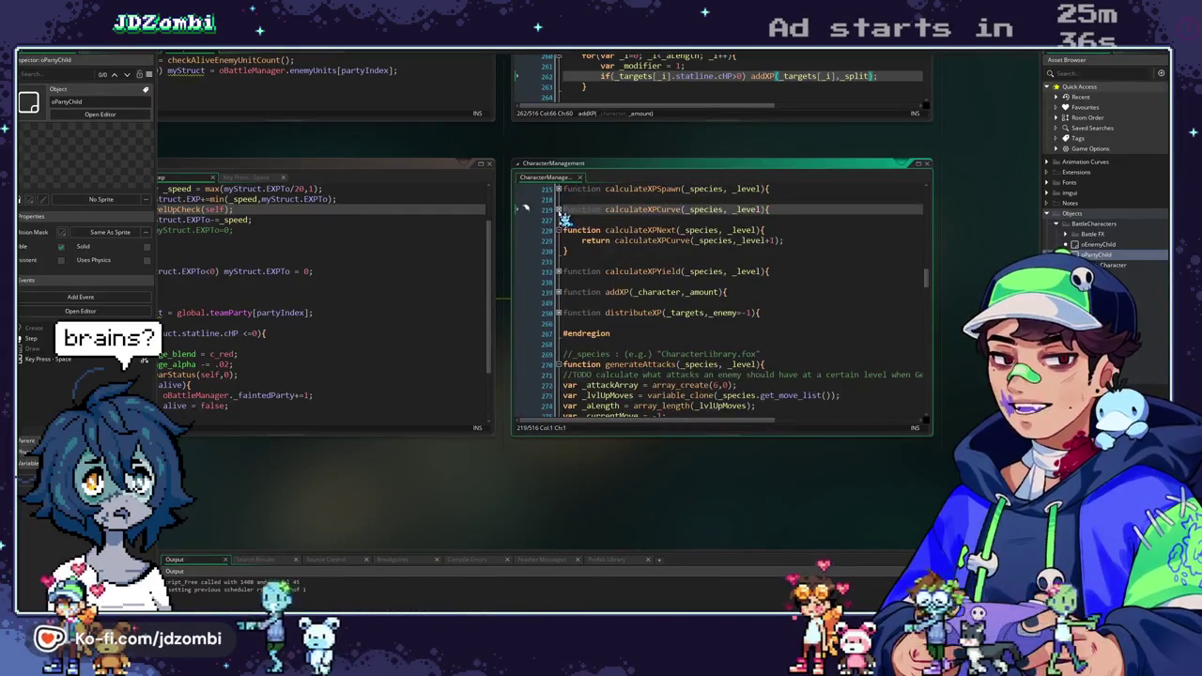
left_click(559, 210)
left_click_drag(963, 206, 900, 218)
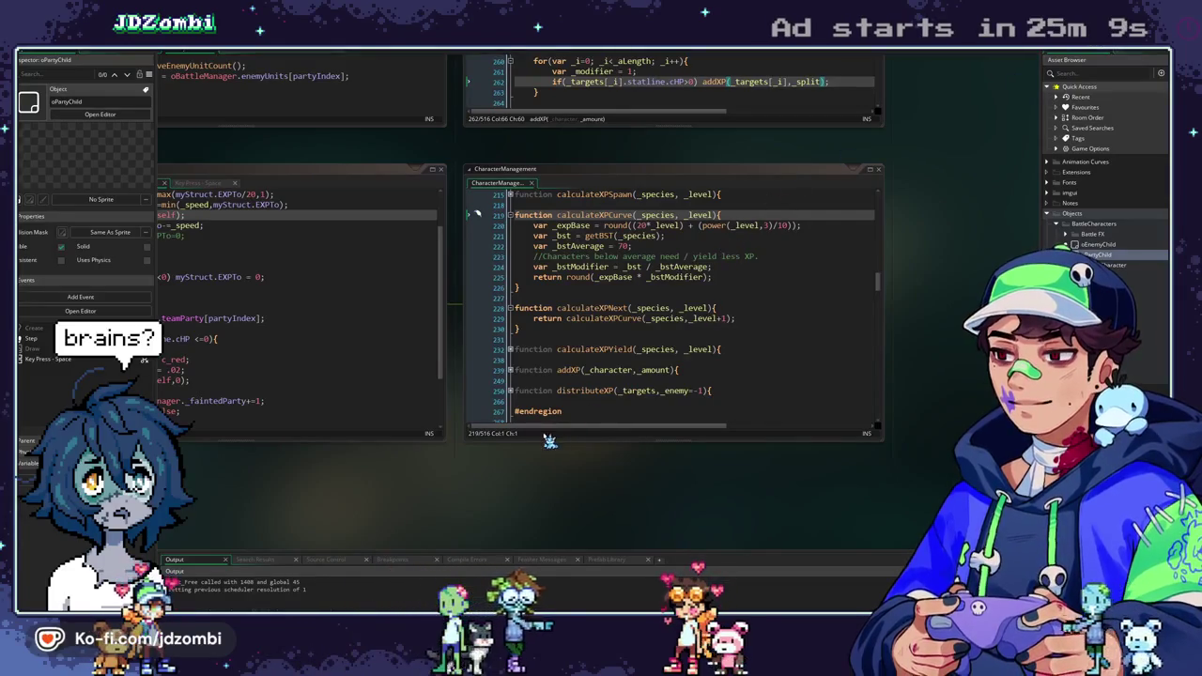
left_click_drag(483, 483, 561, 479)
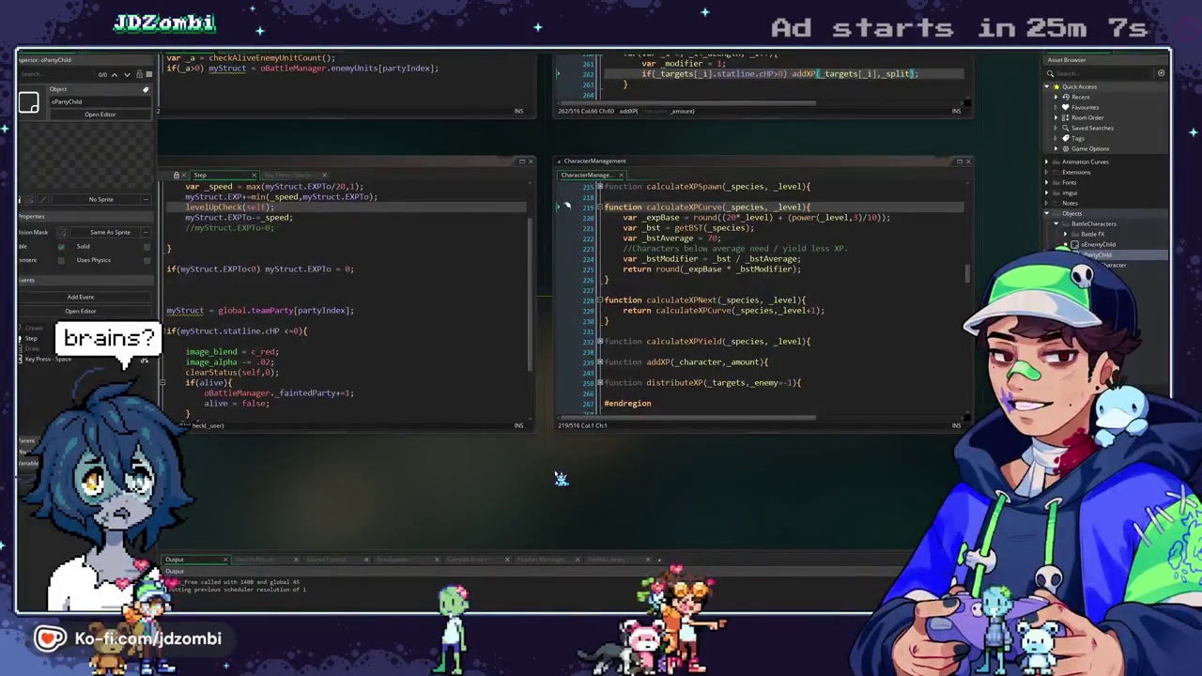
scroll(701, 297, "up", 2)
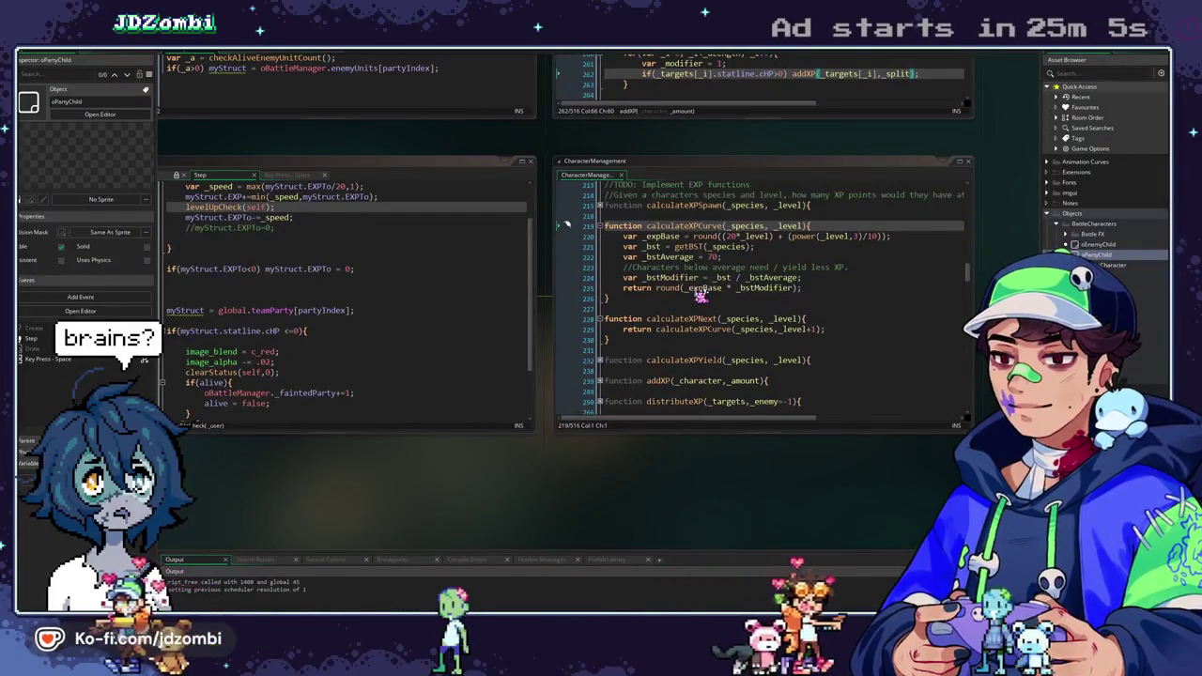
scroll(714, 318, "down", 5)
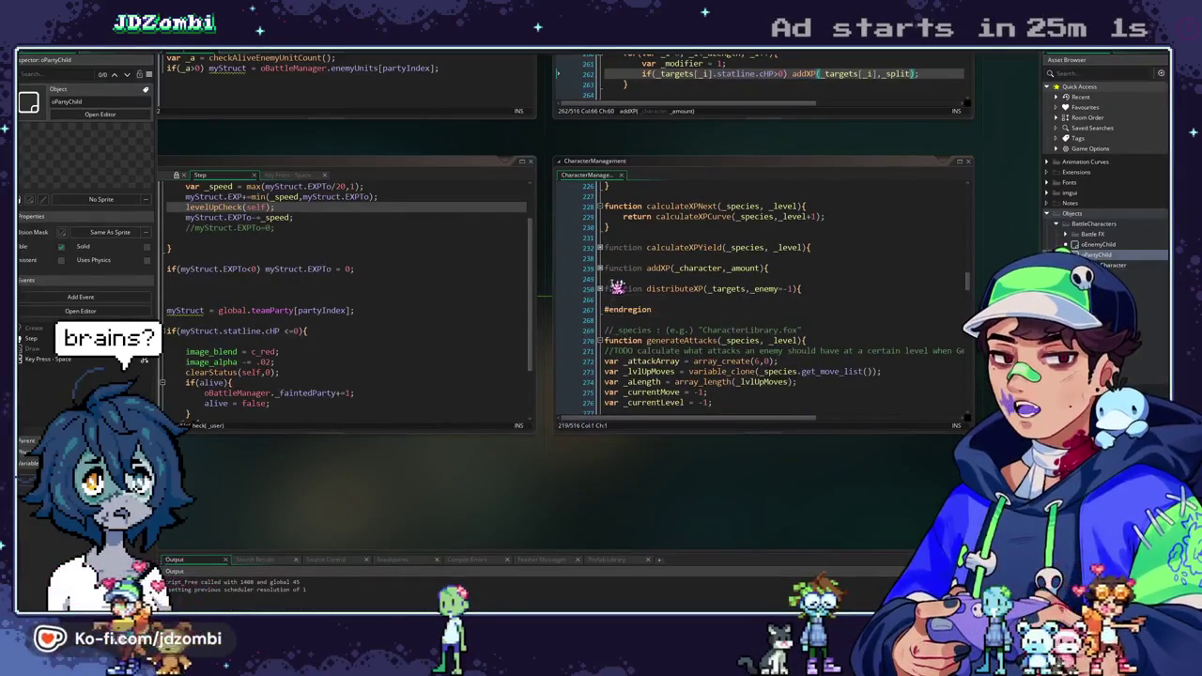
Uncomment '_yield *= .8;' on line 235 of calculateXPYield and run the game.
left_click(600, 247)
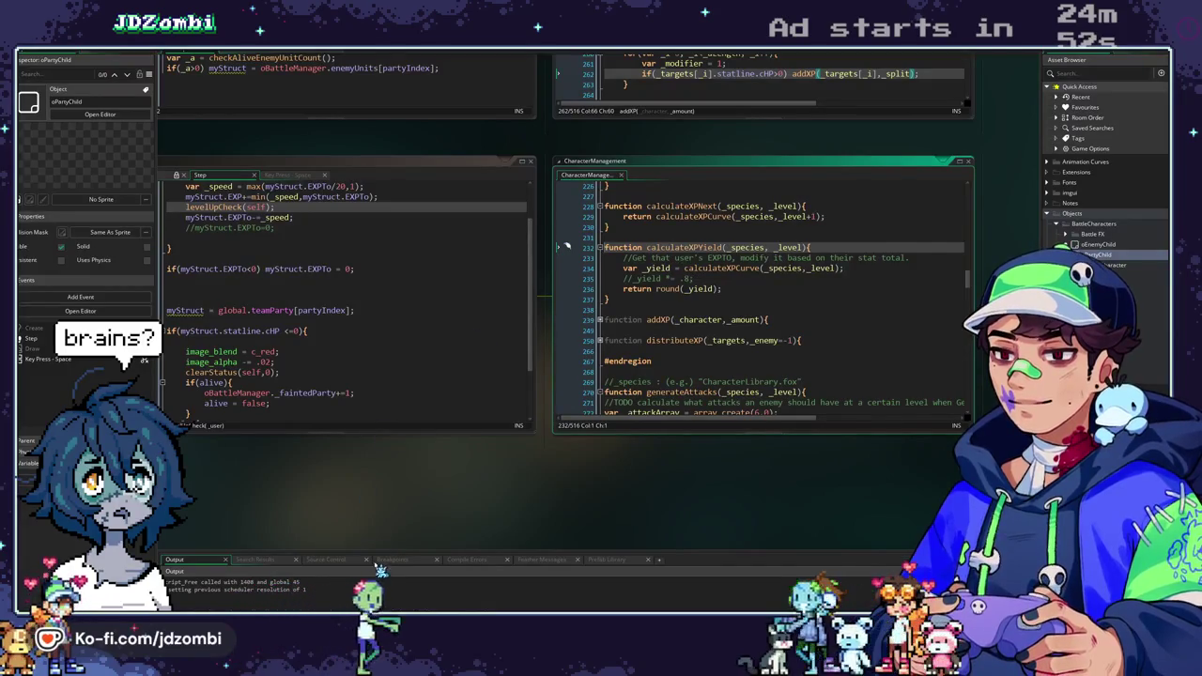
left_click(636, 278)
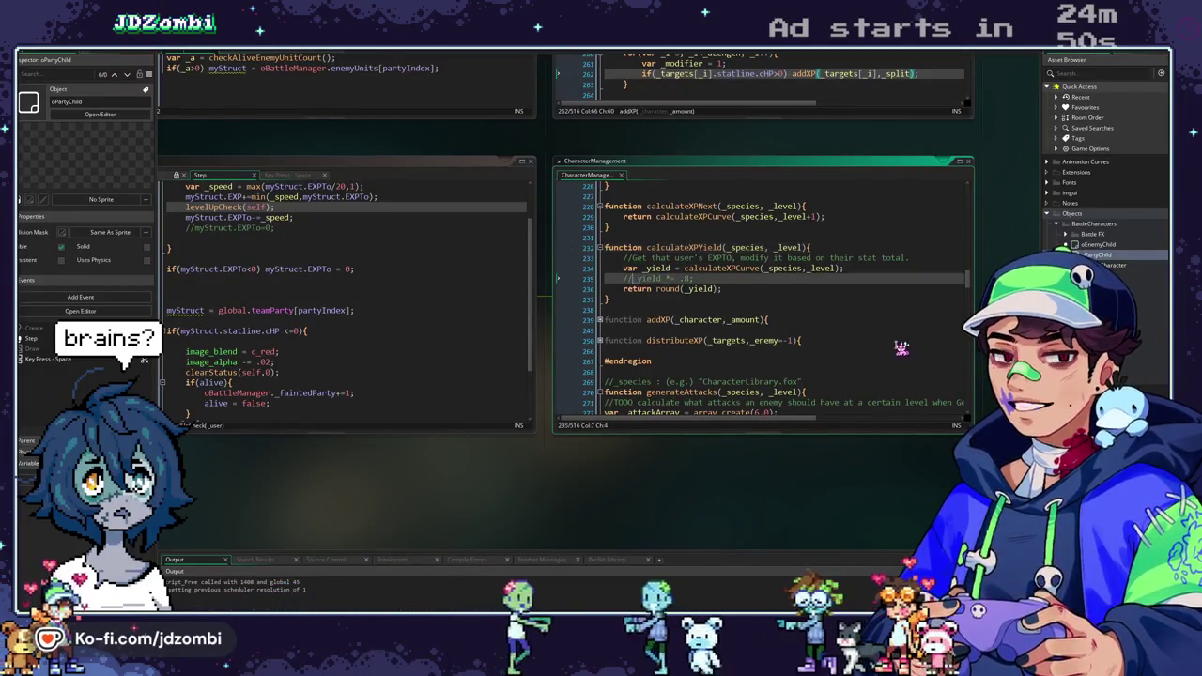
key("BackSpace")
key("BackSpace")
key("F5")
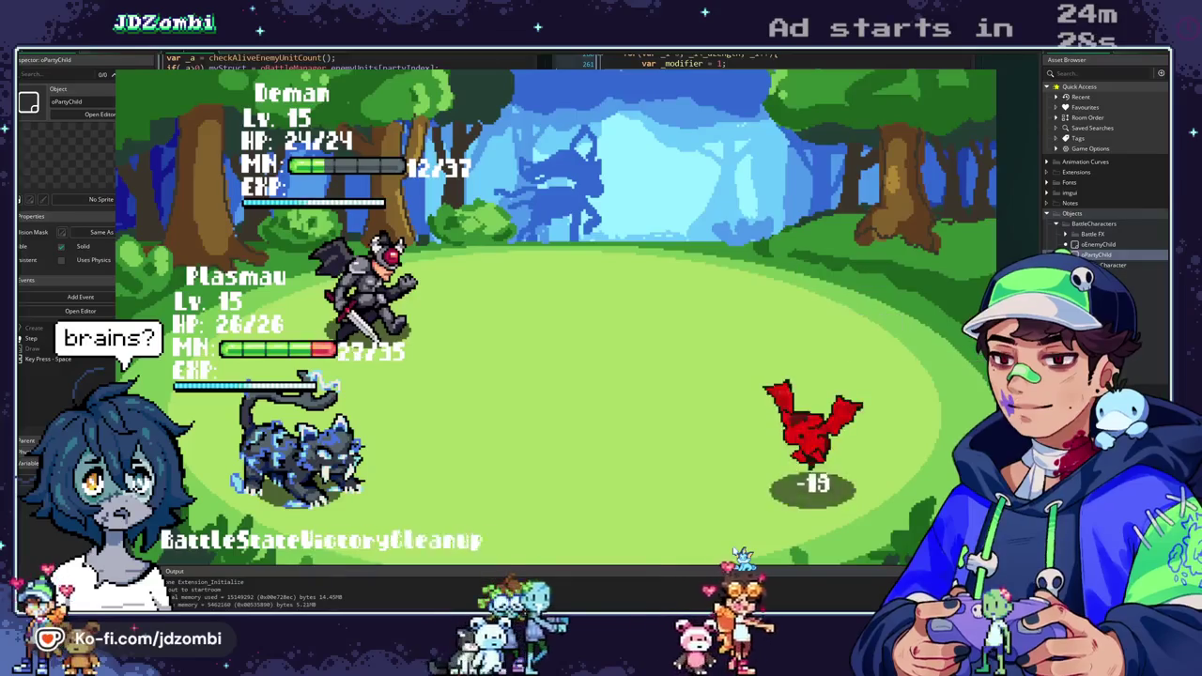
key("Escape")
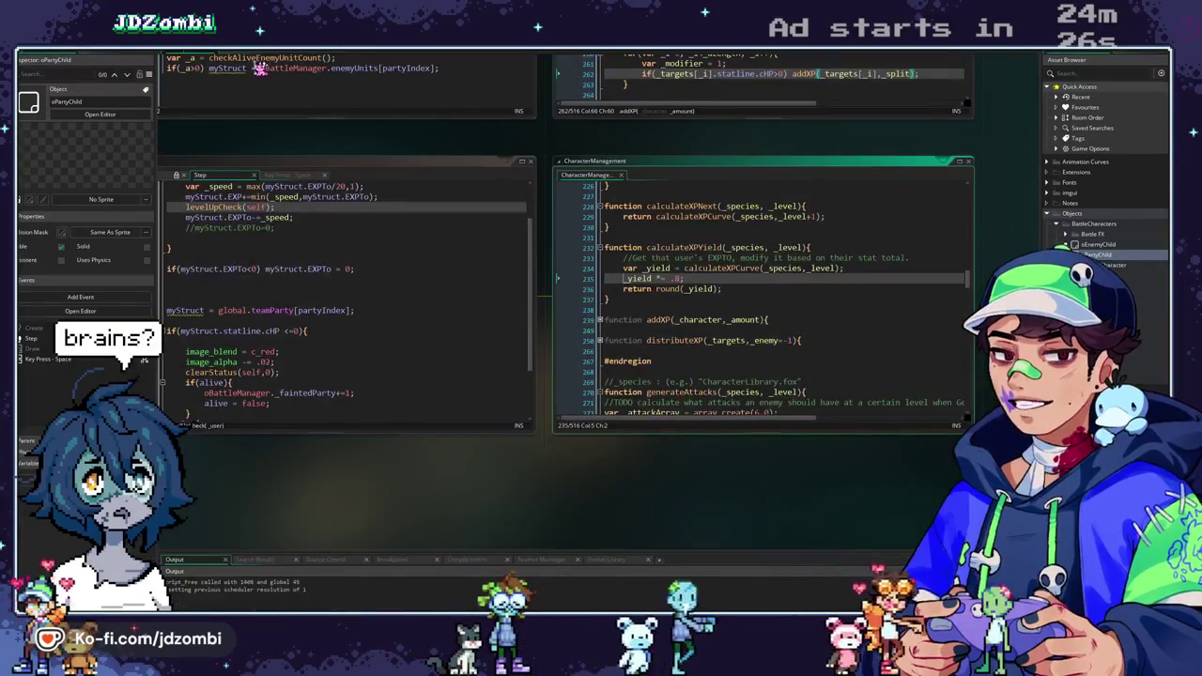
Go through the CharacterManager and BattleStateManager script tabs, then return to the pGame events workspace.
left_click(245, 59)
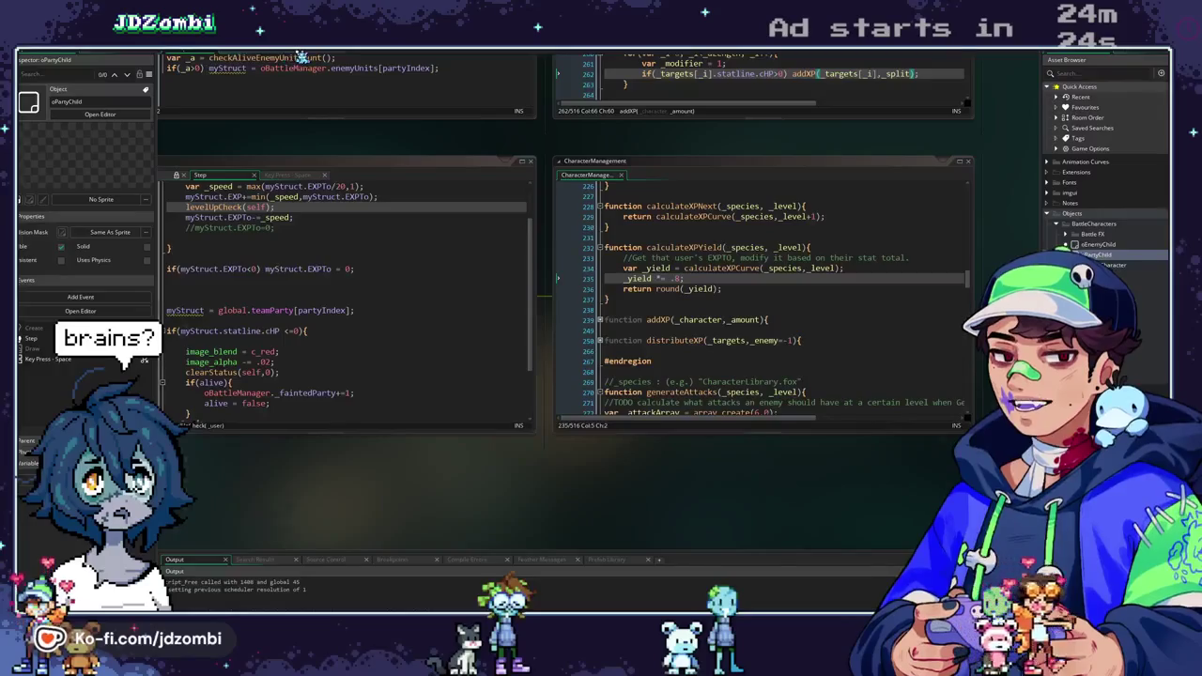
left_click(300, 57)
left_click(260, 57)
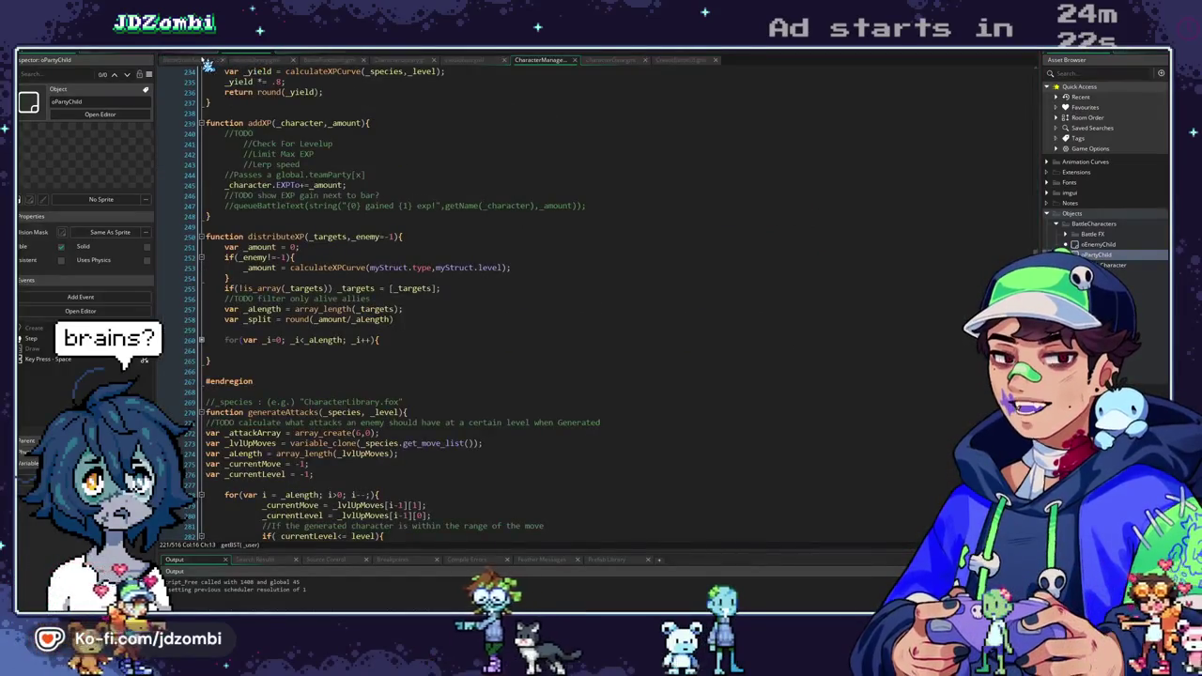
left_click(207, 58)
left_click(207, 57)
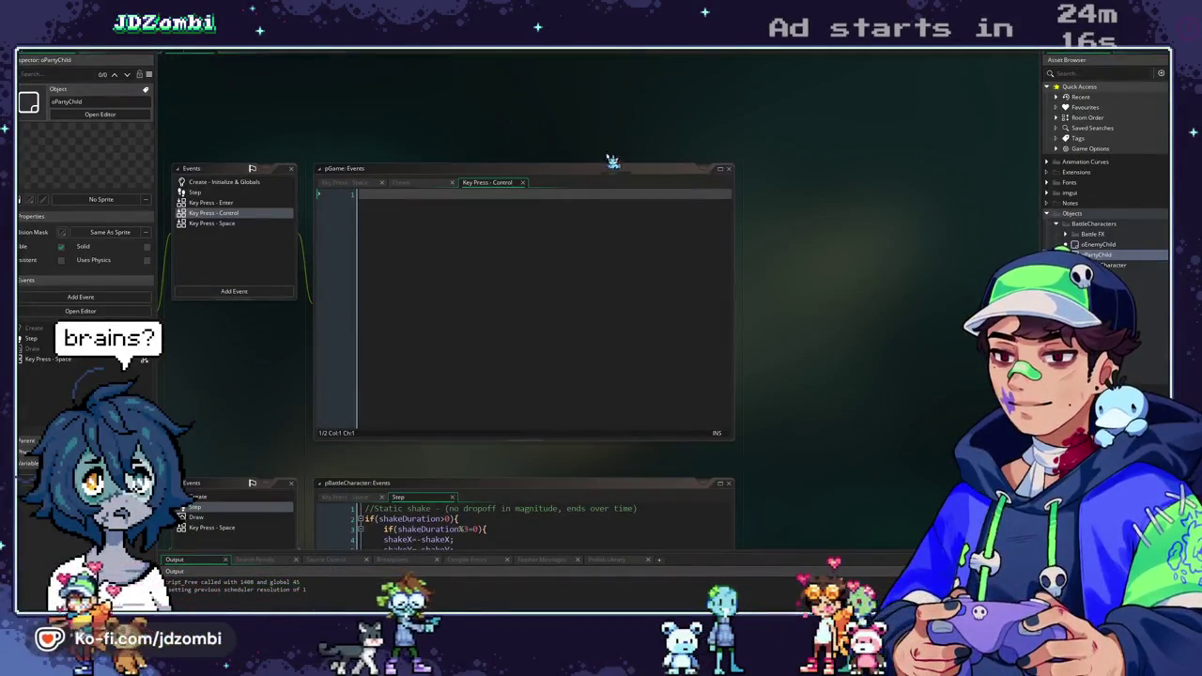
In pGame's Key Press - Space event, swap the first two generateRandomCharacter() calls for cl_mole and cl_koumori.
left_click(550, 192)
scroll(713, 310, "down", 5)
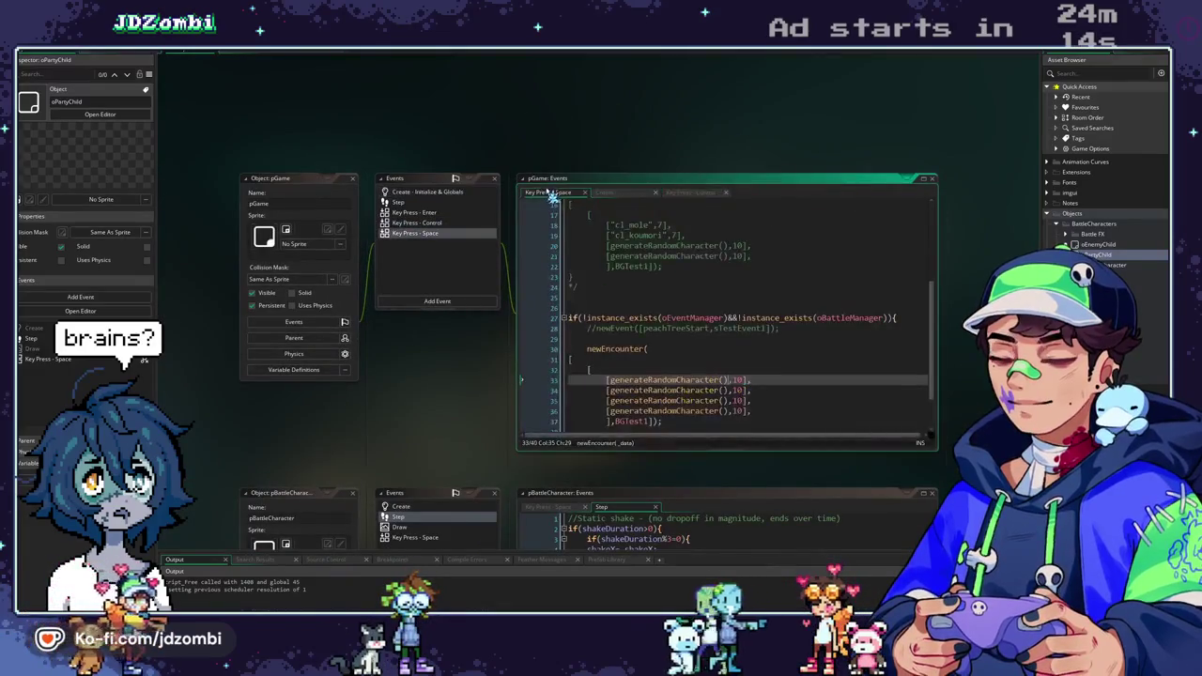
left_click(726, 379)
left_click_drag(726, 380, 619, 385)
key("BackSpace")
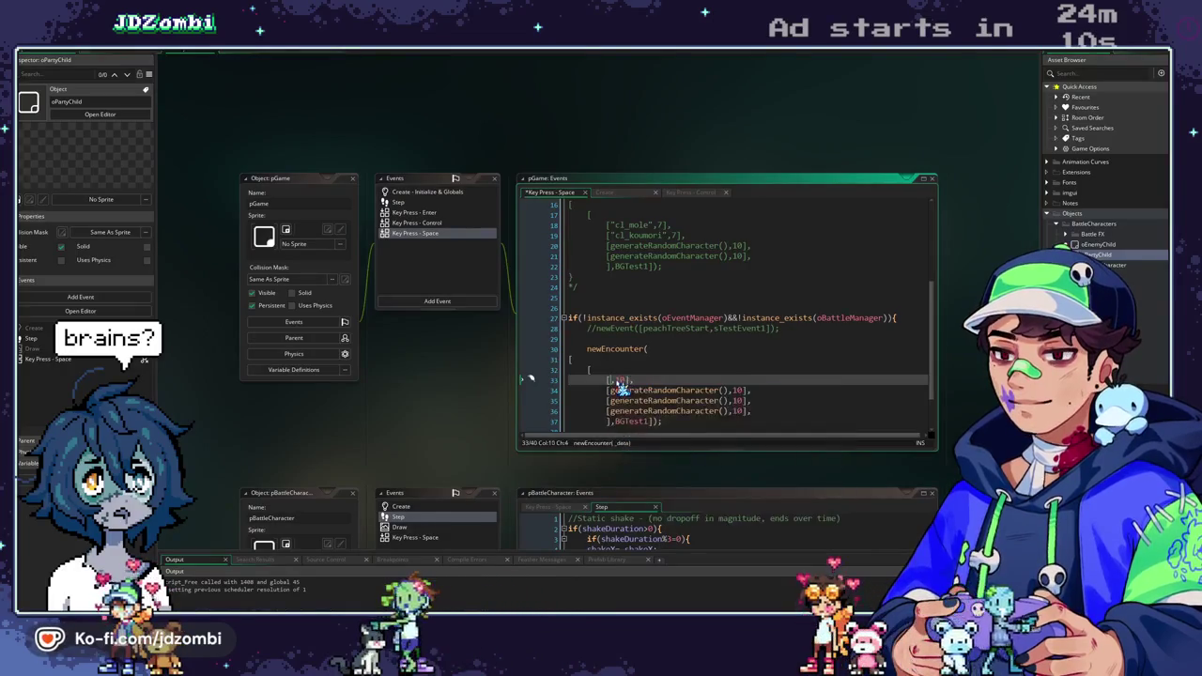
type("\"cl_mole\"")
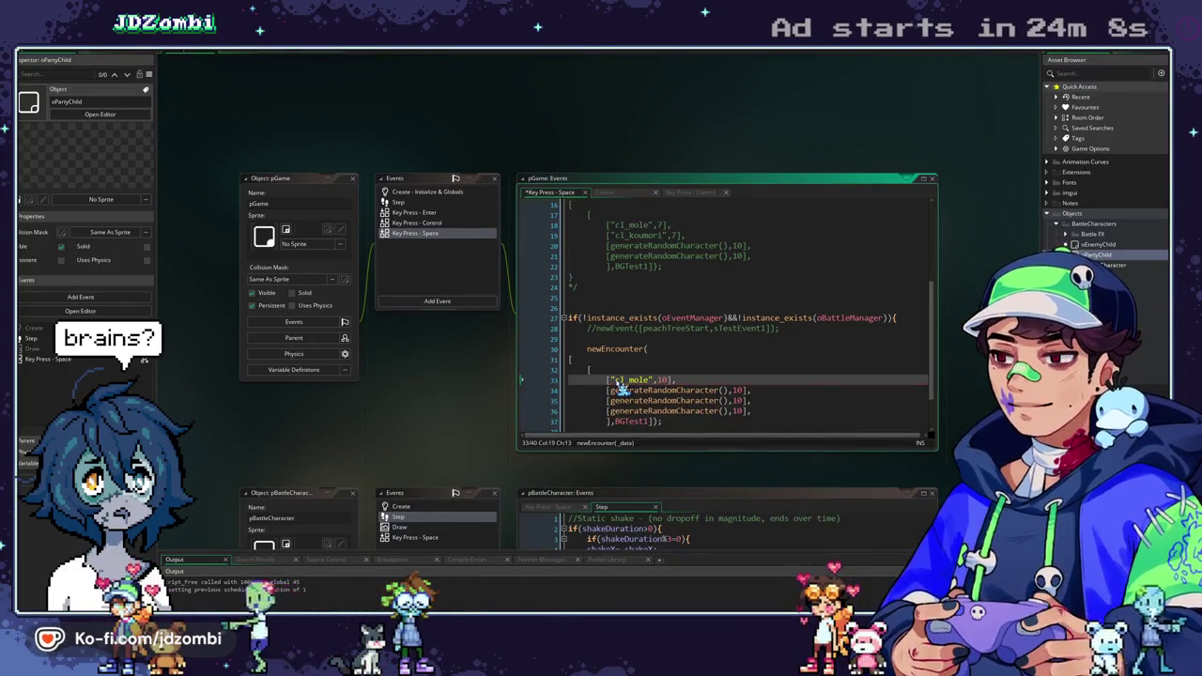
left_click_drag(730, 390, 627, 393)
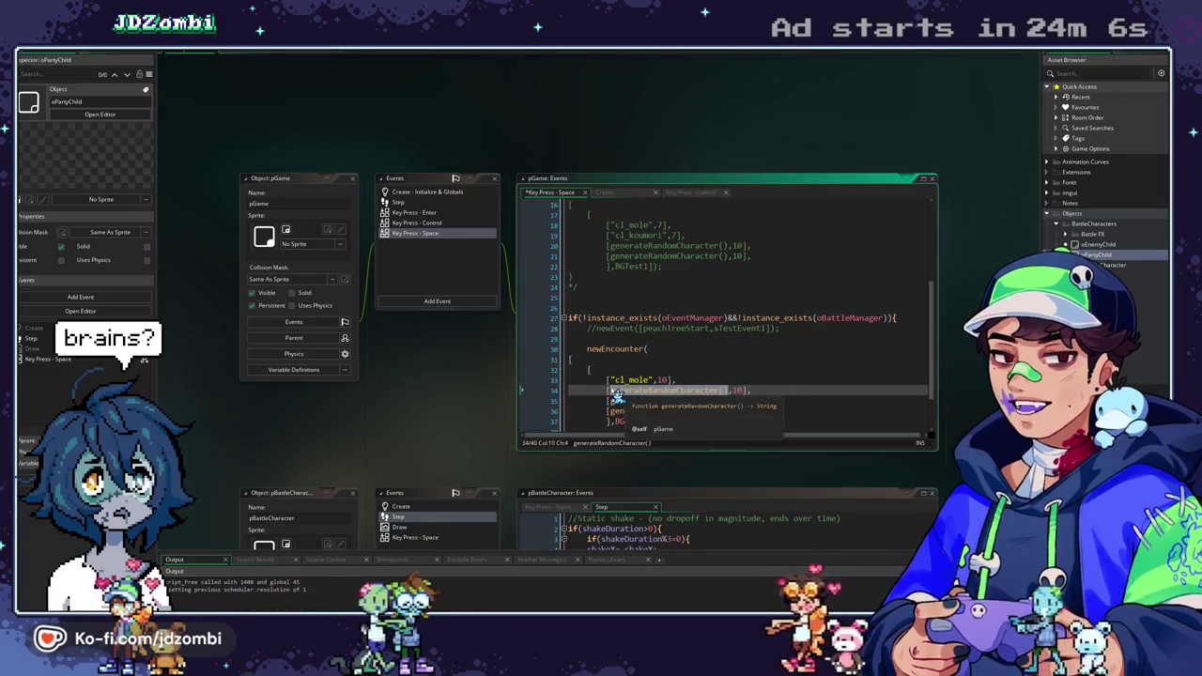
type("\"cl_koumori")
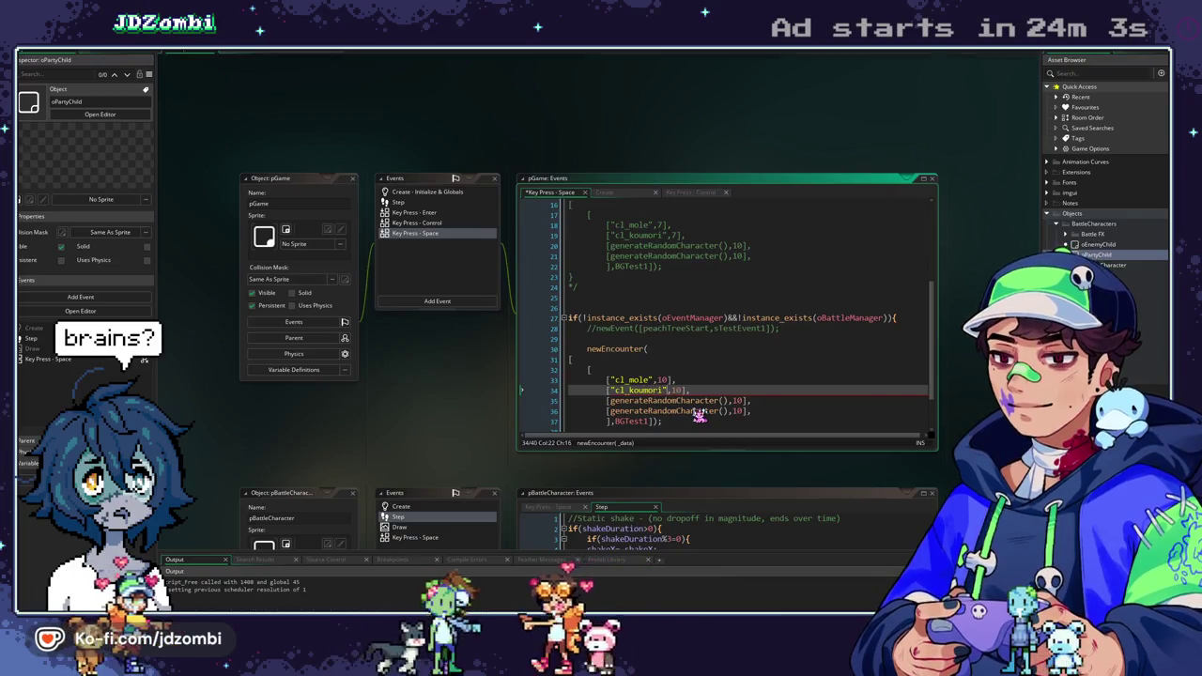
Set both cl_mole and cl_koumori to level 15 and launch the game.
key("Up")
key("BackSpace")
type("5")
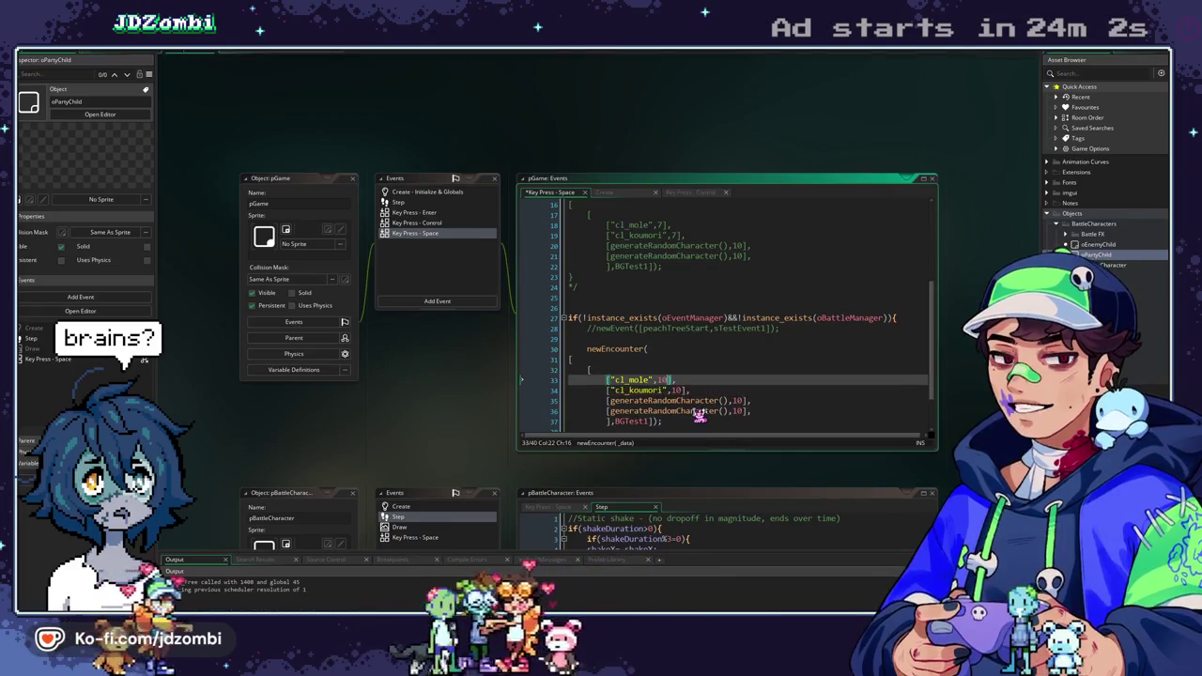
key("Down")
key("Right")
key("Right")
key("Right")
key("BackSpace")
type("5")
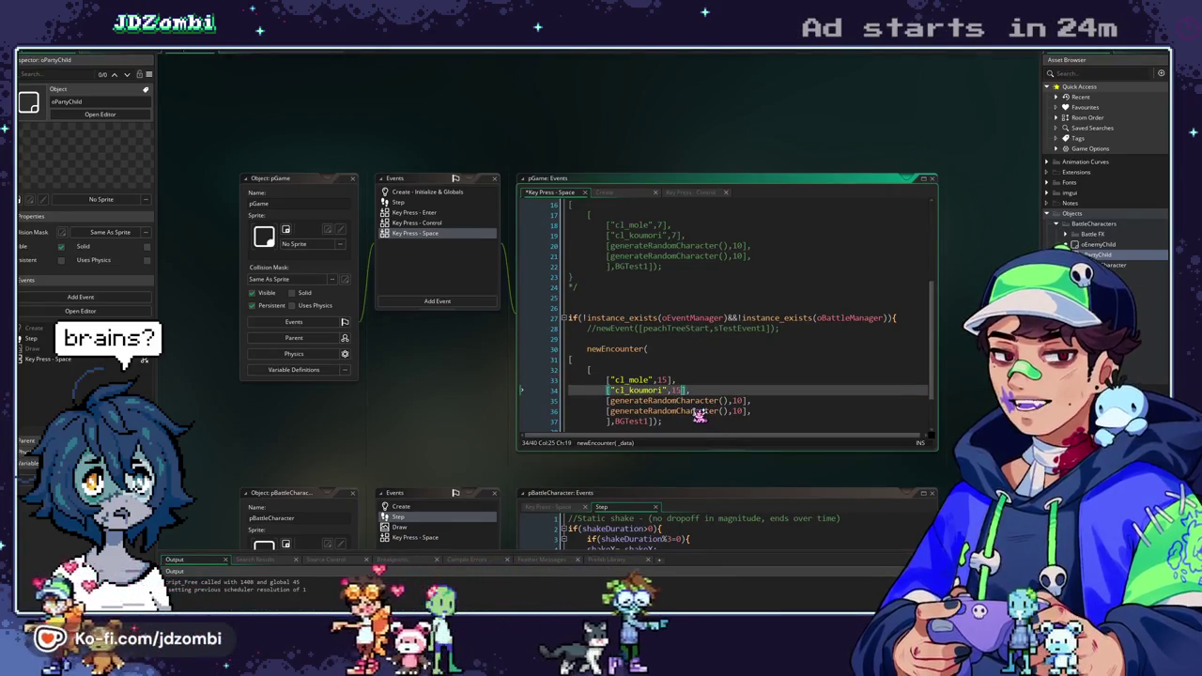
left_click(416, 193)
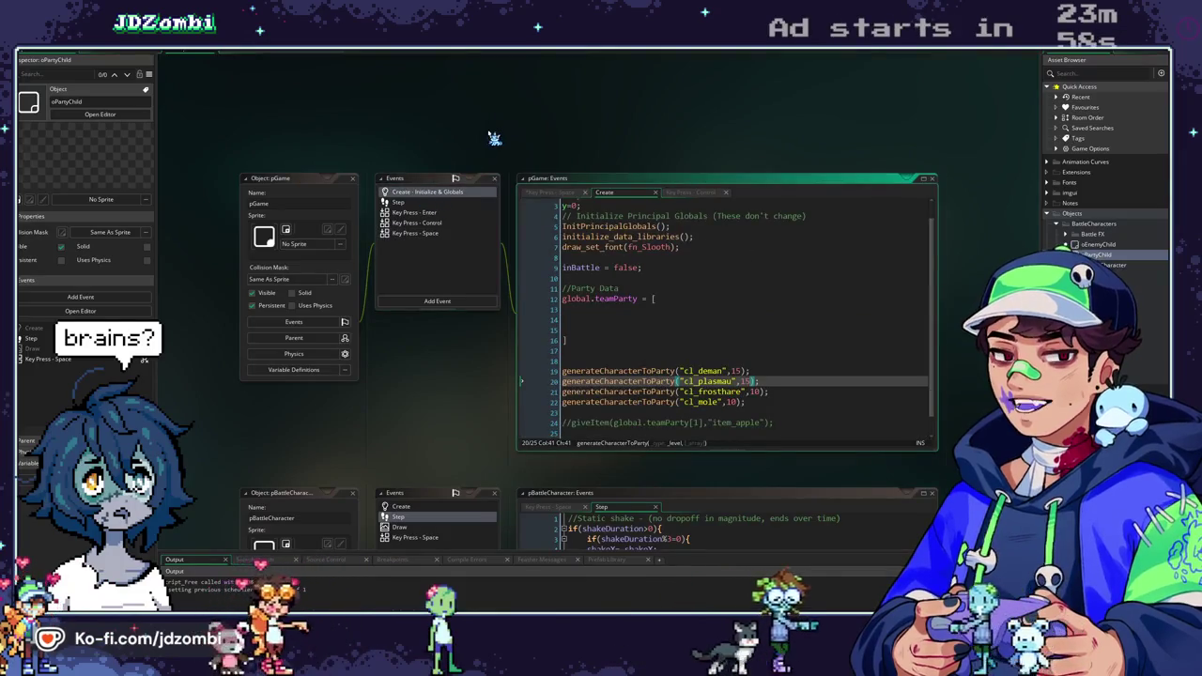
key("F5")
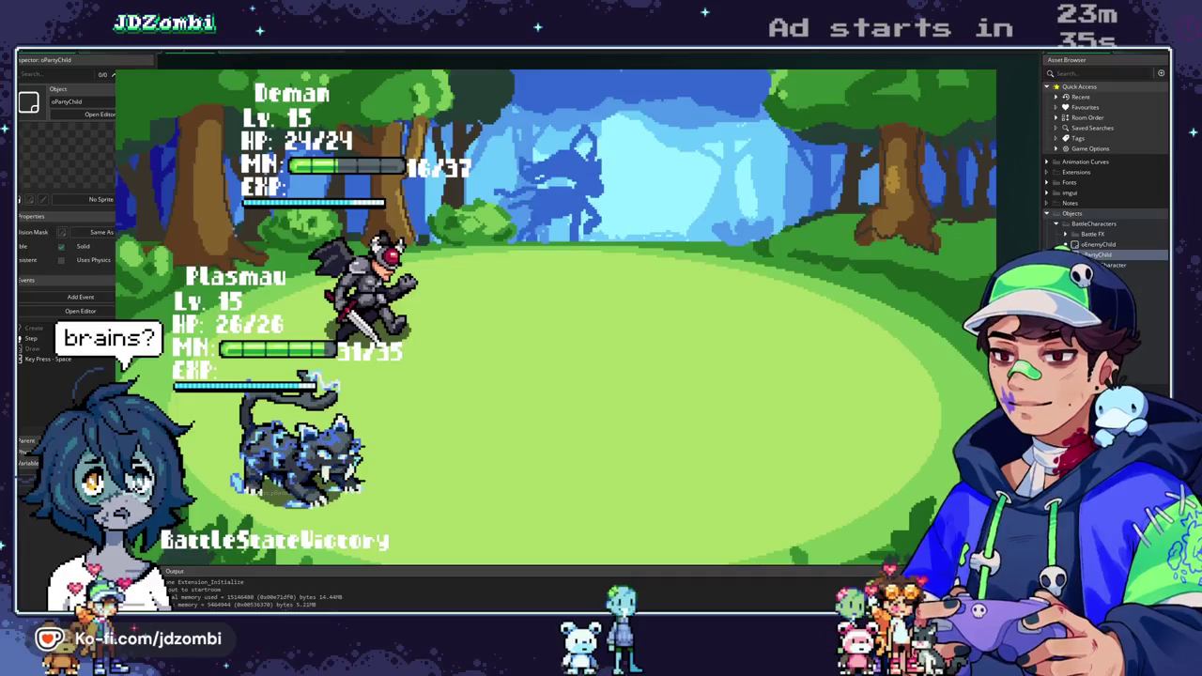
key("Escape")
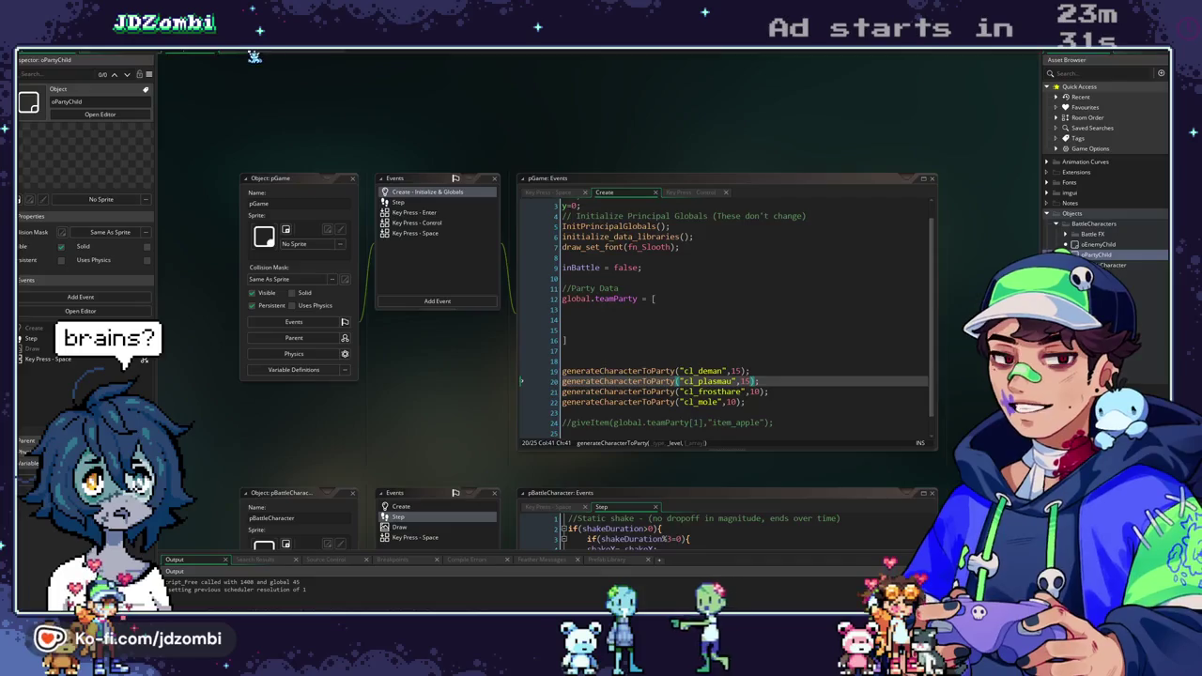
Close the CharacterManagement script and scroll the workspace to pEnemy's Step event.
left_click(263, 57)
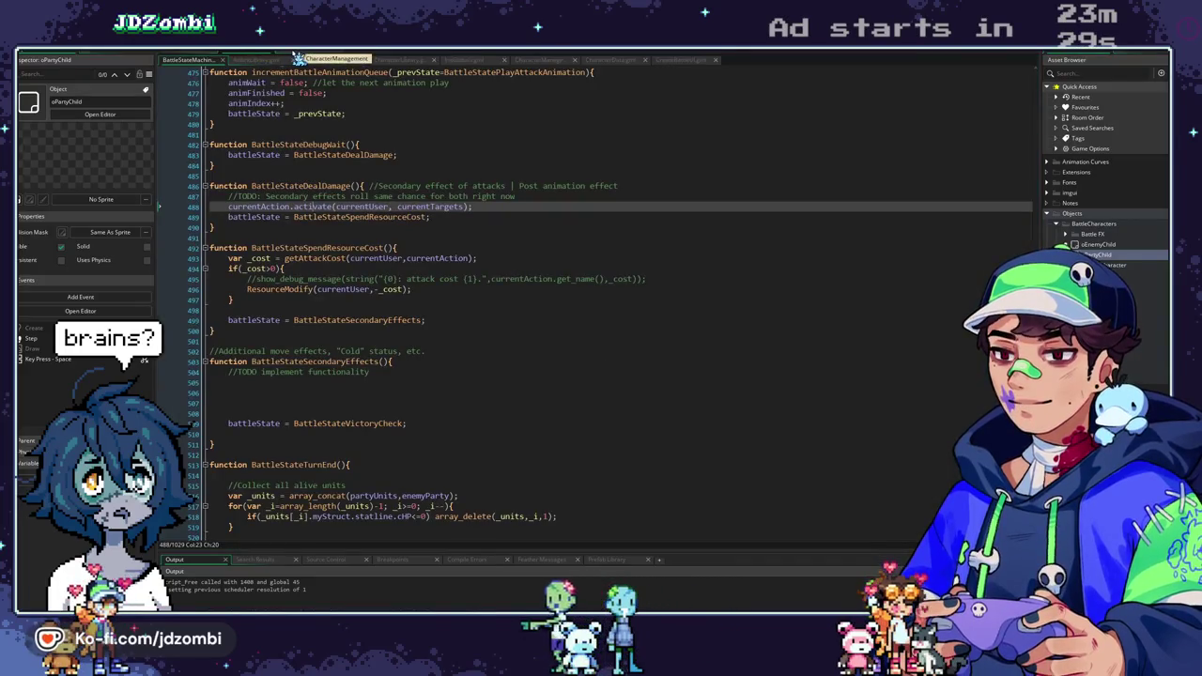
left_click(299, 58)
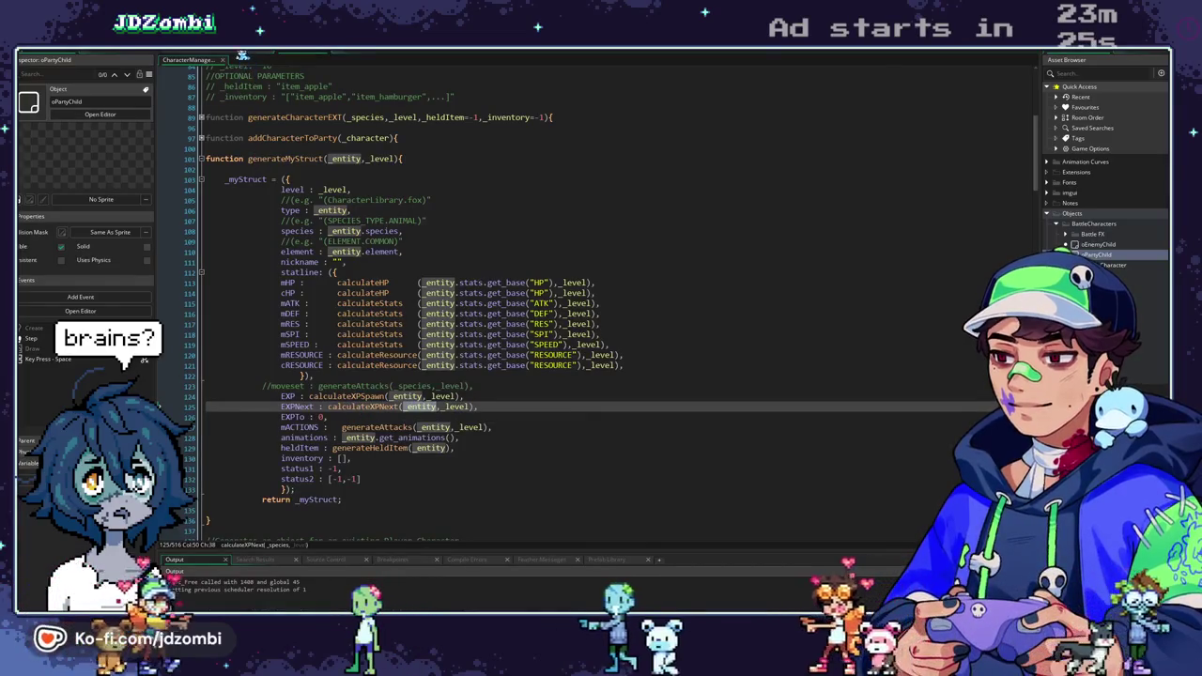
left_click(244, 56)
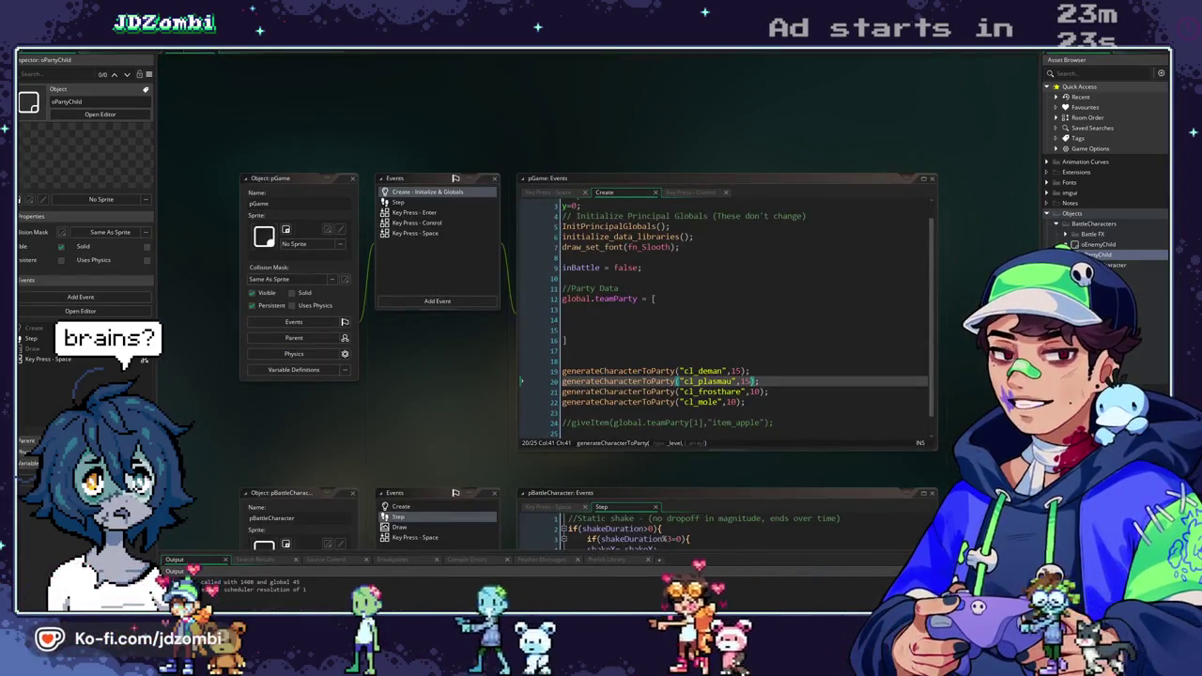
scroll(676, 310, "down", 10)
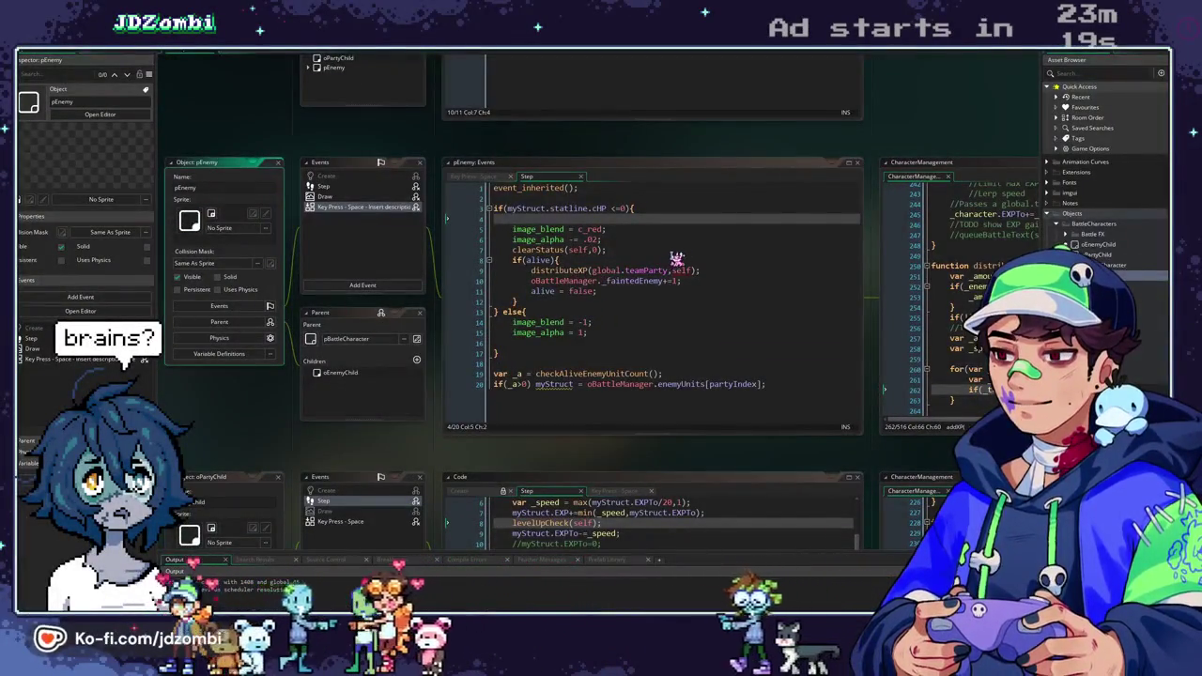
Jump from pEnemy's distributeXP call to its definition, then to calculateXPCurve's definition.
left_click(573, 256)
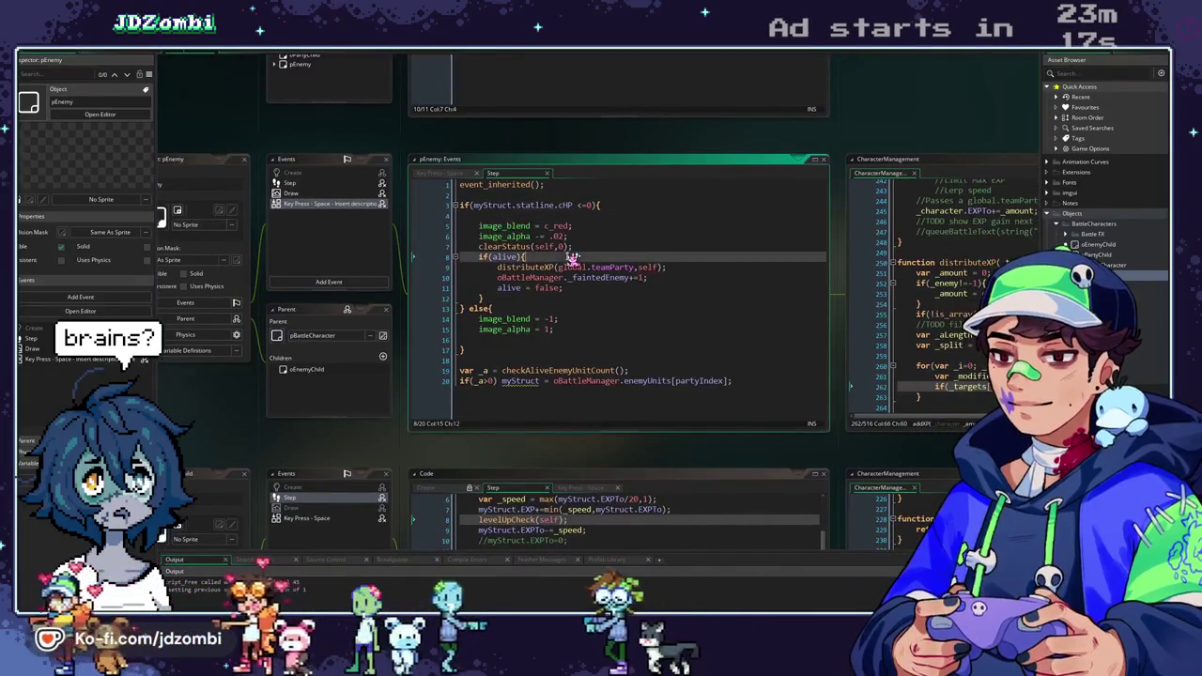
left_click(534, 269)
key("F12")
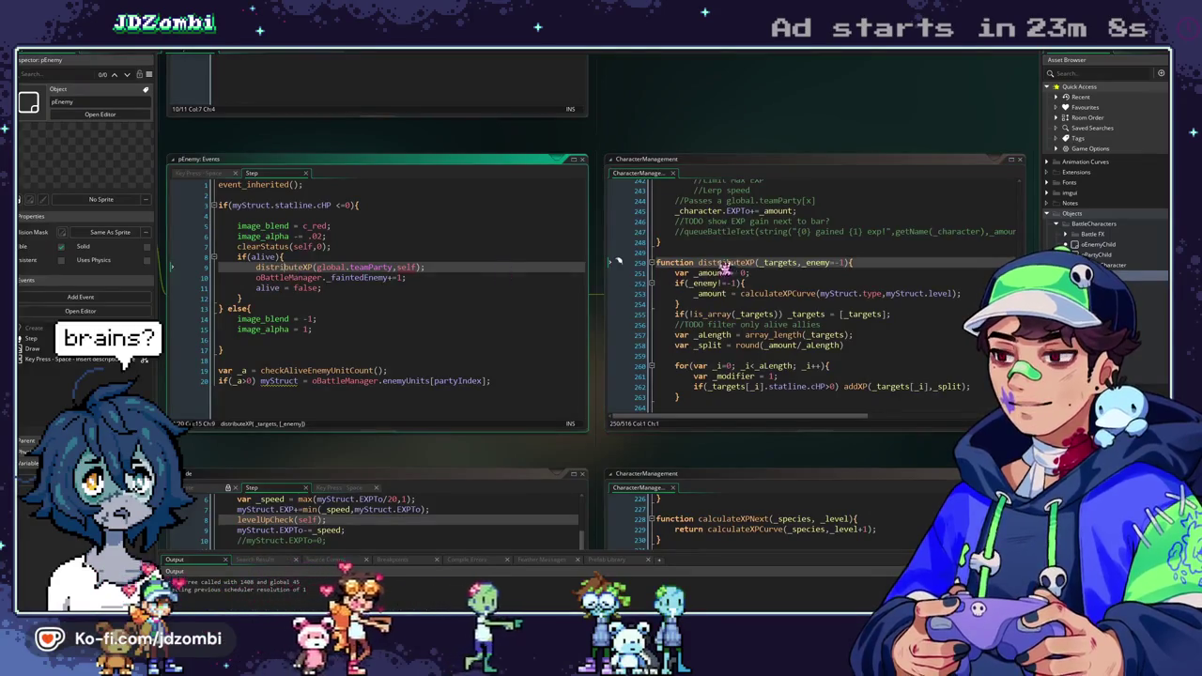
left_click(813, 263)
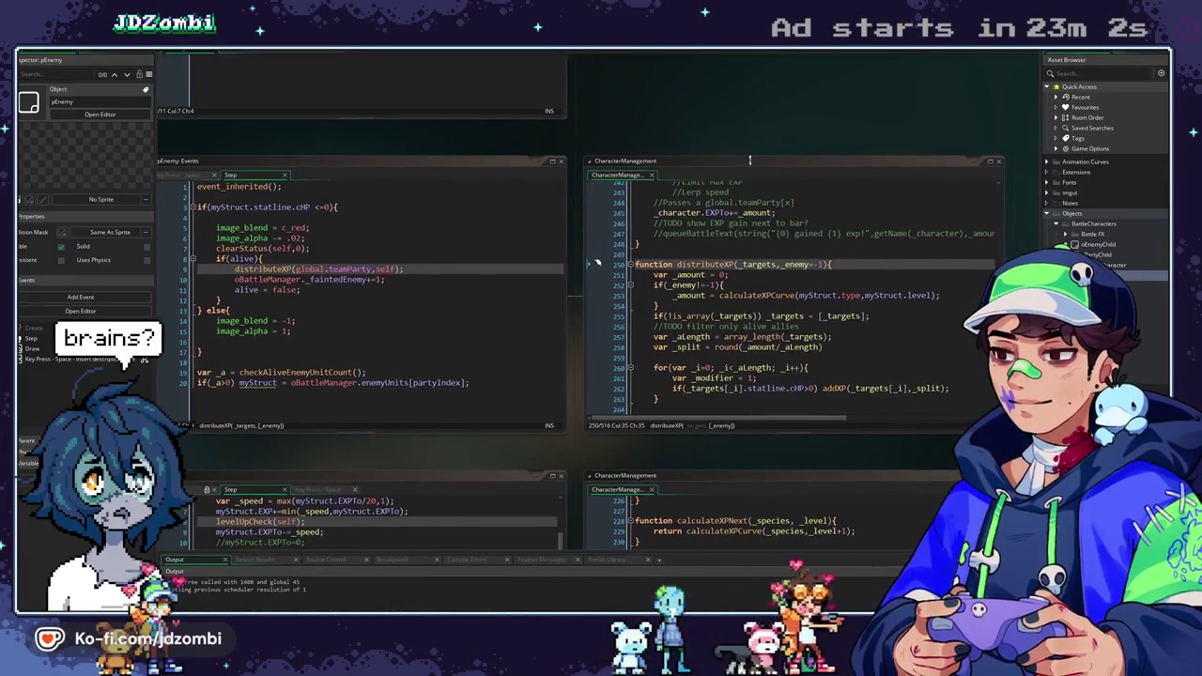
middle_click(776, 297)
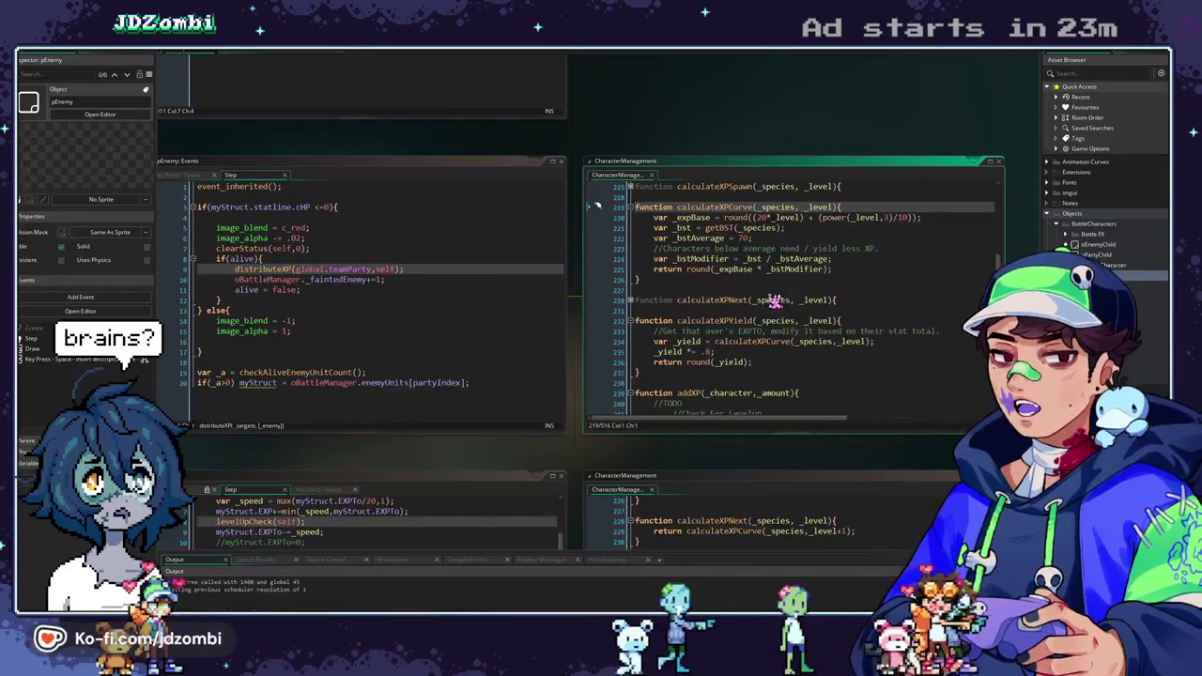
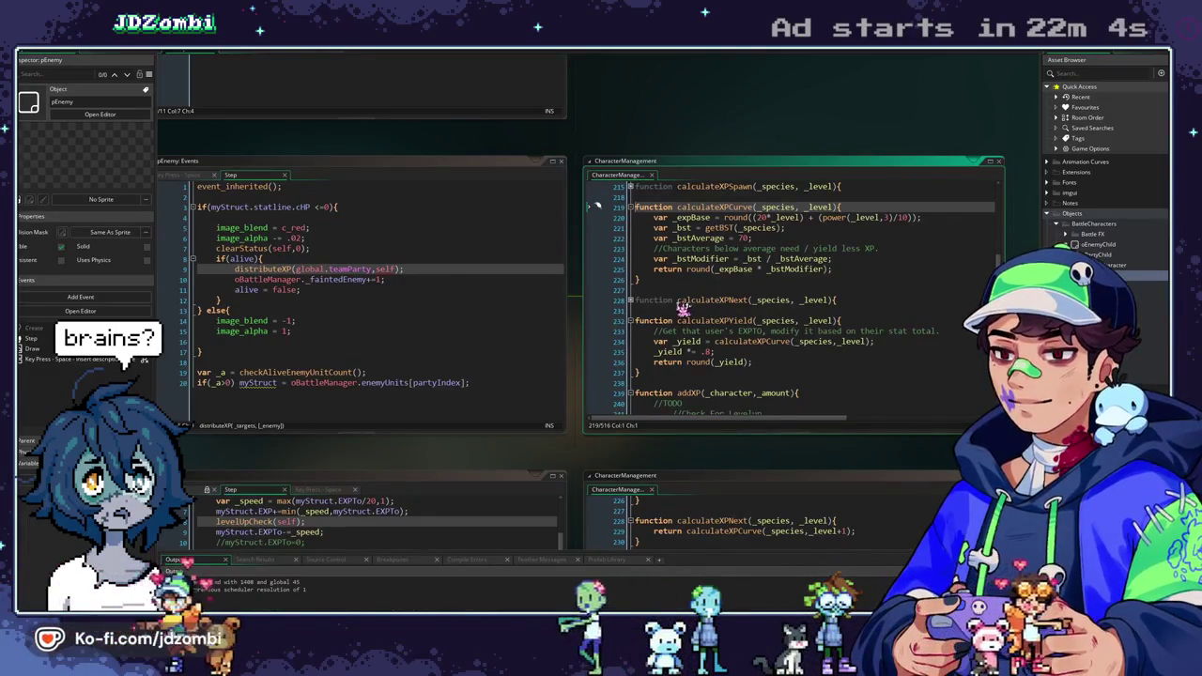
Rename the base yield variable in calculateXPYield to _yield1.
left_click(777, 352)
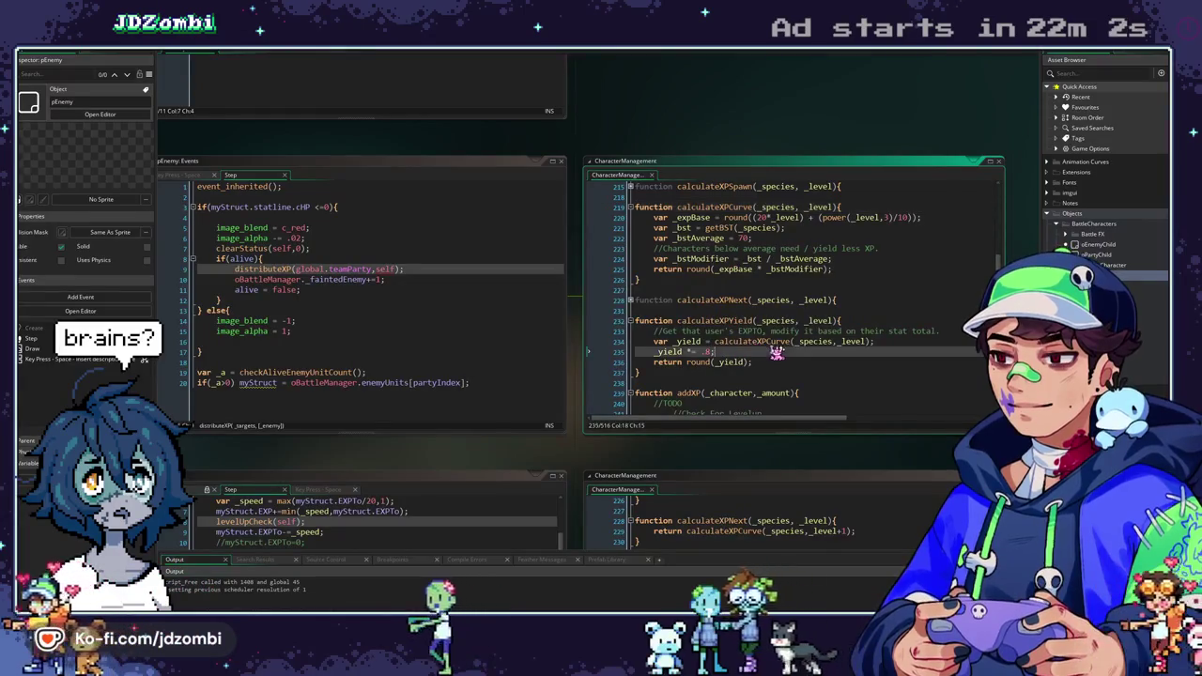
left_click(897, 342)
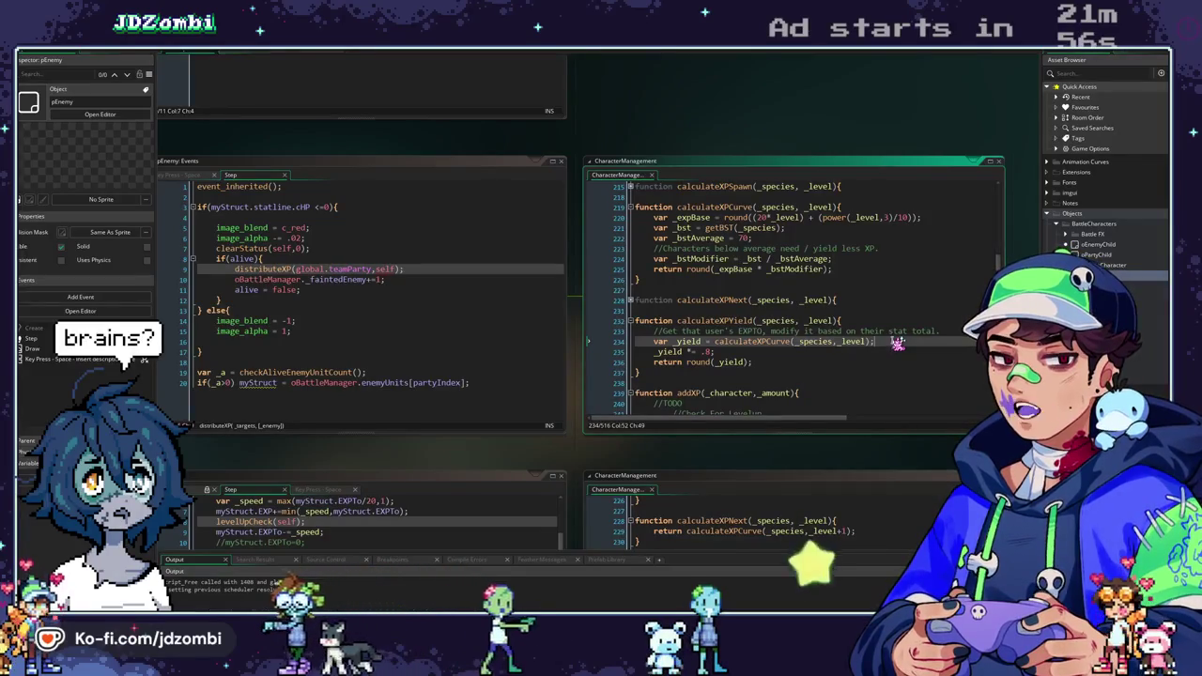
left_click(703, 342)
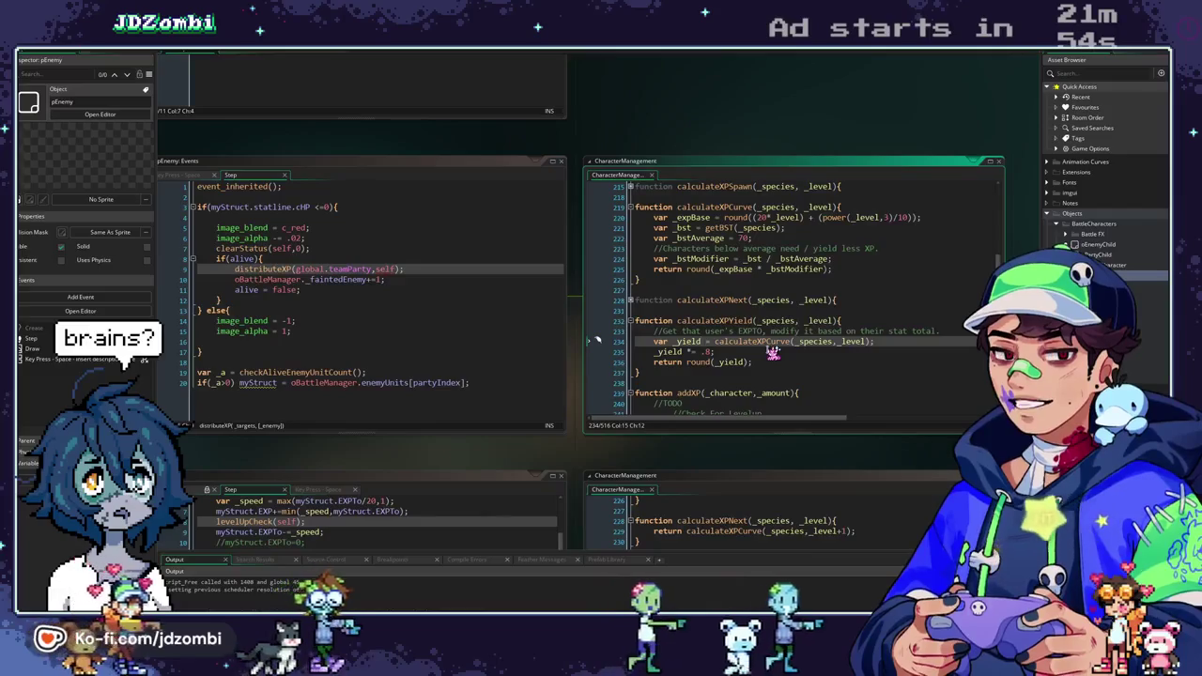
type("1")
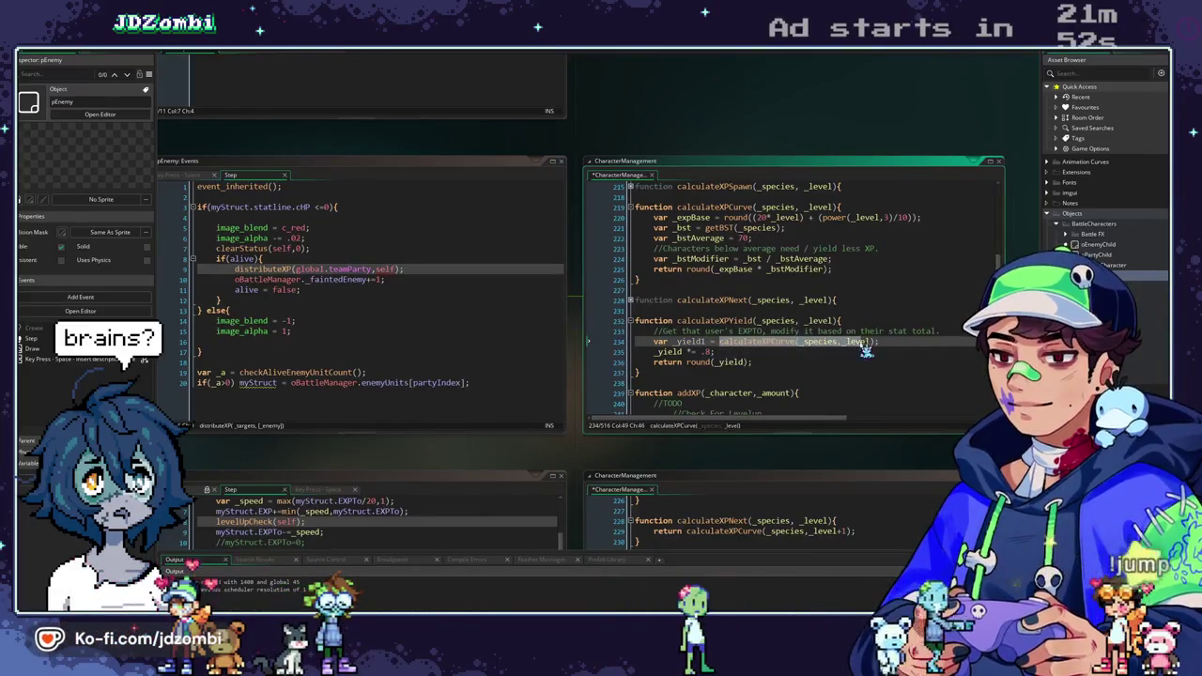
Add a _yield2 line computing calculateXPCurve(_species,_level-1).
key("Return")
type("var")
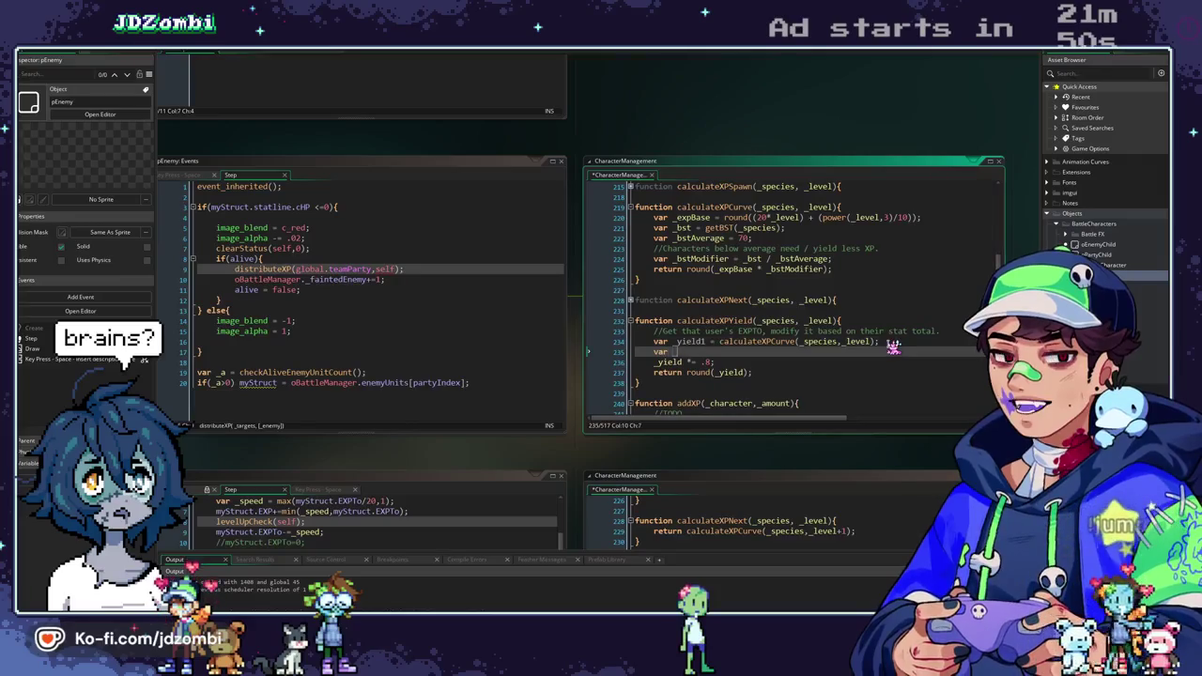
type("_ti")
key("BackSpace")
key("BackSpace")
type("yield")
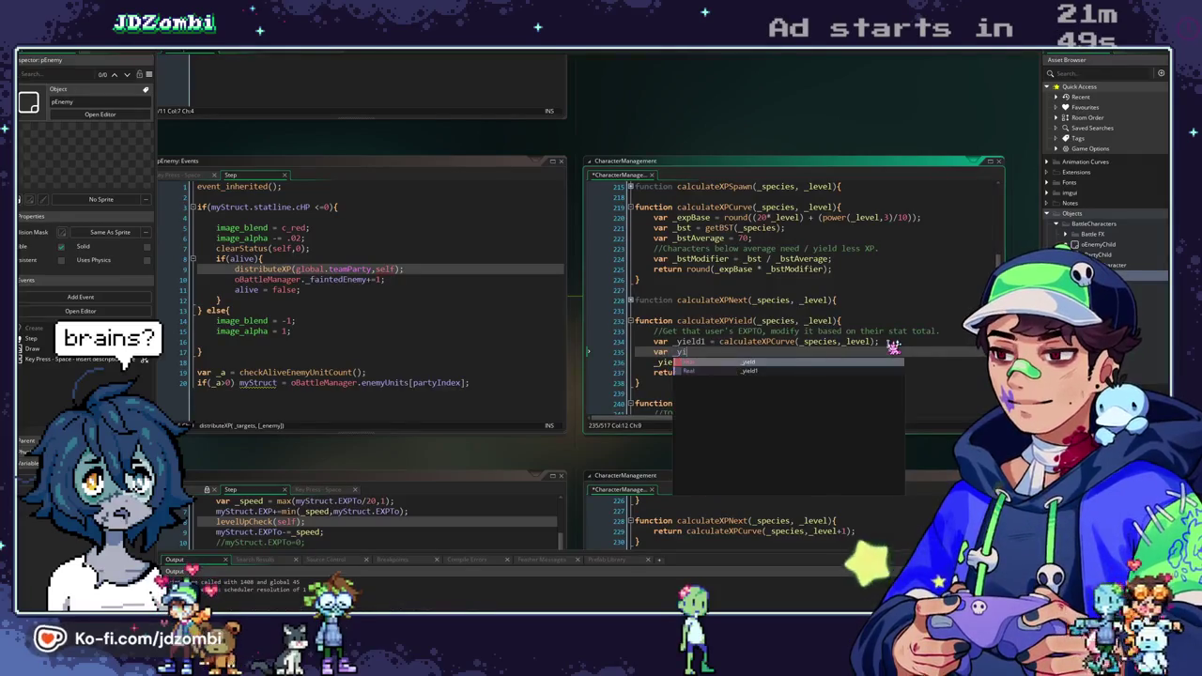
type("2")
key("Left")
key("Left")
type("-1")
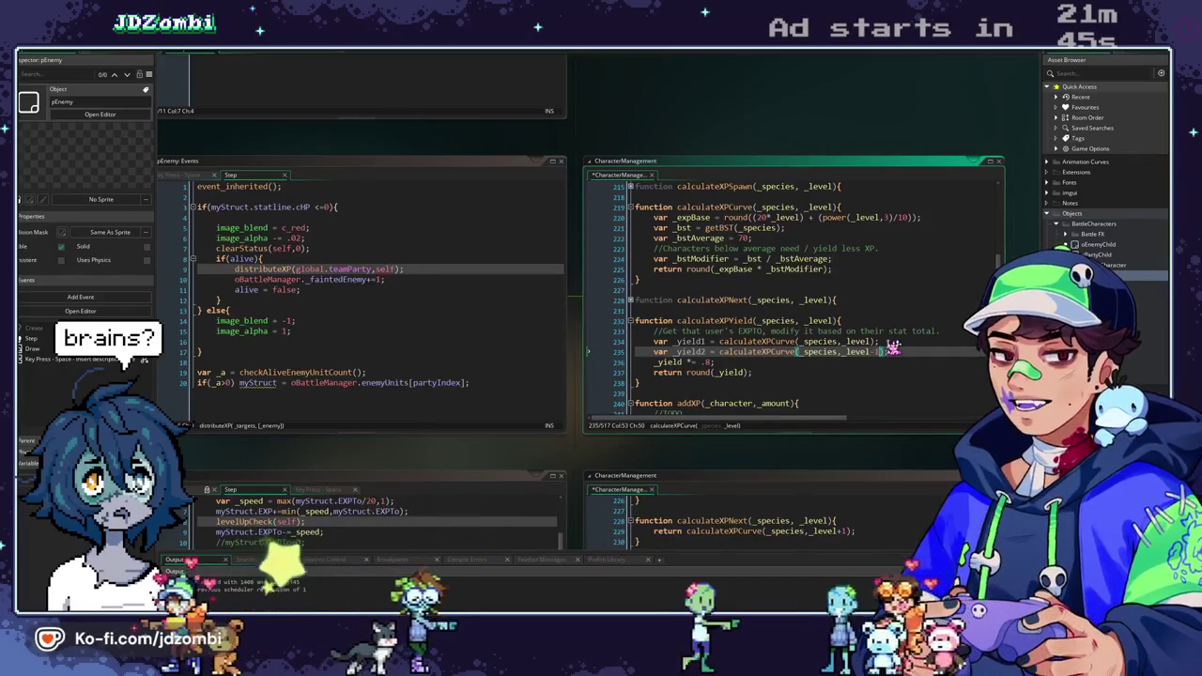
key("End")
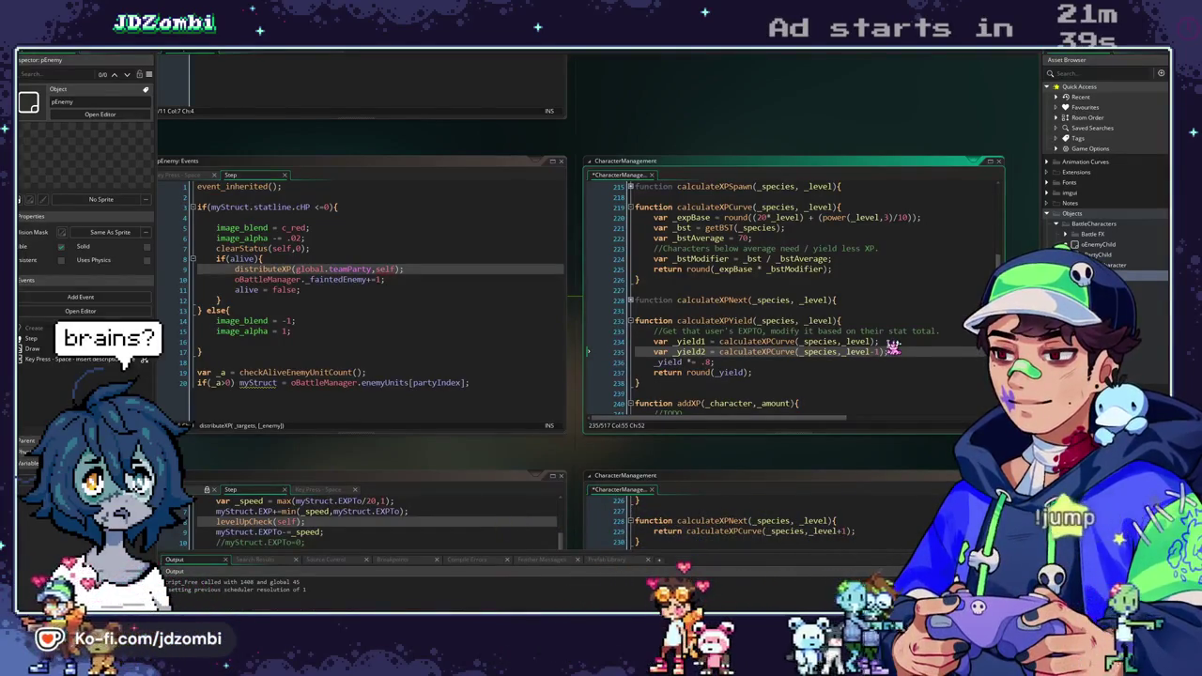
Start a new line setting _yield to _yield1 plus _yield2.
key("Return")
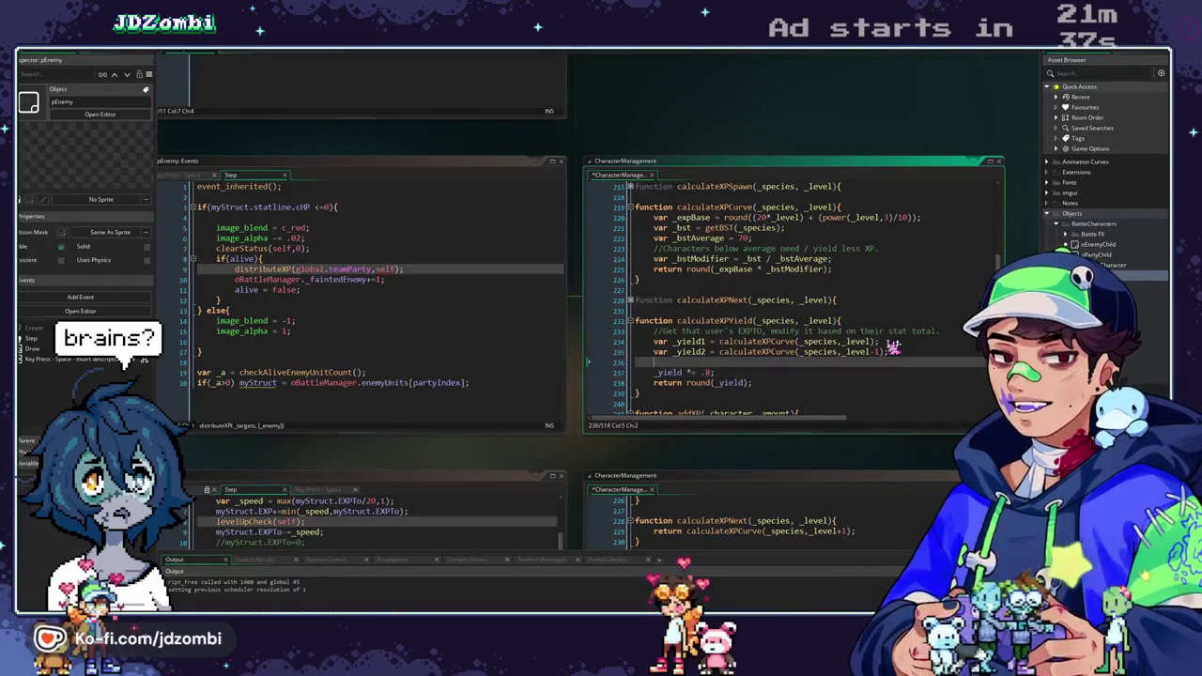
left_click(655, 383)
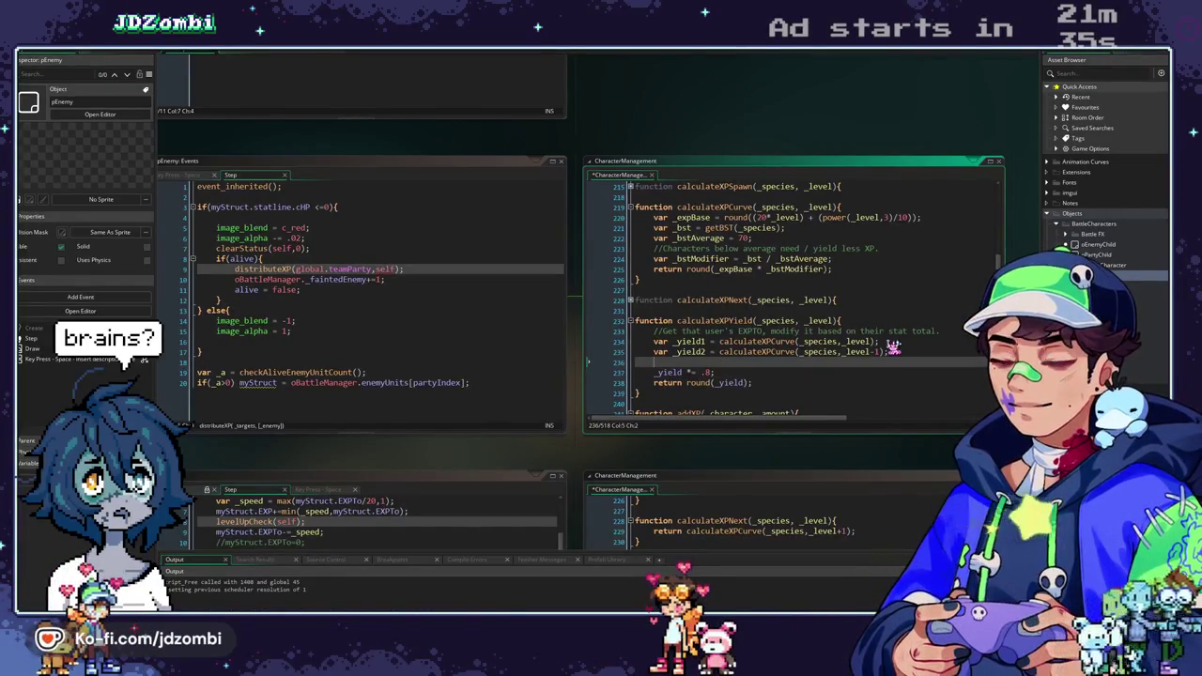
type("_yield")
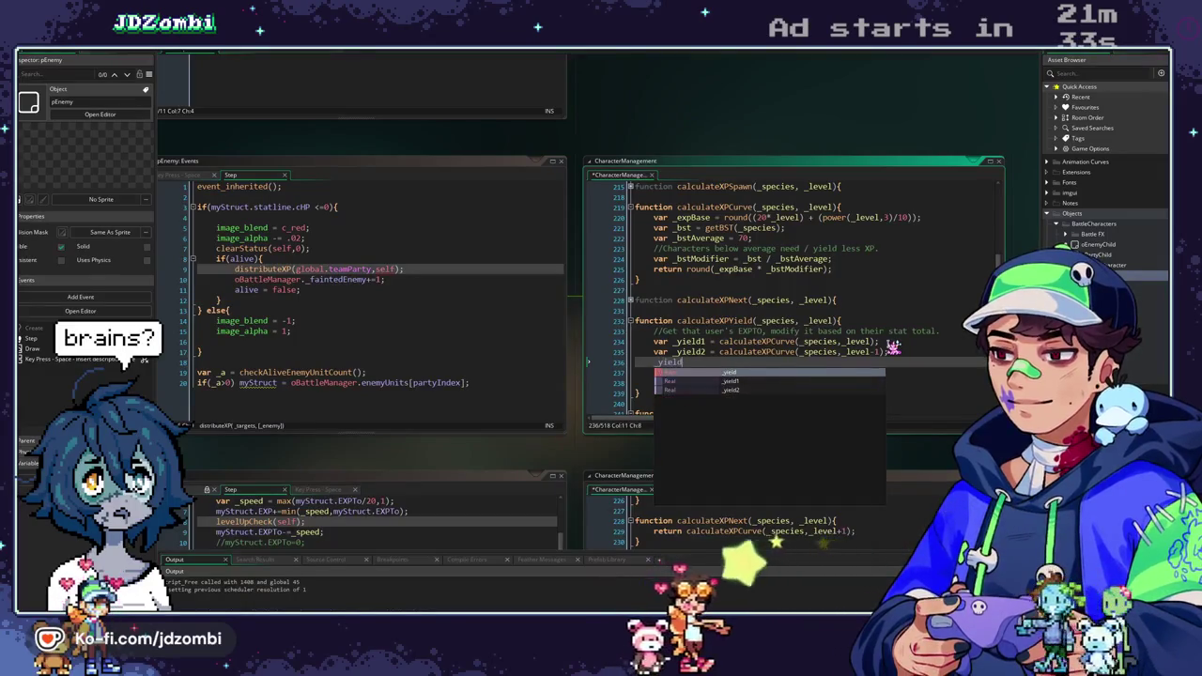
type(" = _yi")
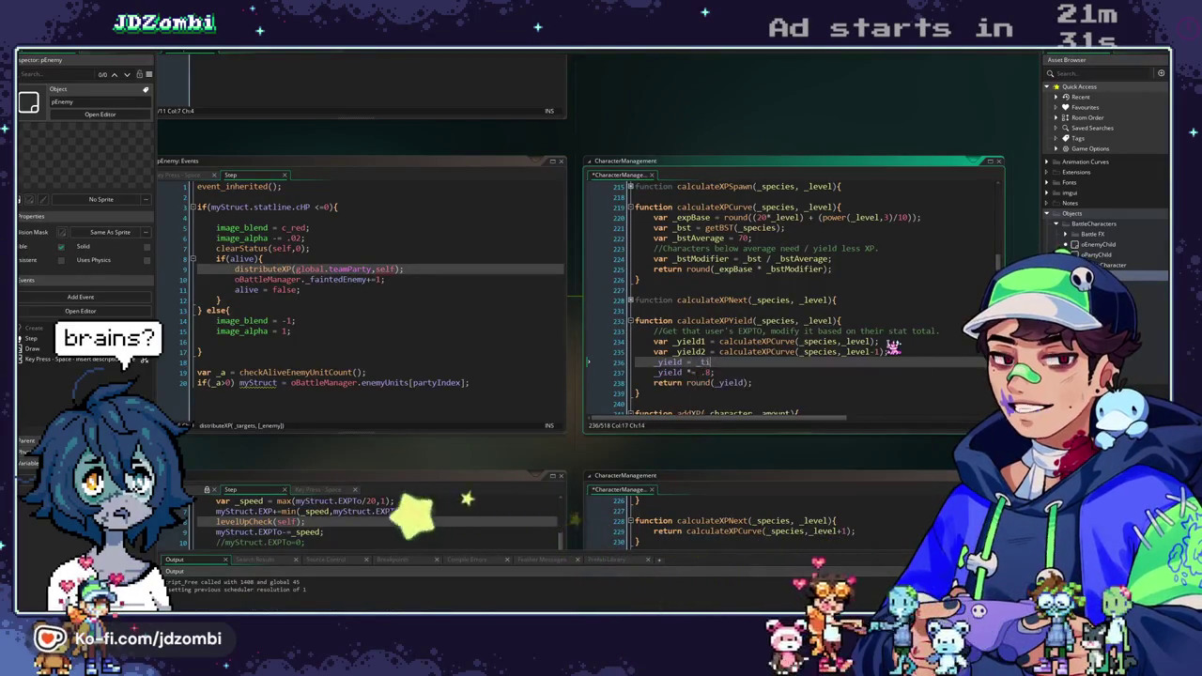
type("eldyield11")
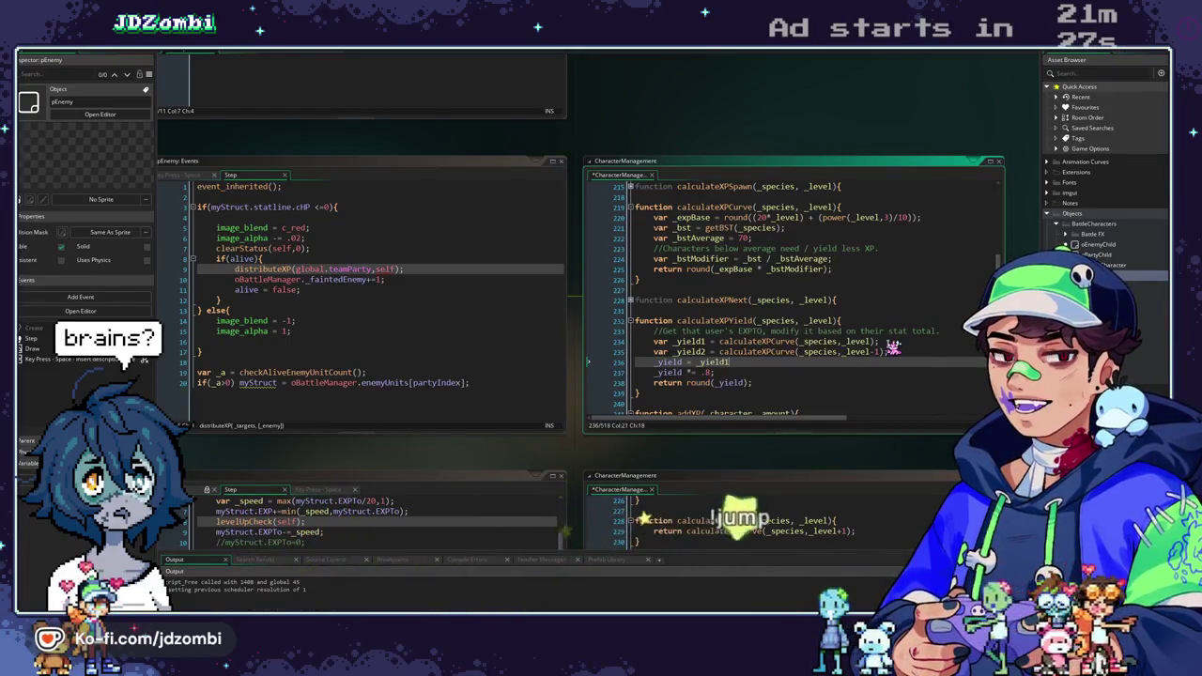
type(" y")
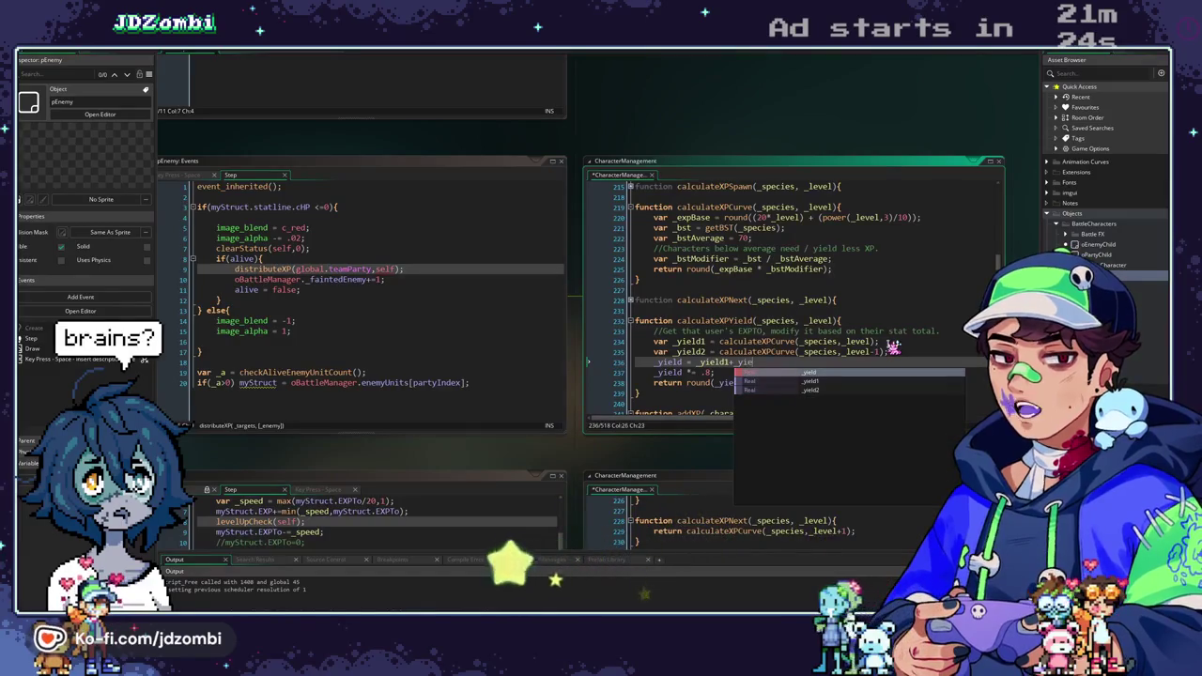
type("ld2")
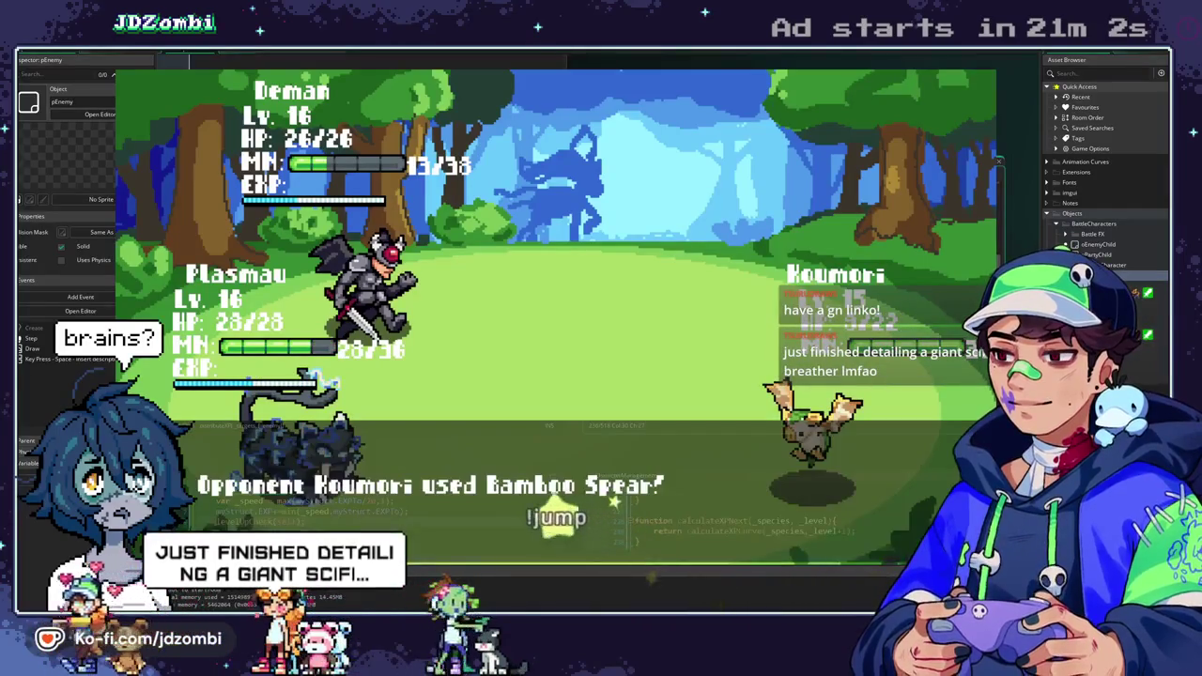
key("Escape")
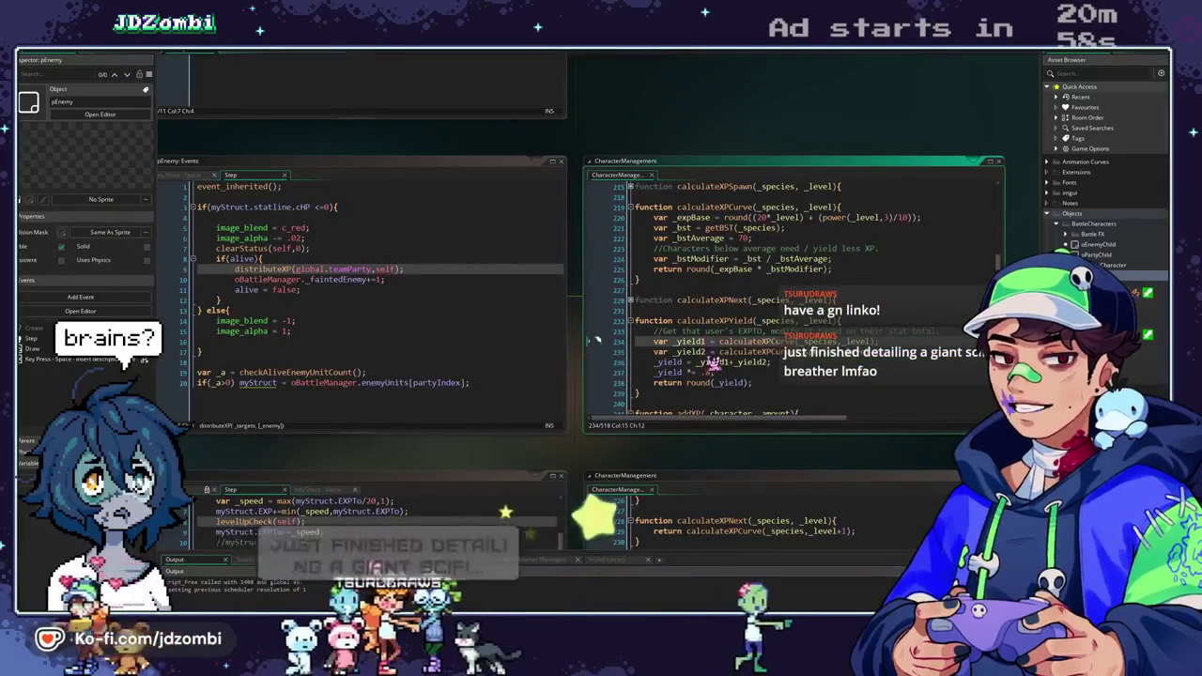
Declare the combined _yield line with var and run a test build.
left_click(740, 362)
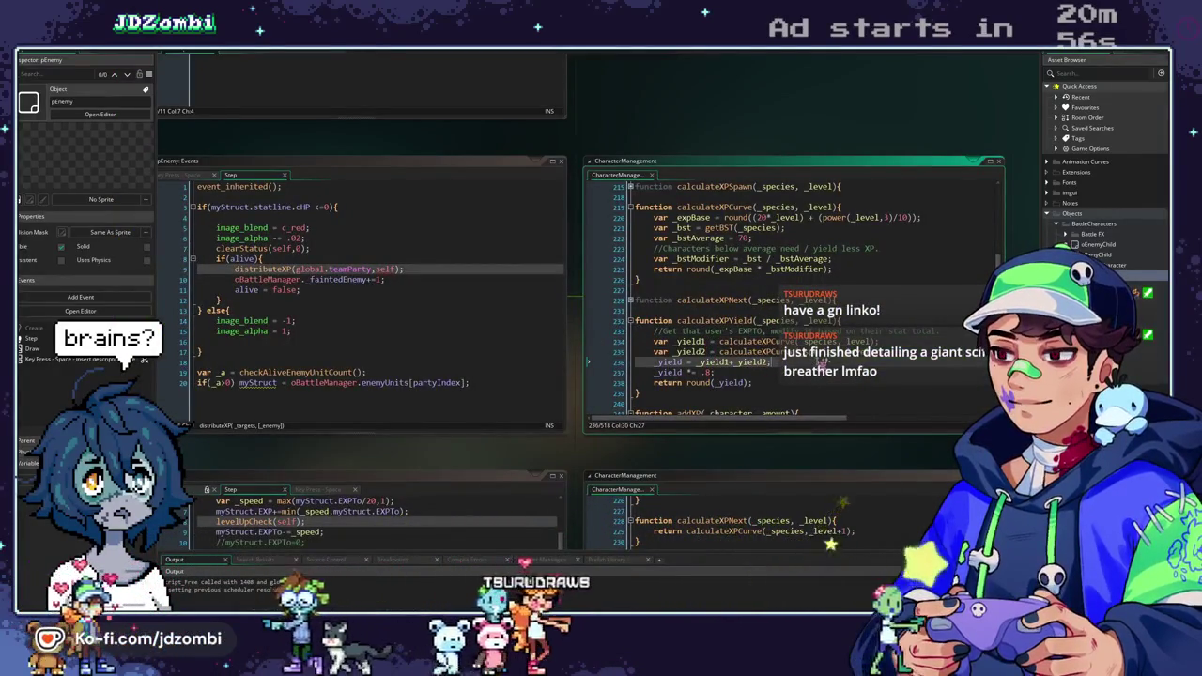
key("Right")
key("Right")
key("Right")
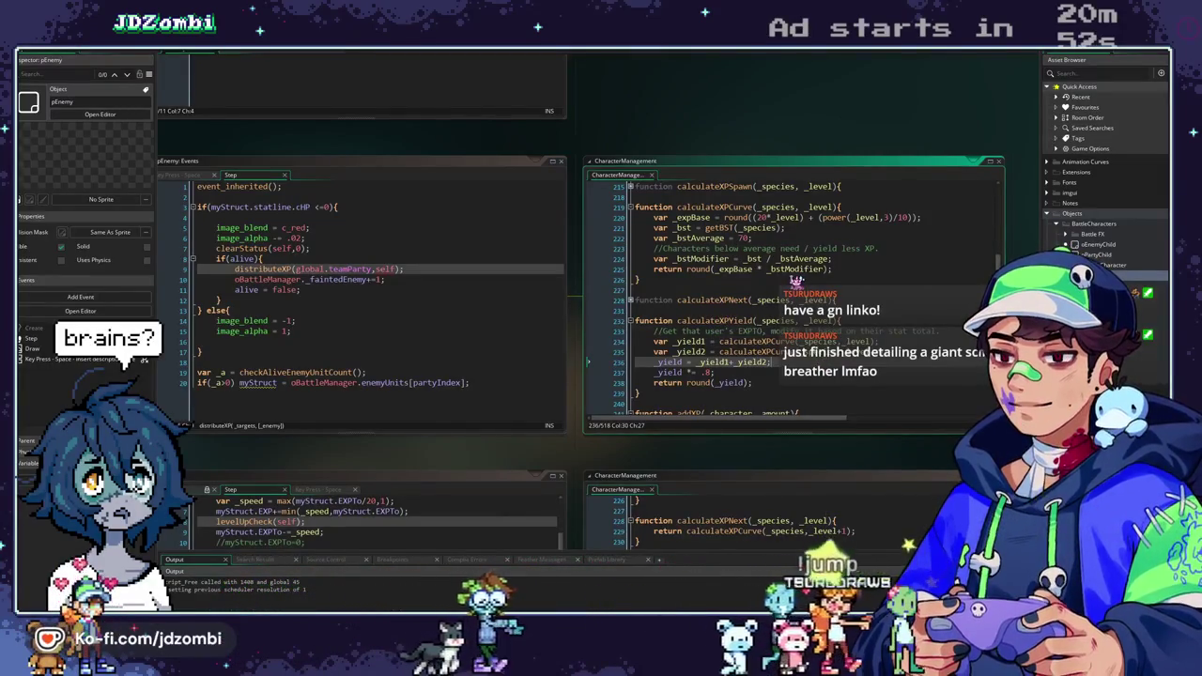
left_click(663, 362)
type("var")
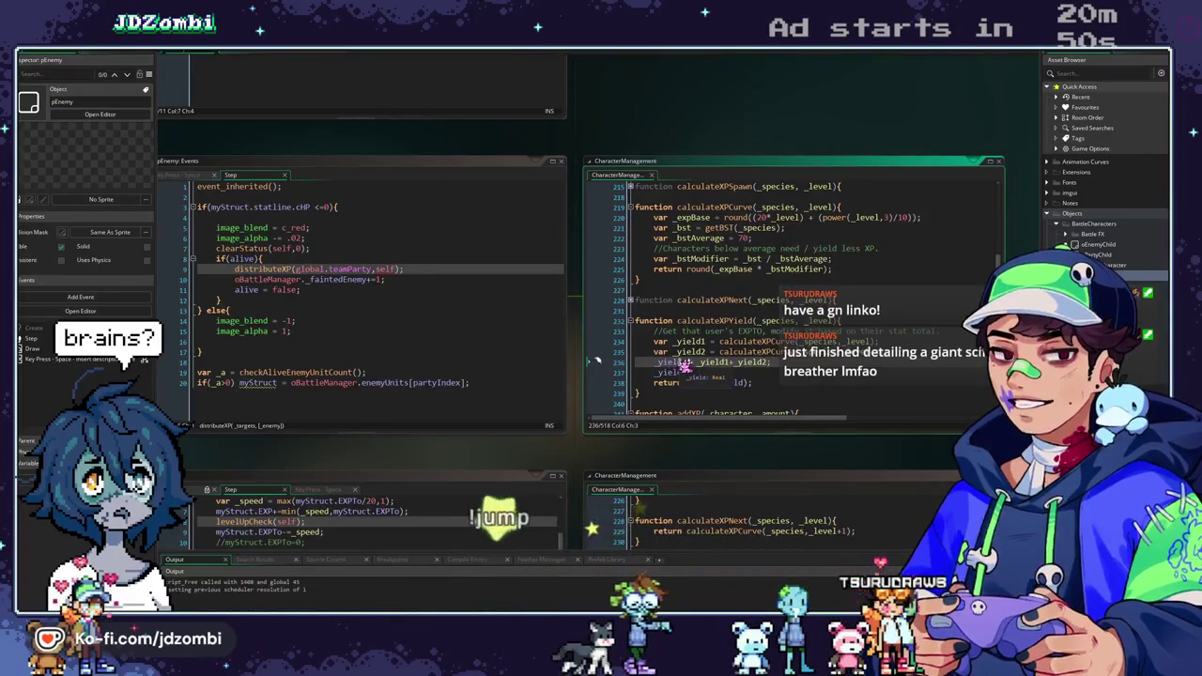
key("Down")
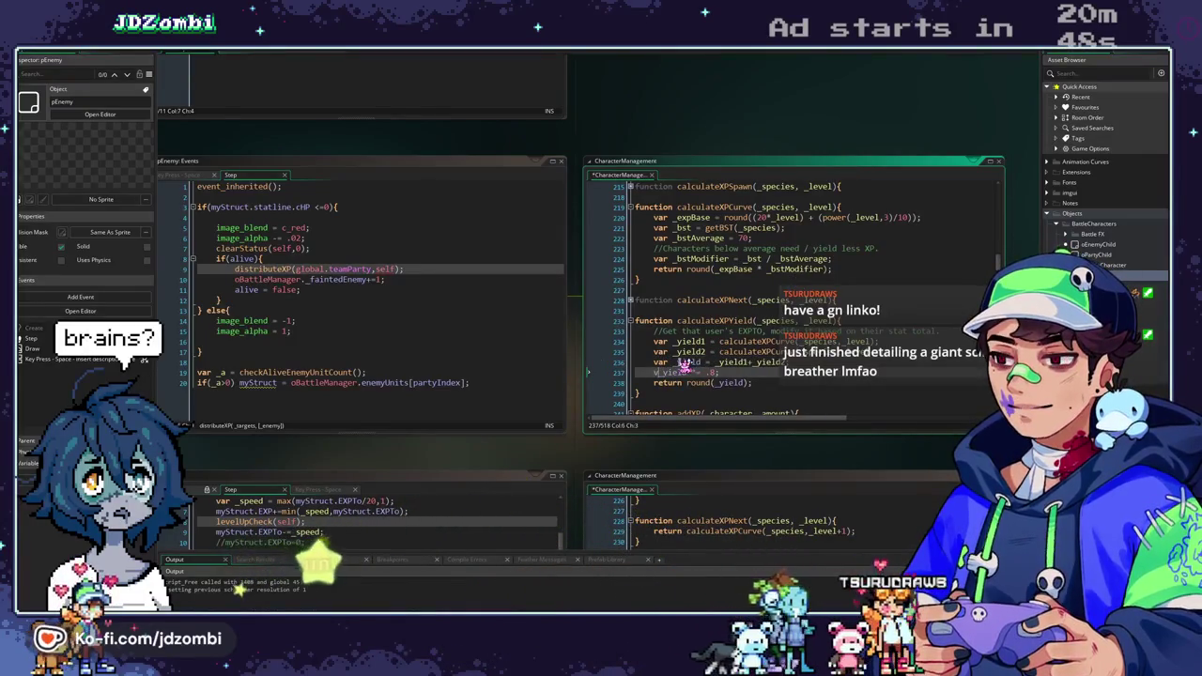
key("F5")
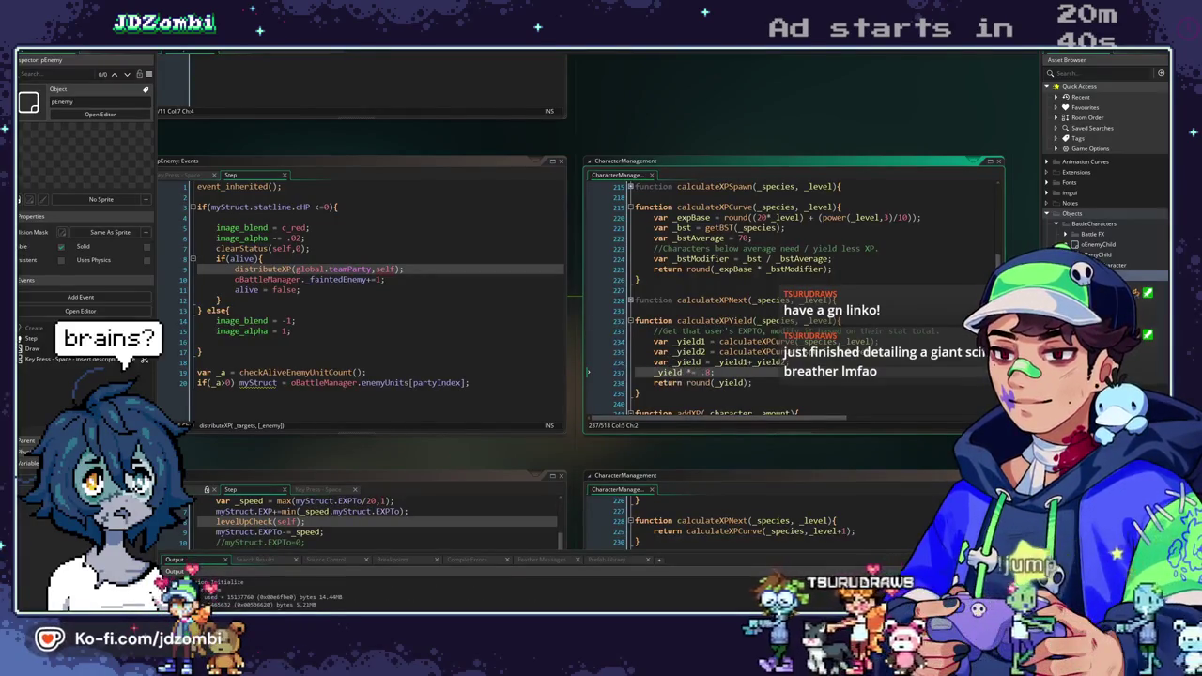
Replace the calculateXPCurve call in distributeXP with calculateXPYield and save the script.
key("F12")
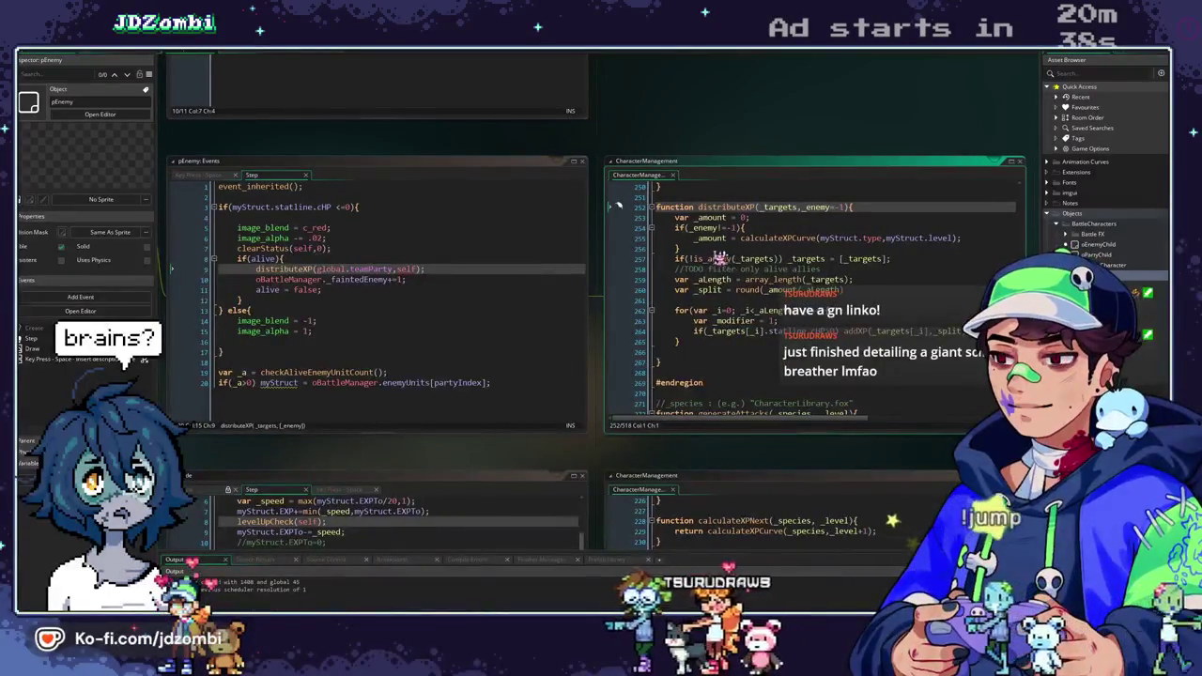
double_click(771, 238)
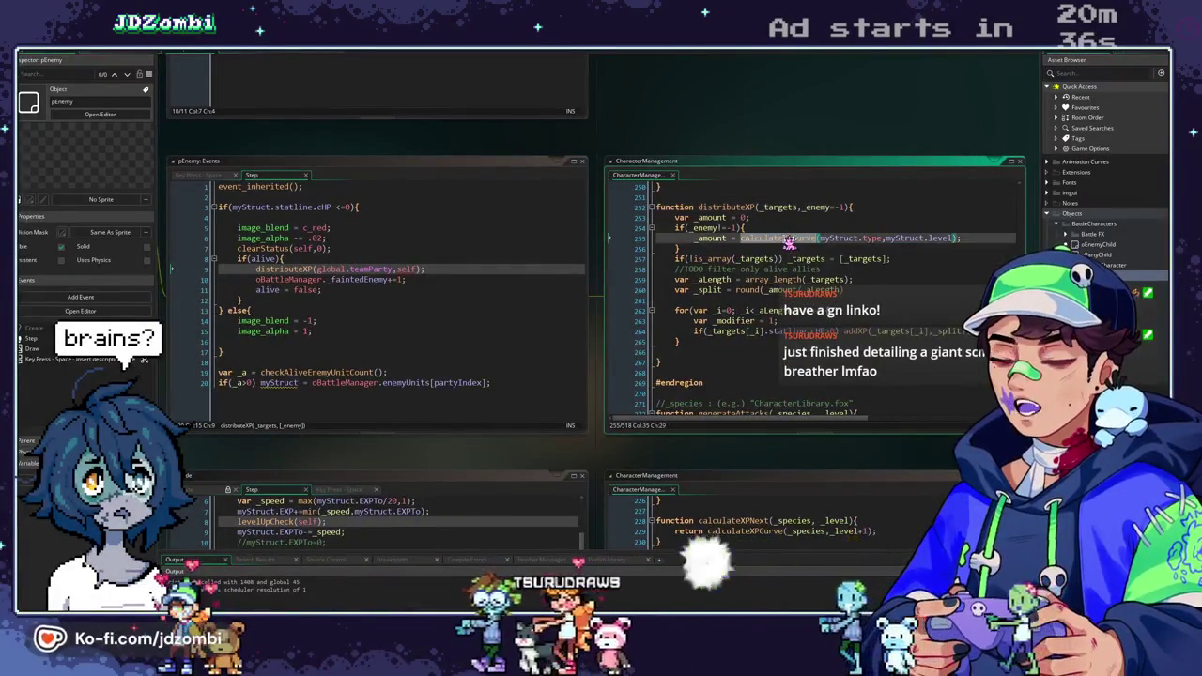
type("c")
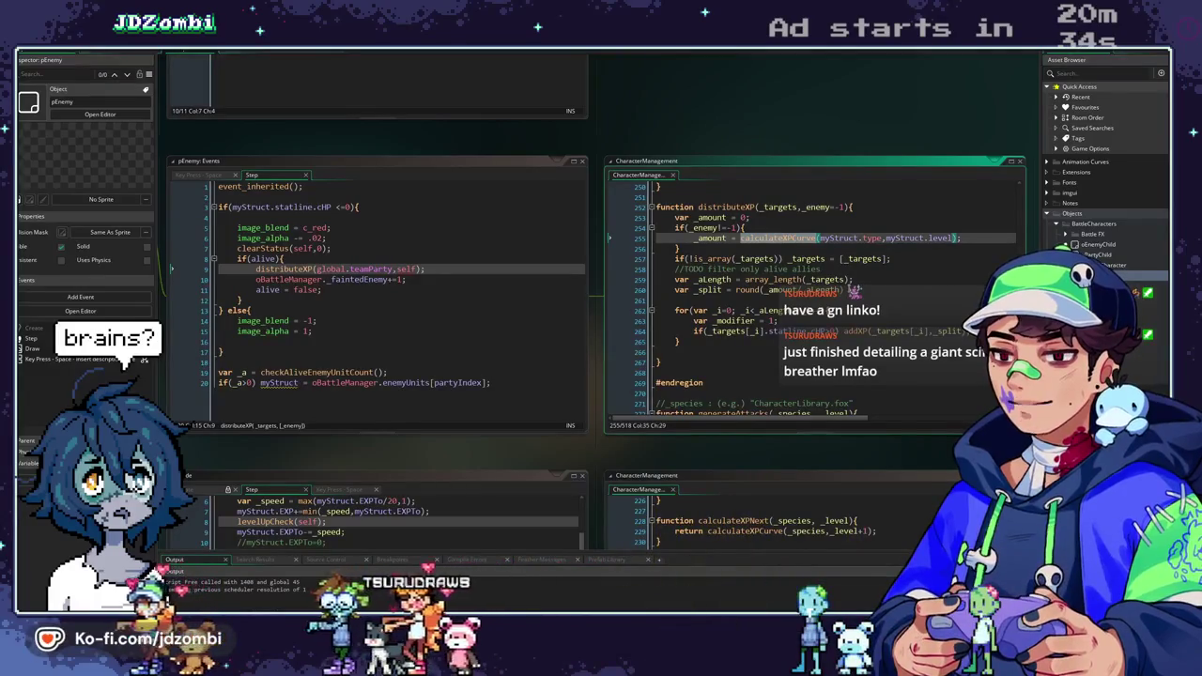
type("alculateEXPY")
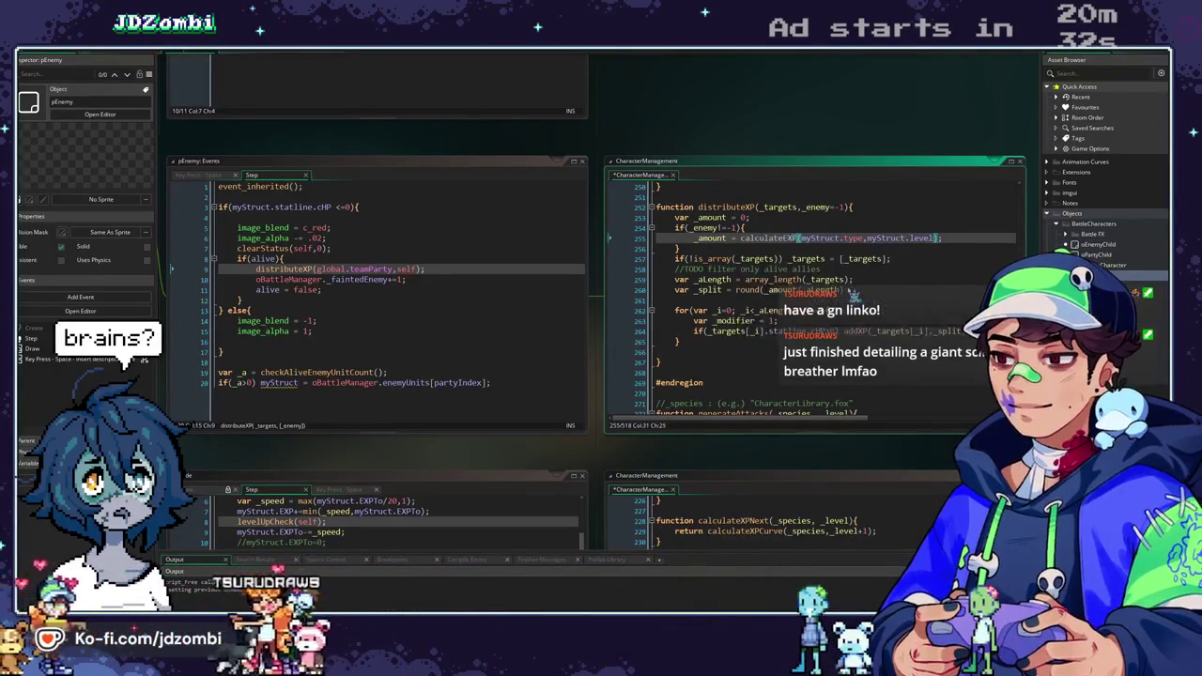
type("ield")
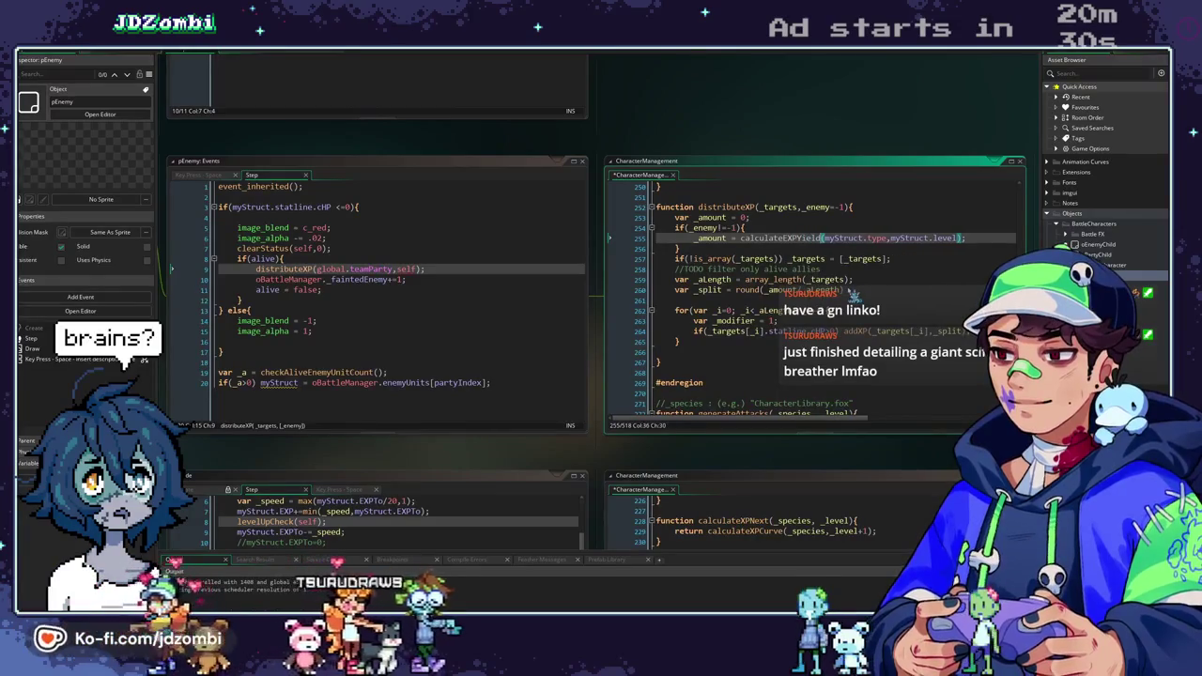
scroll(853, 296, "down", 2)
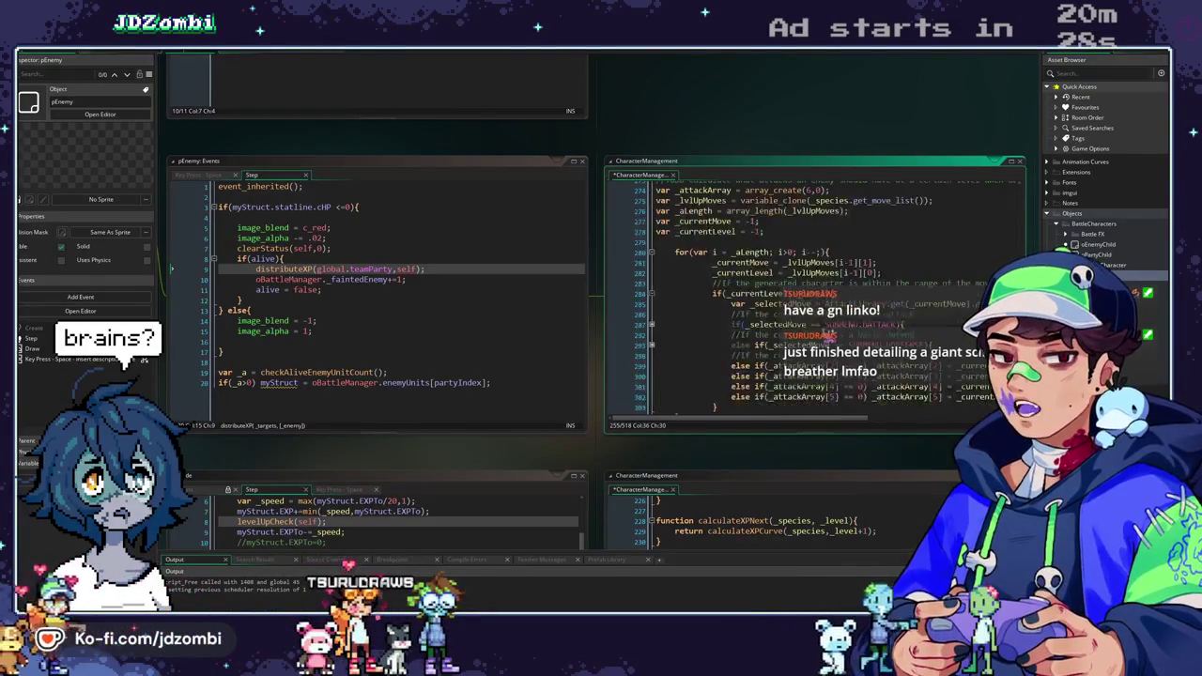
scroll(792, 282, "up", 2)
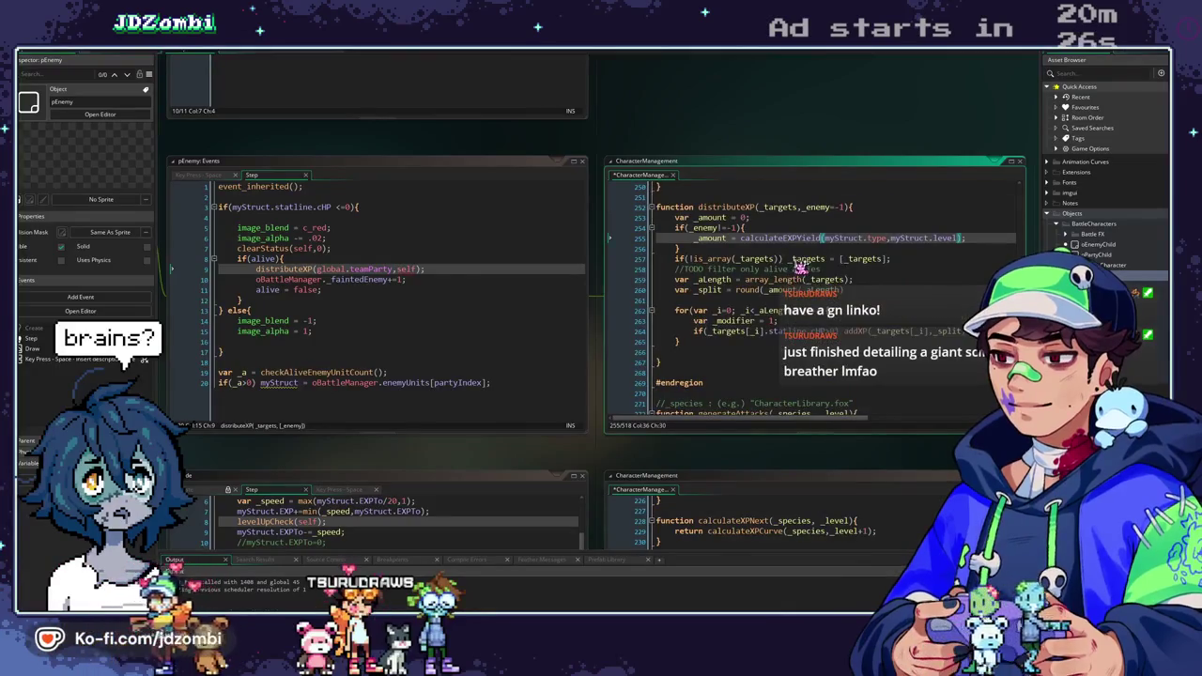
middle_click(779, 241)
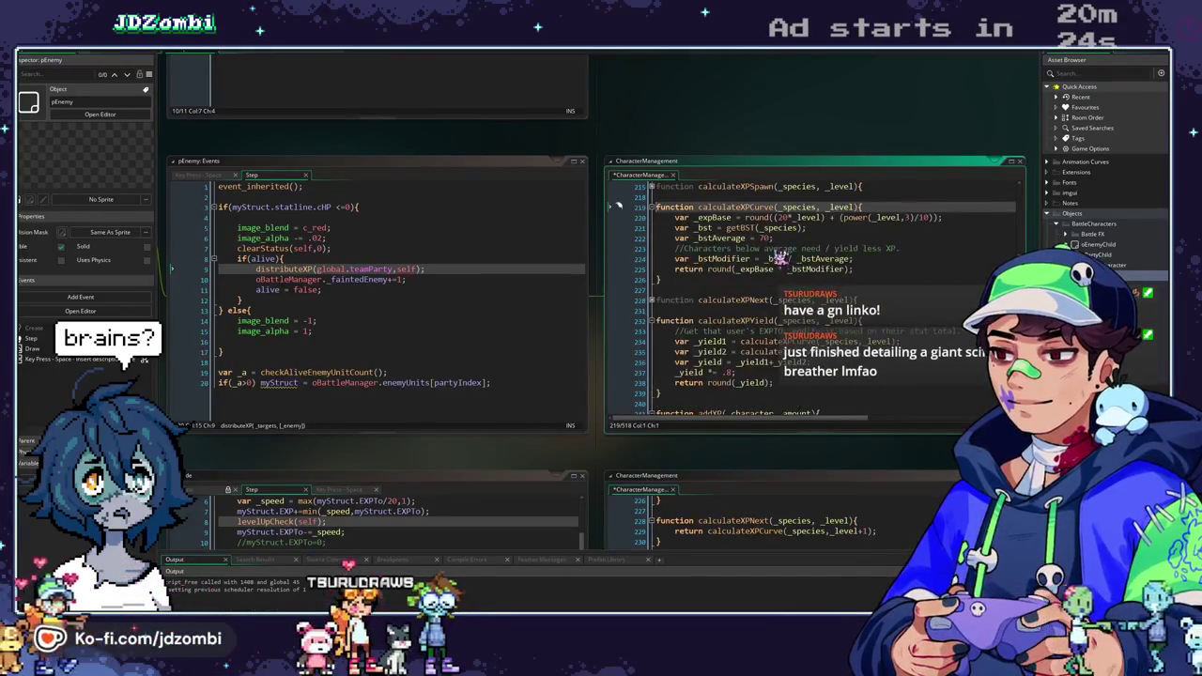
left_click(744, 322)
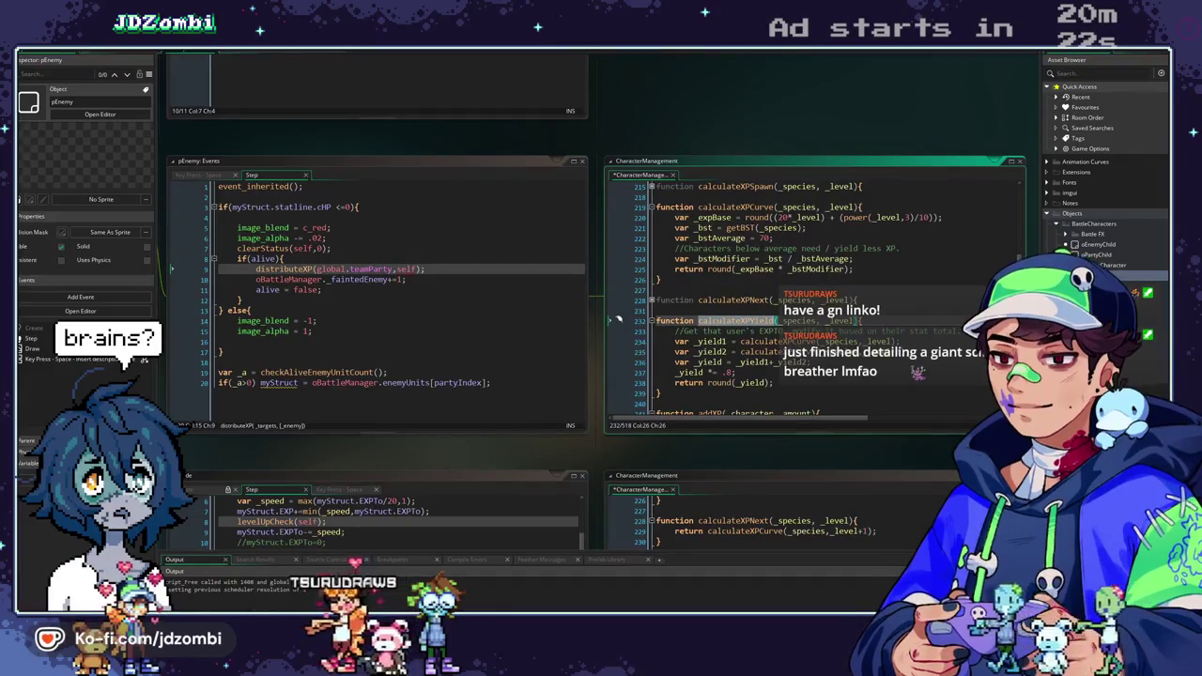
scroll(814, 301, "up", 20)
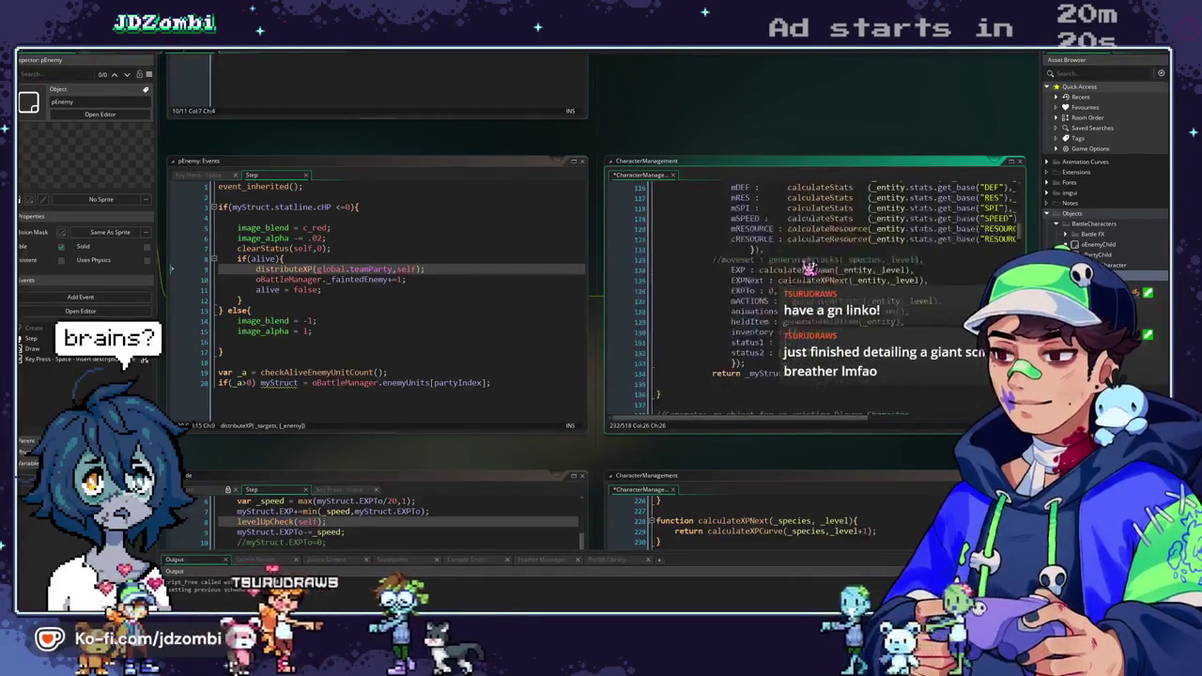
scroll(807, 264, "down", 20)
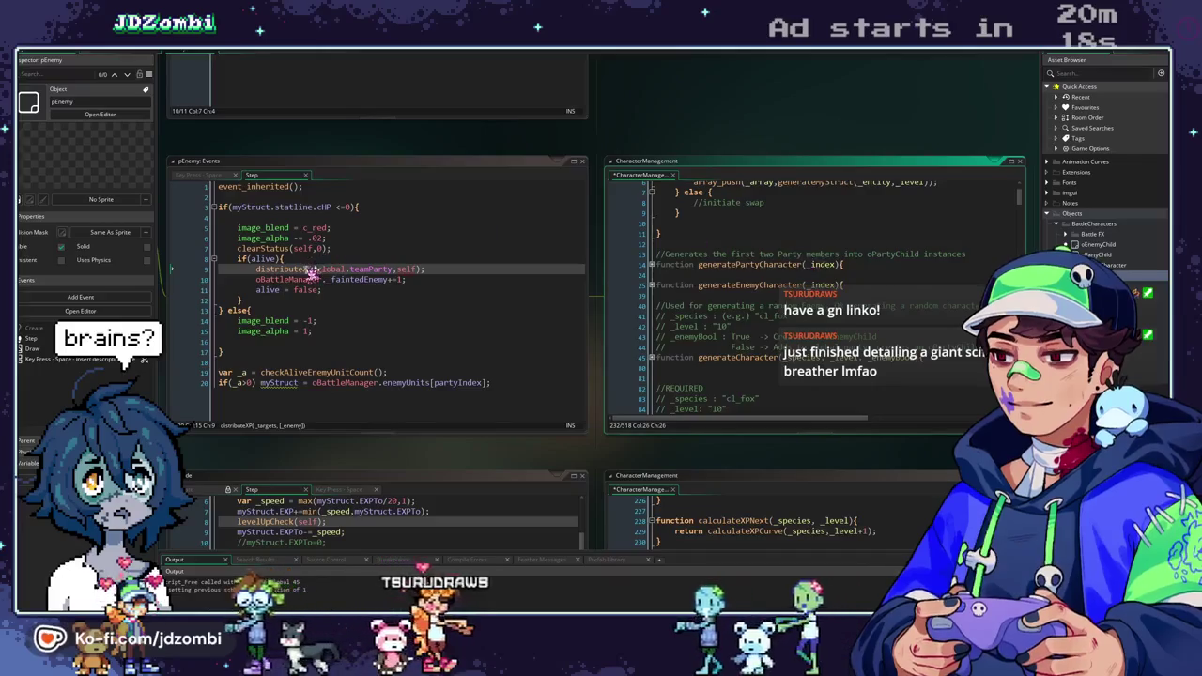
left_click(619, 206)
double_click(765, 237)
type("calculateXPYield")
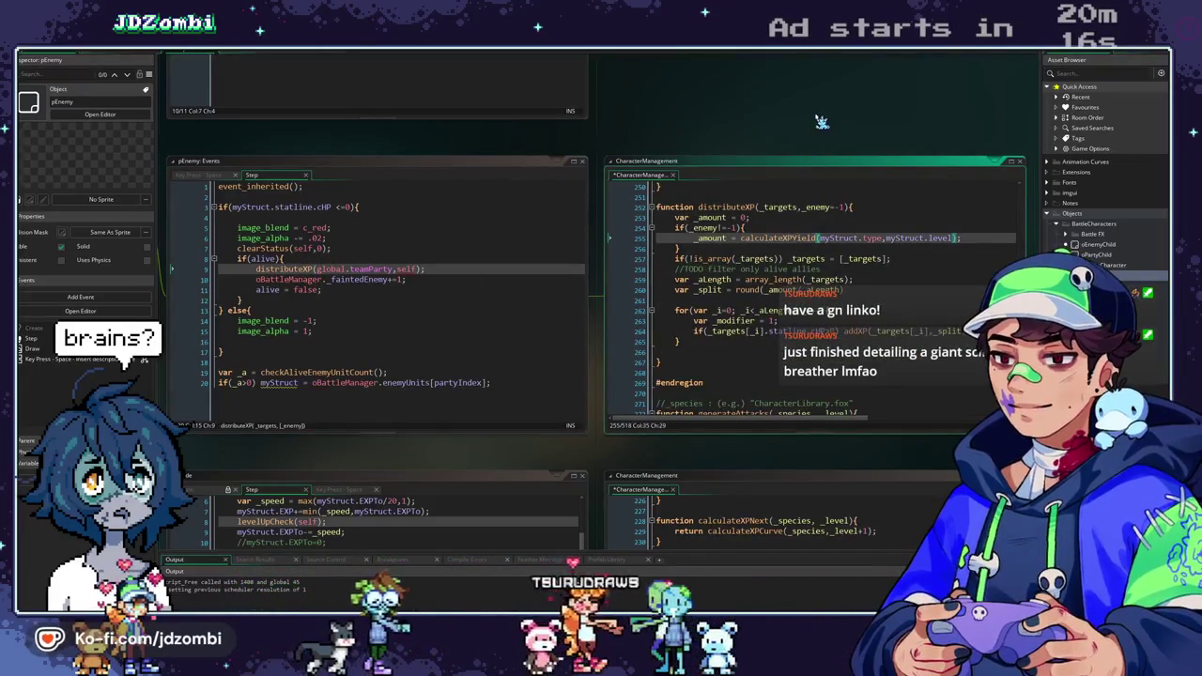
key("ctrl+s")
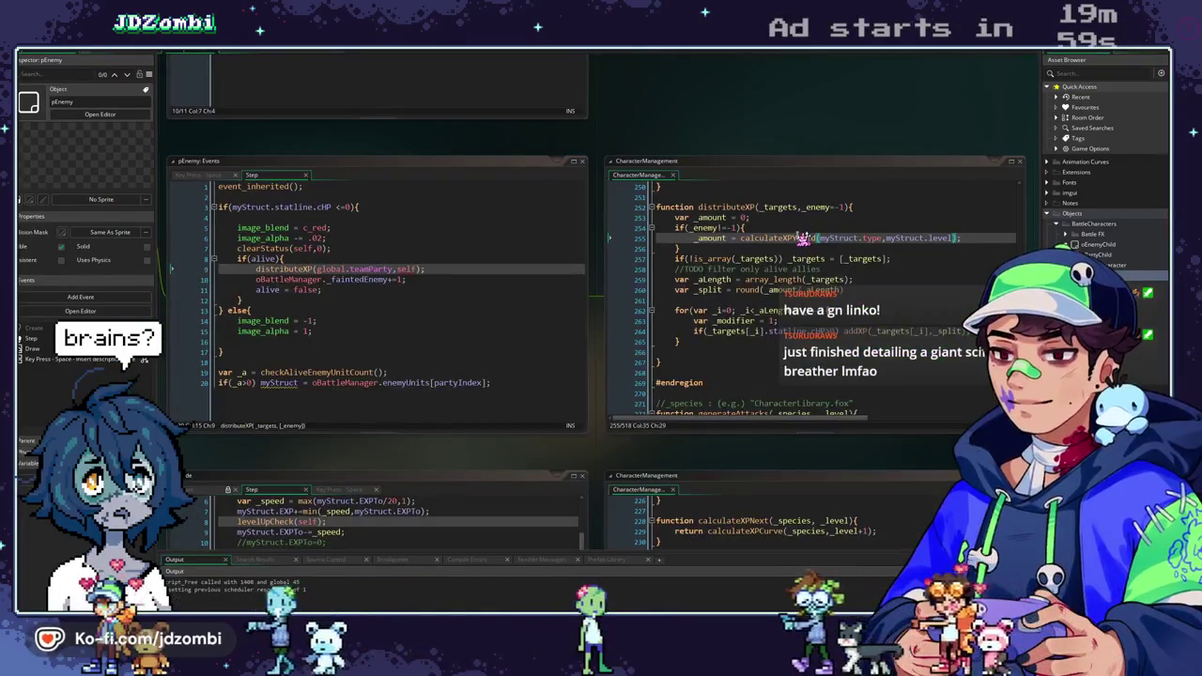
Change the yield multiplier in calculateXPYield to .1 and run the game.
key("F11")
type("8")
key("BackSpace")
type("1;")
key("F5")
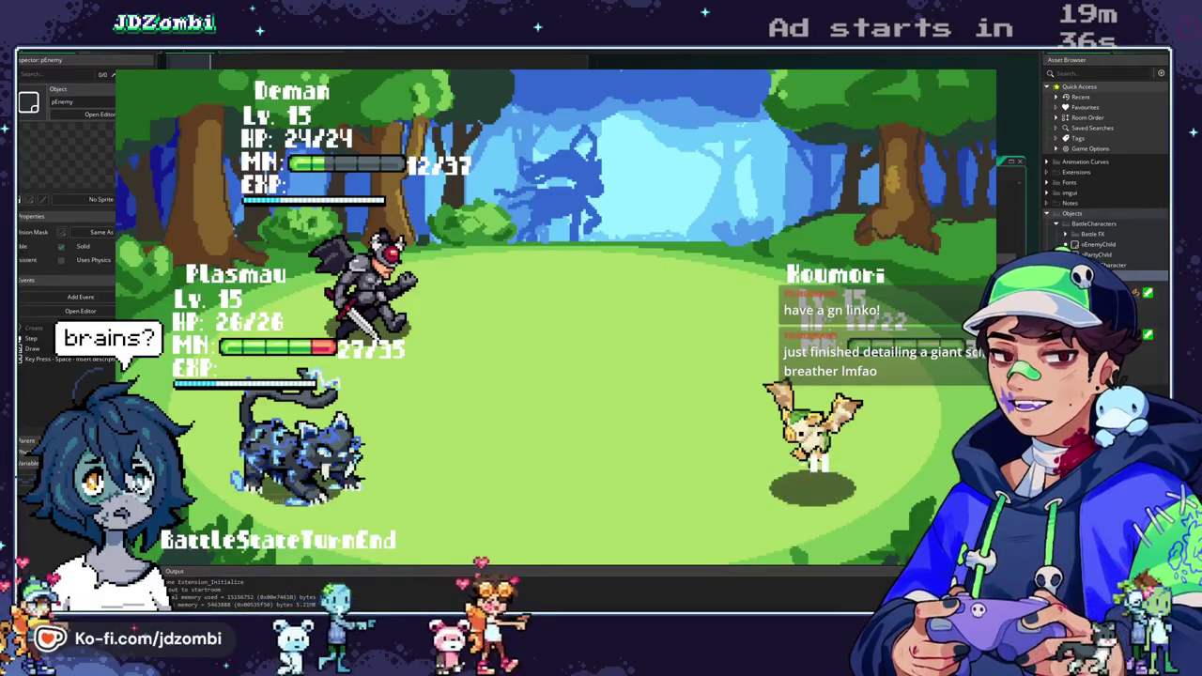
Revise the _yield multiplier on line 237 and rebuild into a fresh test battle.
key("alt+Tab")
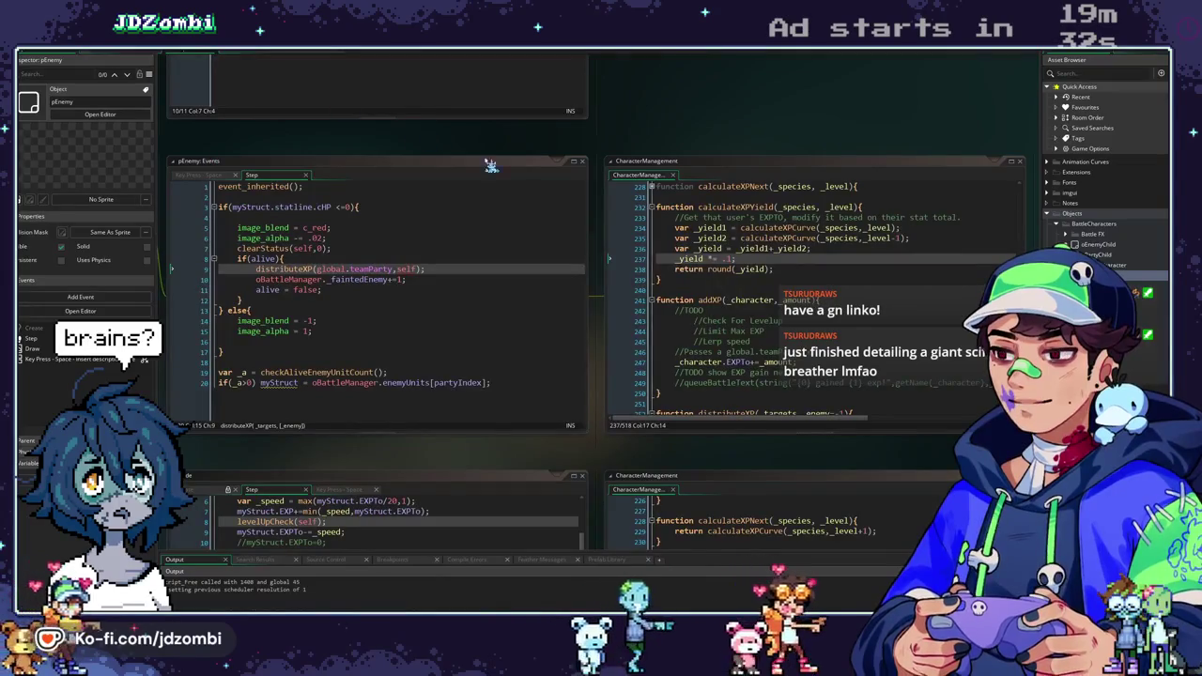
left_click(731, 261)
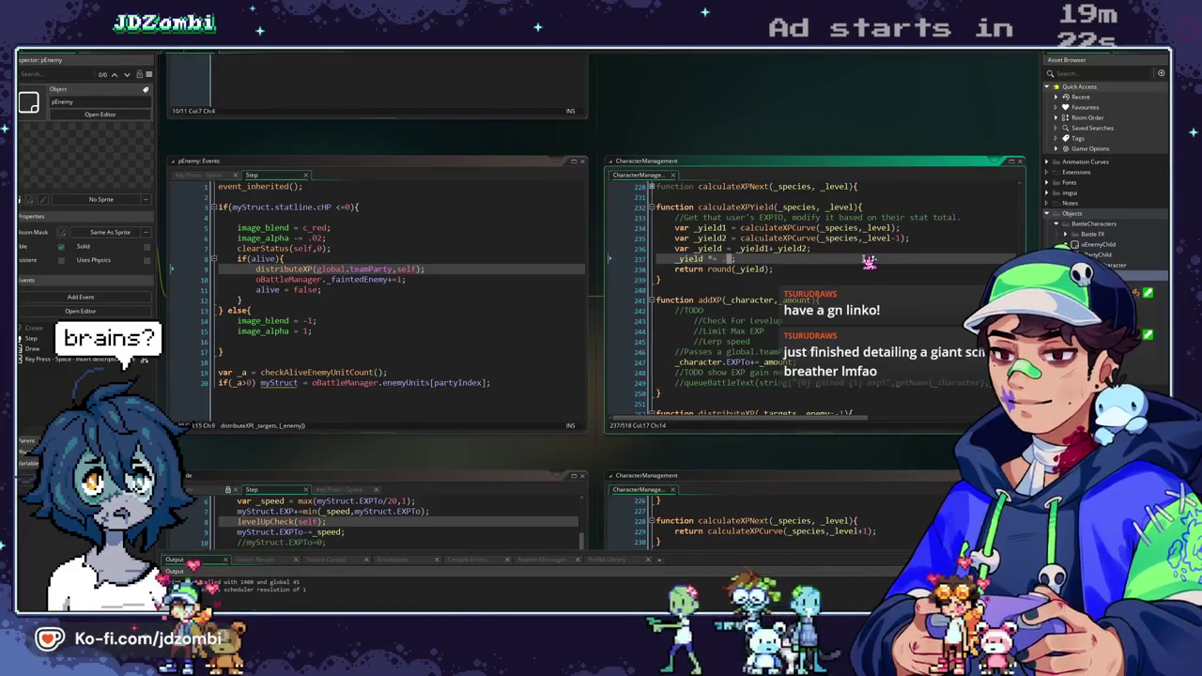
type("5")
key("F5")
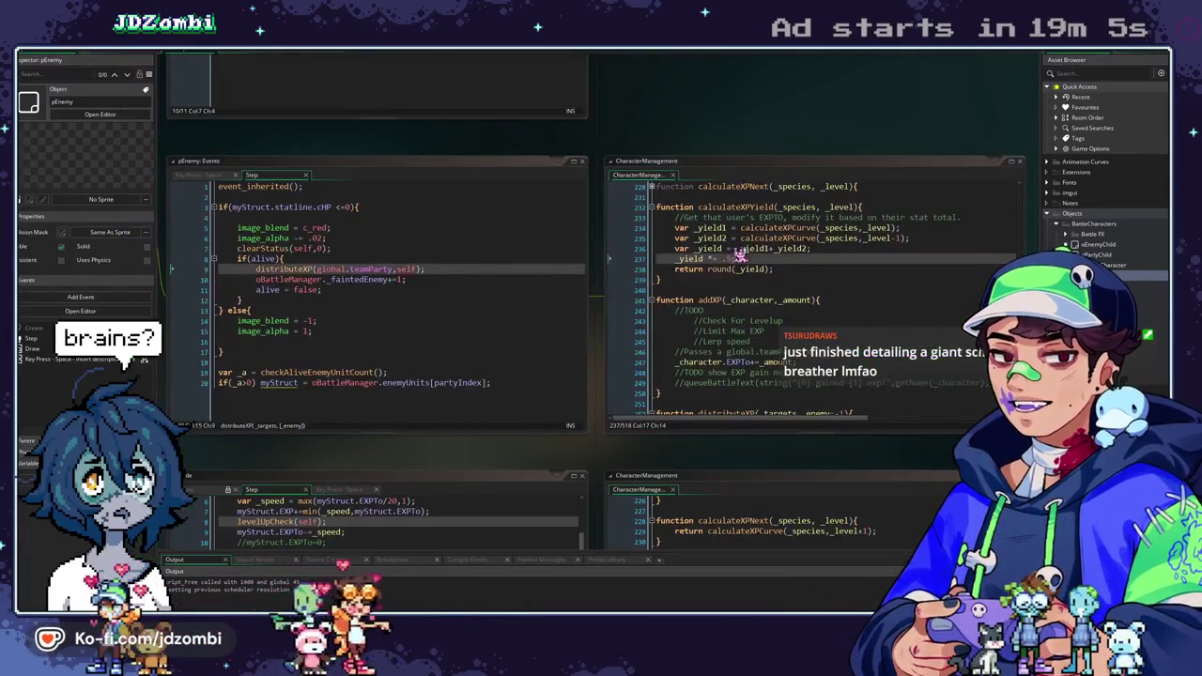
Pick Deman's and Plasmau's skills and Koumori targets for the first battle turn.
left_click(740, 257)
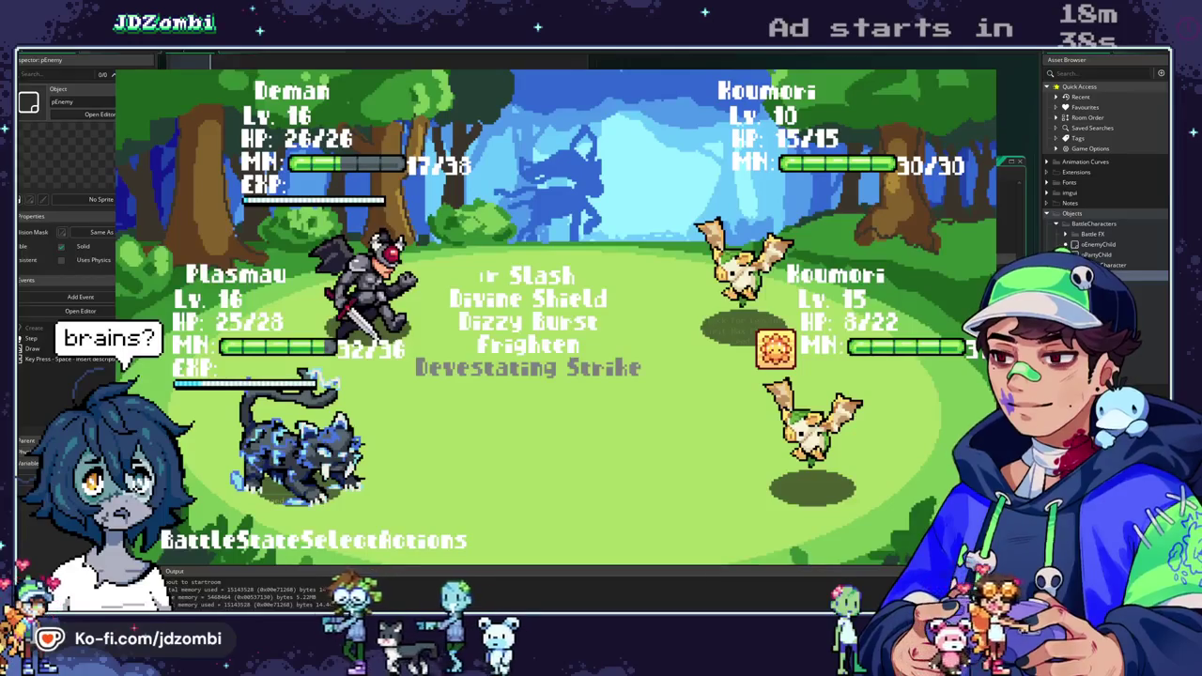
key("Down")
key("Down")
key("Down")
key("Up")
key("Up")
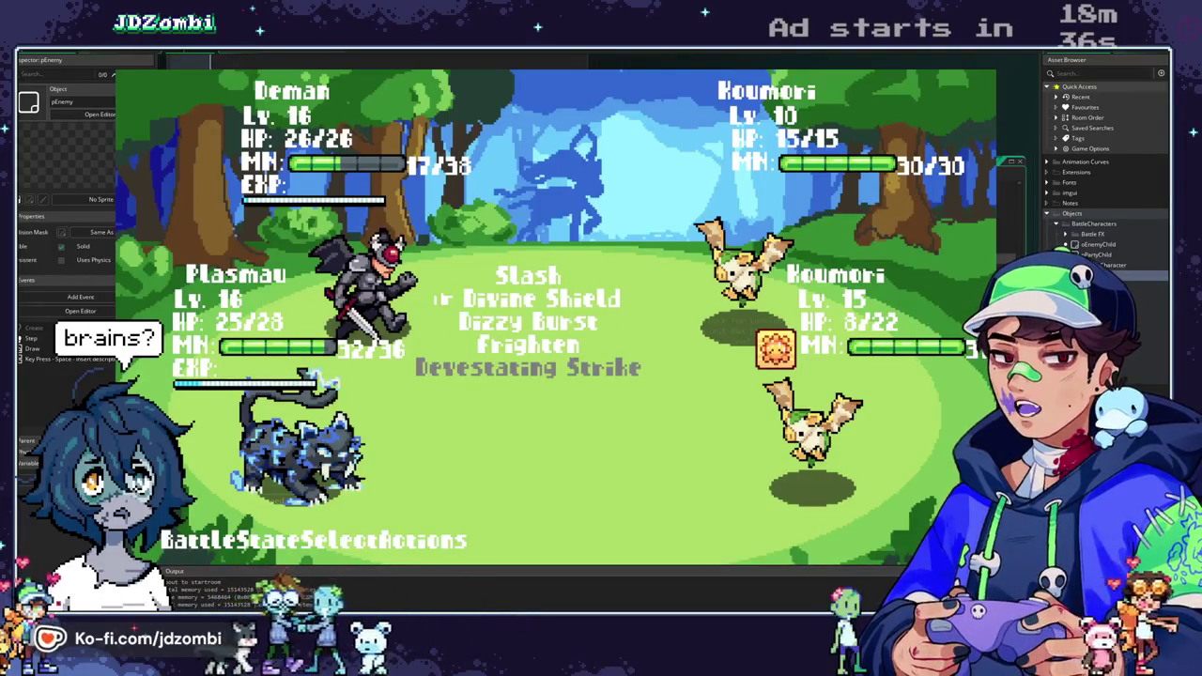
key("Return")
key("Return")
key("Down")
key("Down")
key("Down")
key("Return")
key("Down")
key("Return")
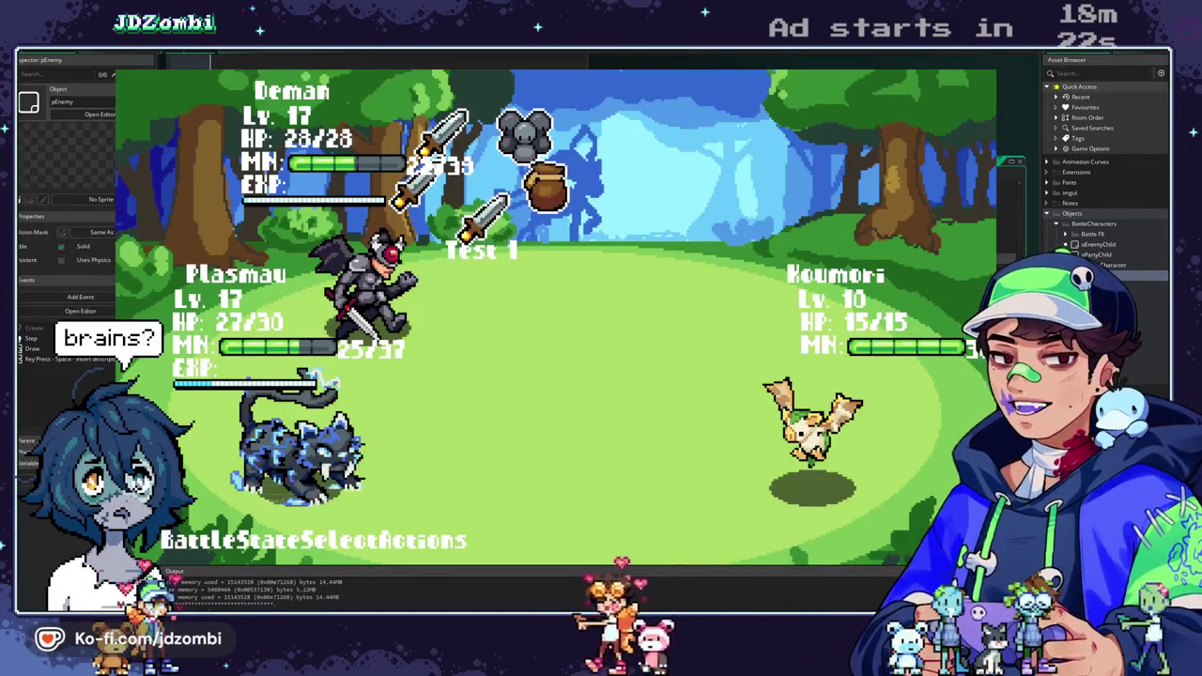
Choose the next turn's moves, win the battle, and close the game.
key("space")
key("space")
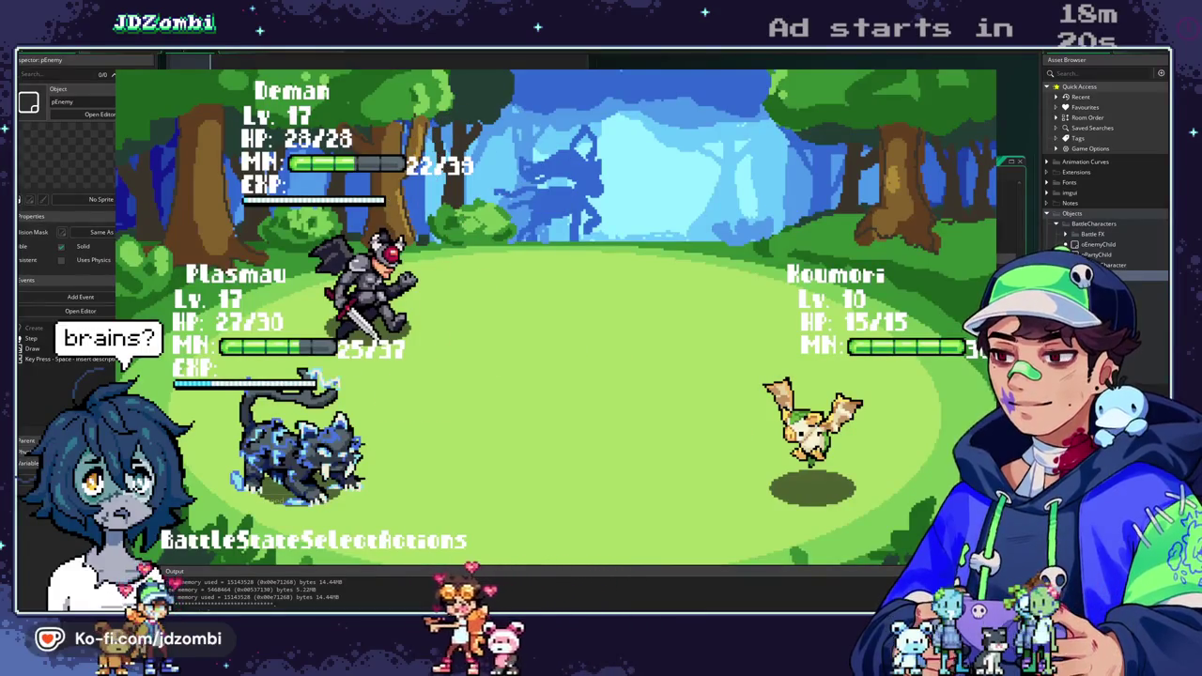
key("space")
key("Down")
key("Down")
key("Down")
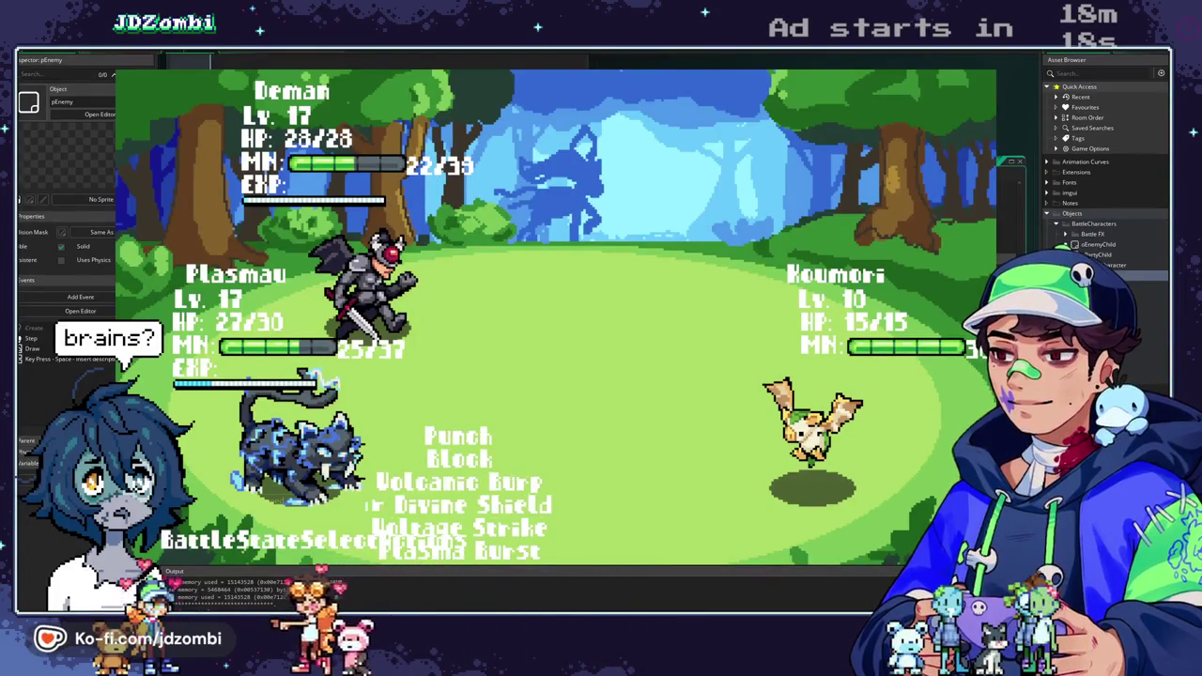
key("space")
key("space")
key("space")
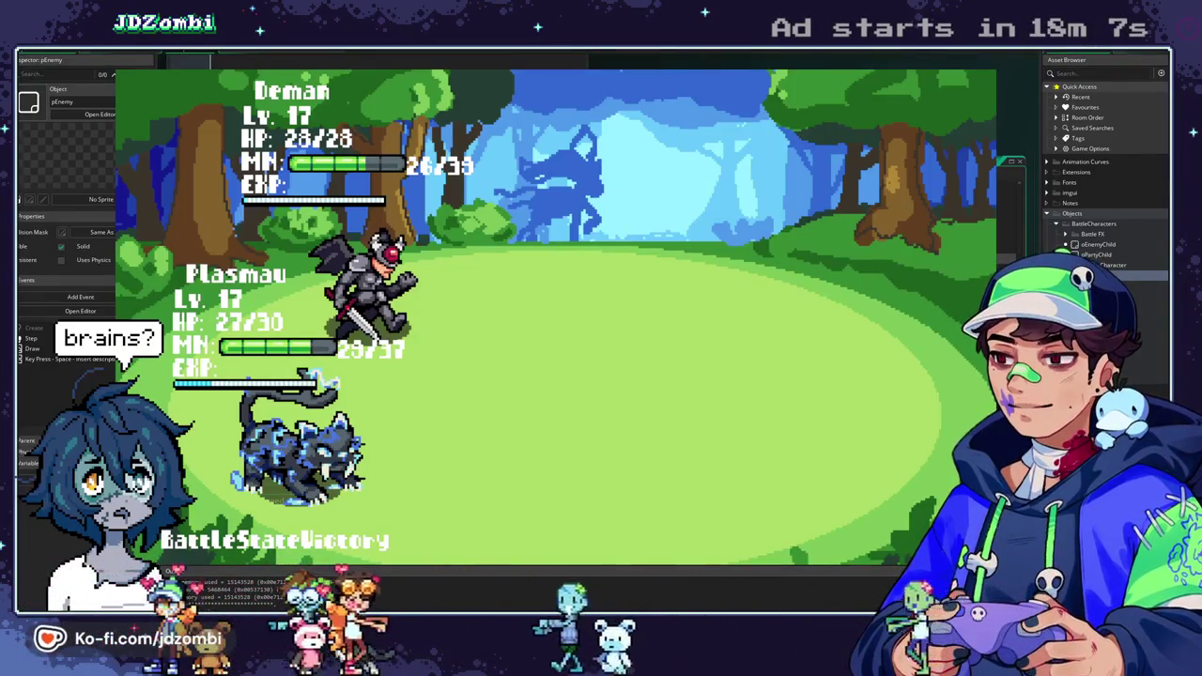
key("Escape")
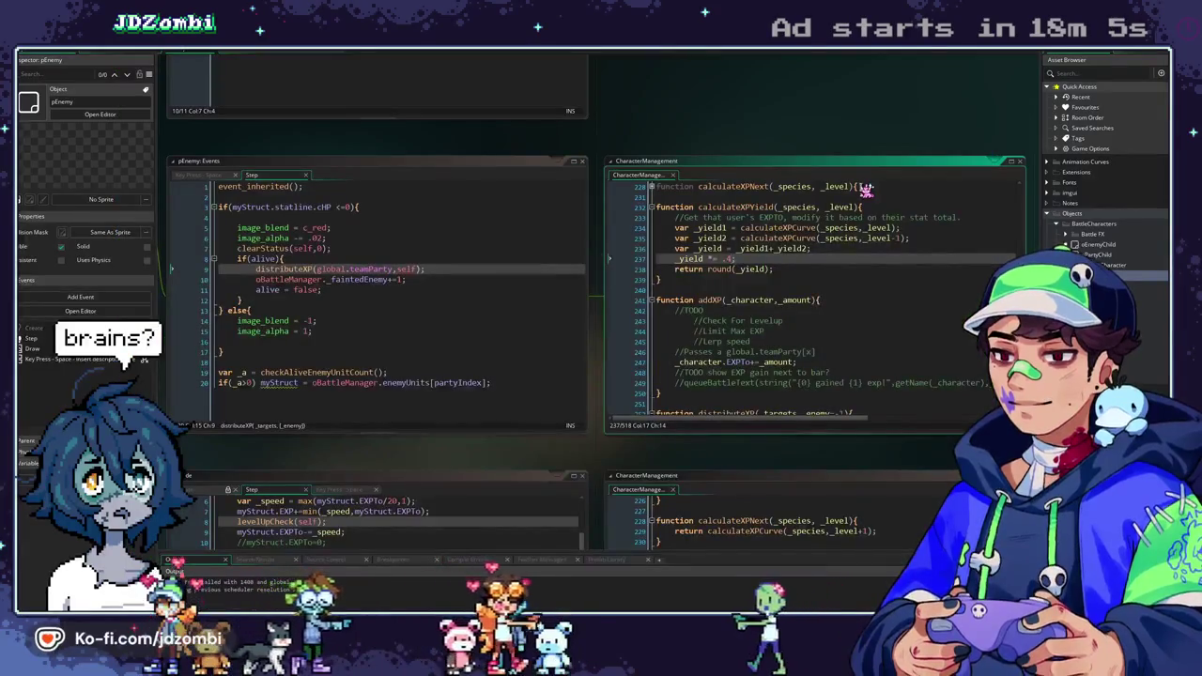
In pGame's Key Press - Space event, change both newEncounter levels from 15 to 1.
key("ctrl+Tab")
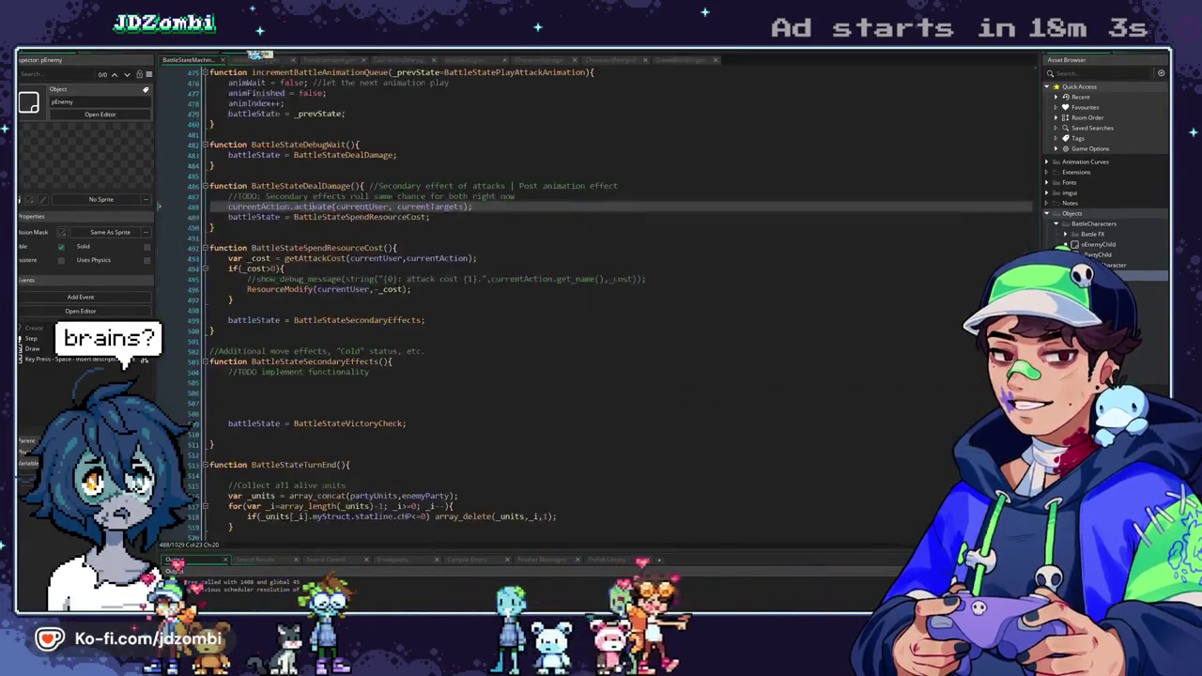
key("ctrl+Tab")
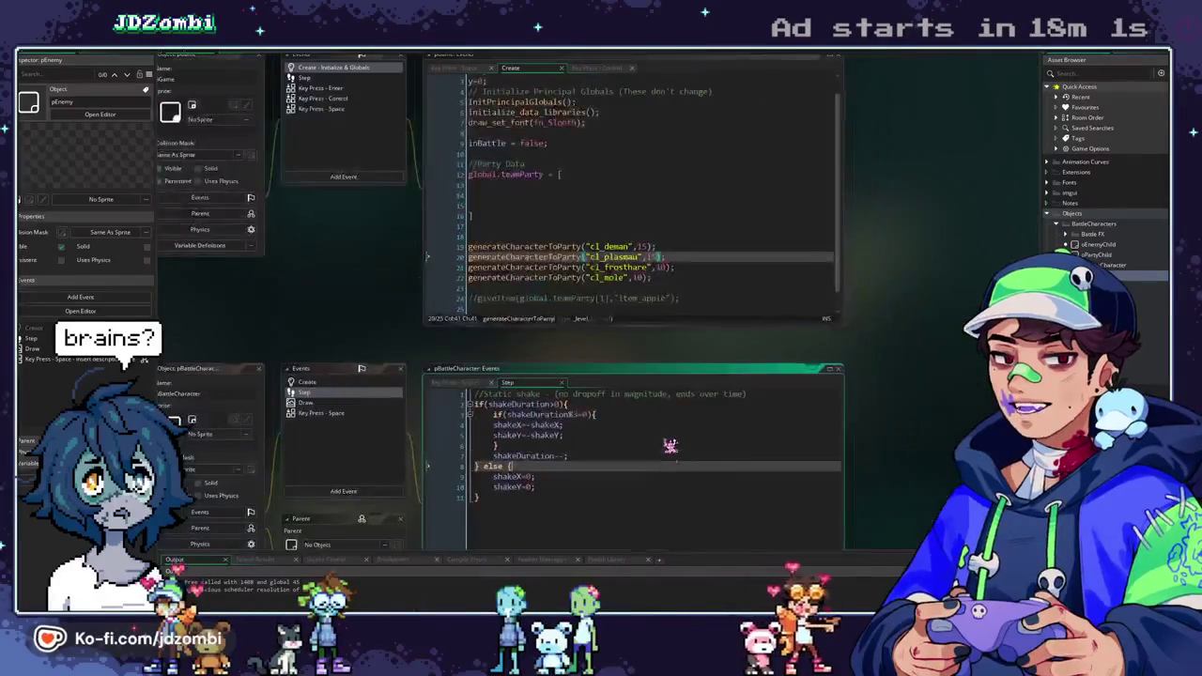
left_click(647, 247)
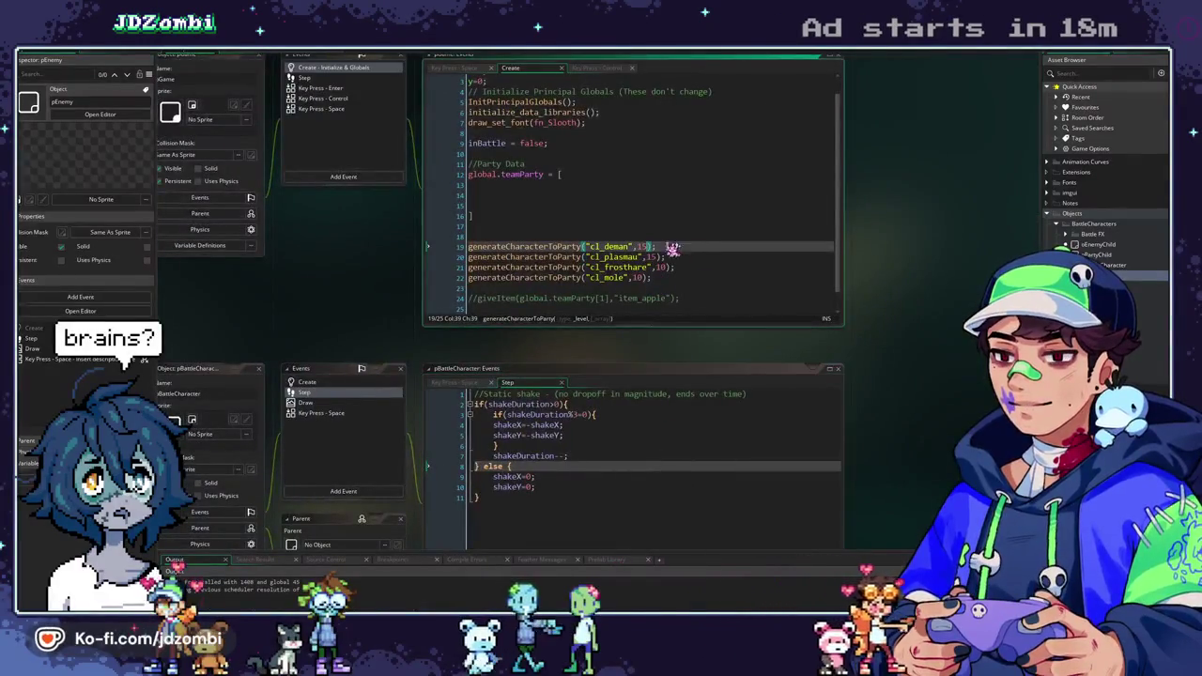
left_click(328, 109)
key("BackSpace")
key("Up")
key("Left")
key("Left")
key("BackSpace")
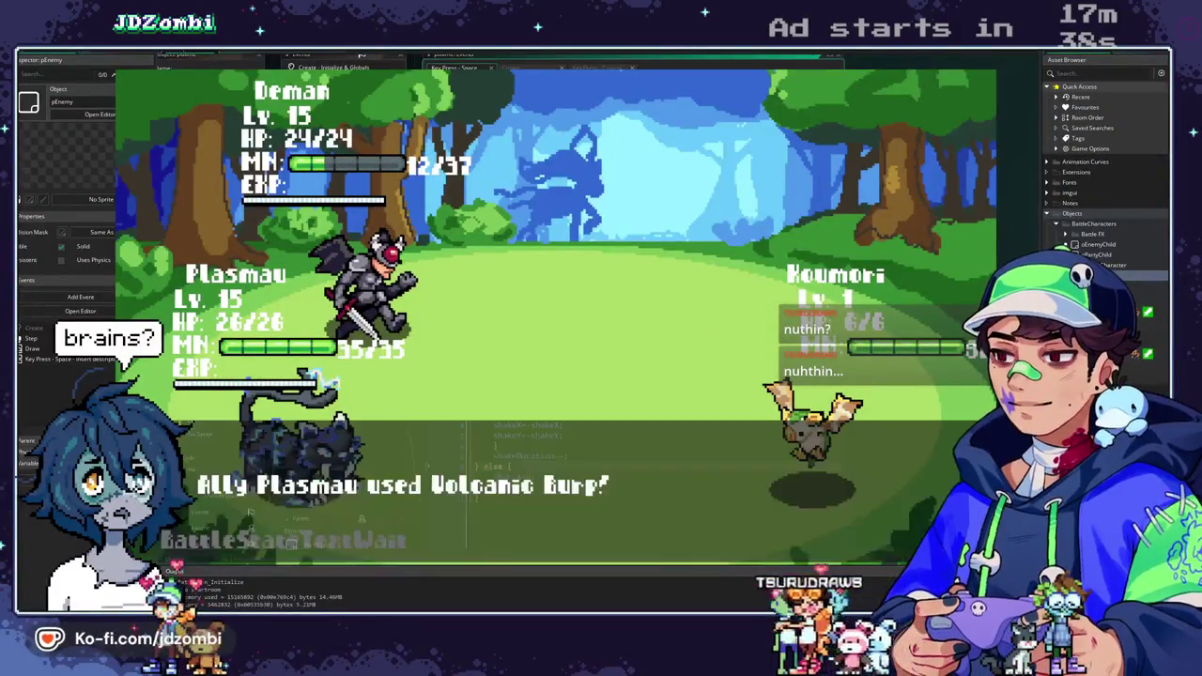
Have Deman use Dizzy Burst and Plasmau Voltage Strike, knock out Fox, then close the game.
key("space")
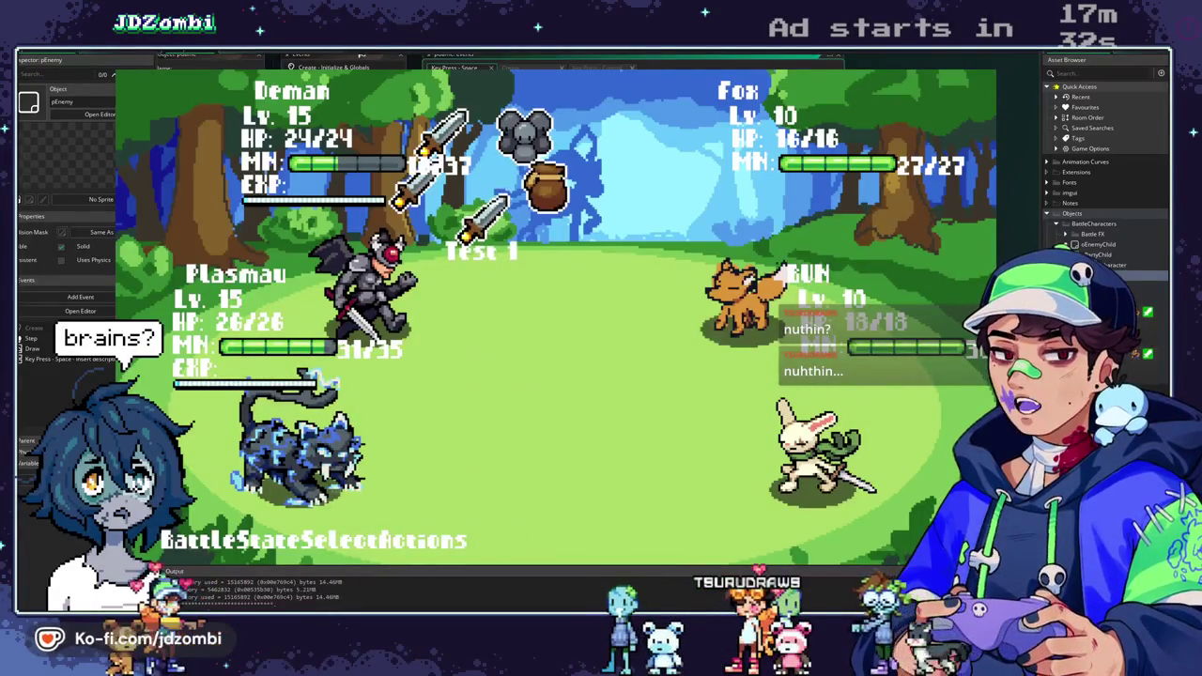
key("space")
key("Down")
key("Down")
key("space")
key("space")
key("Down")
key("Down")
key("Down")
key("Down")
key("space")
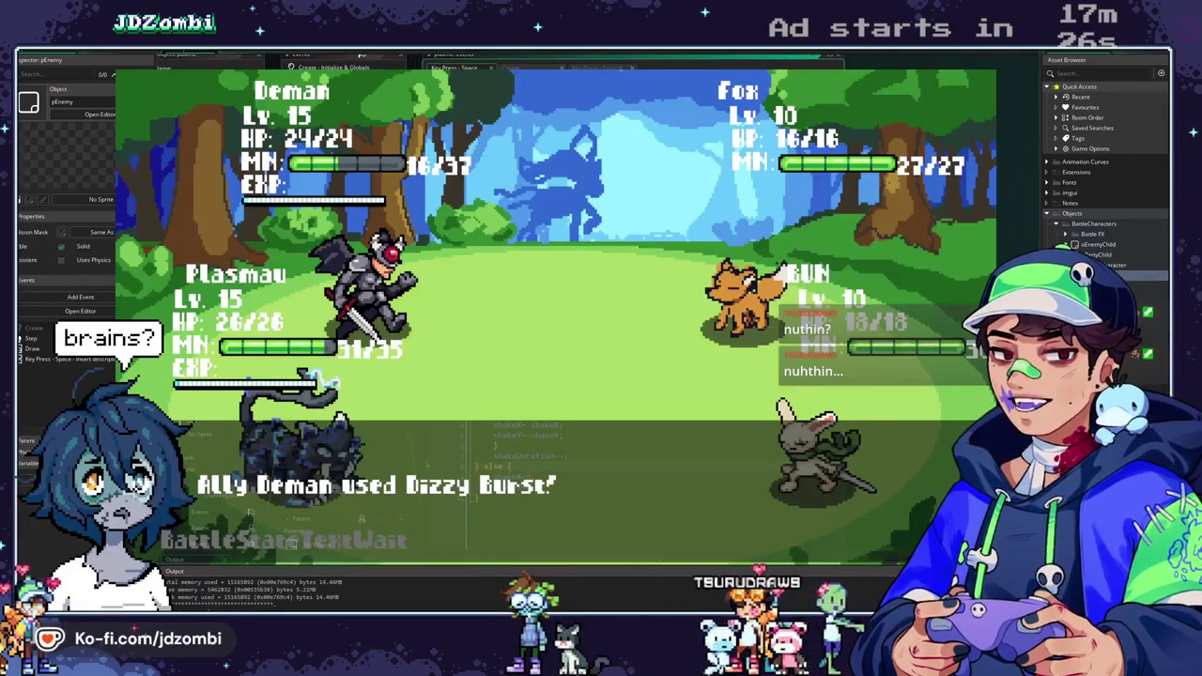
key("space")
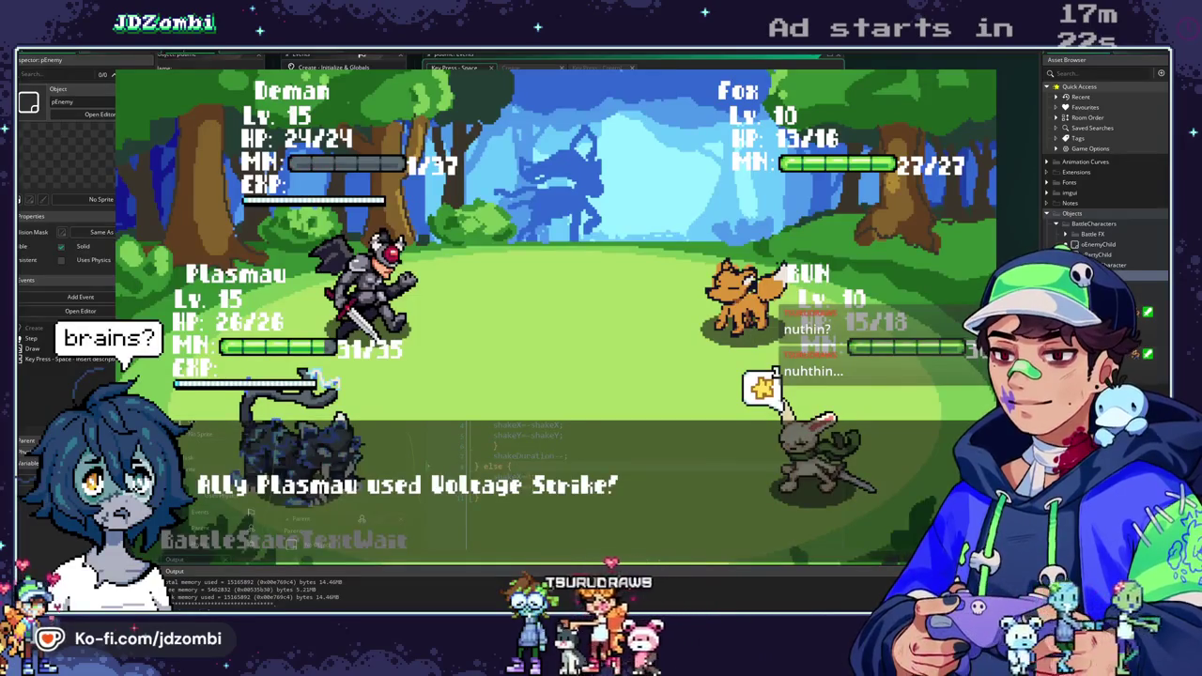
key("space")
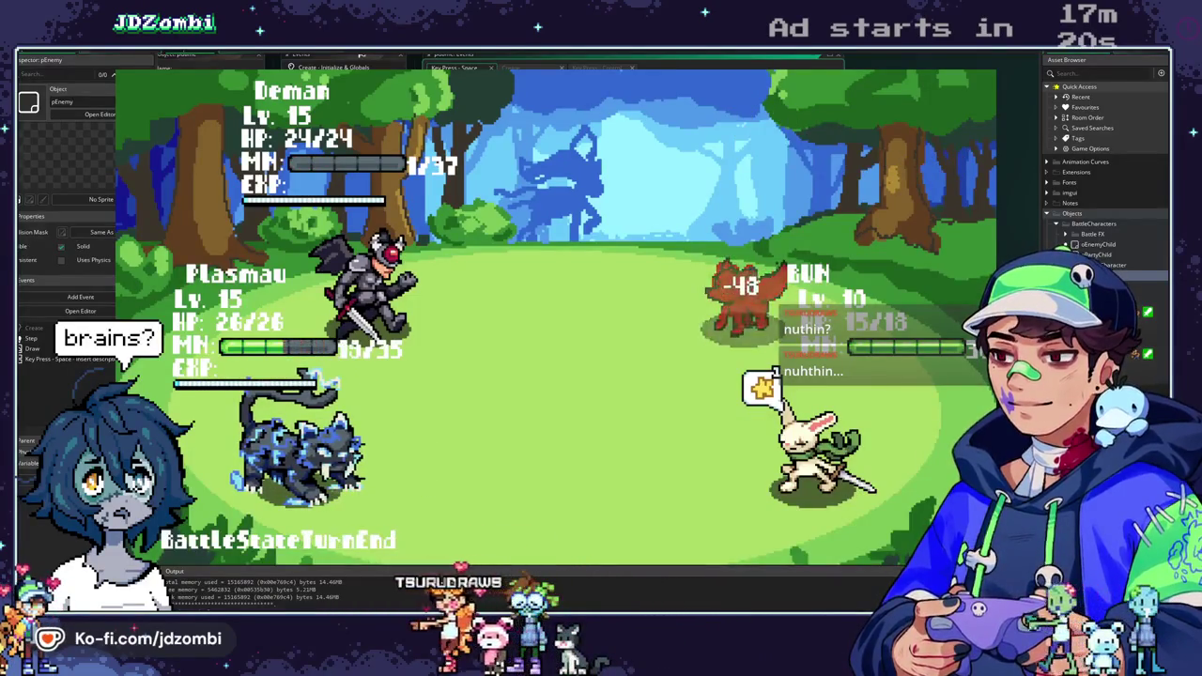
key("space")
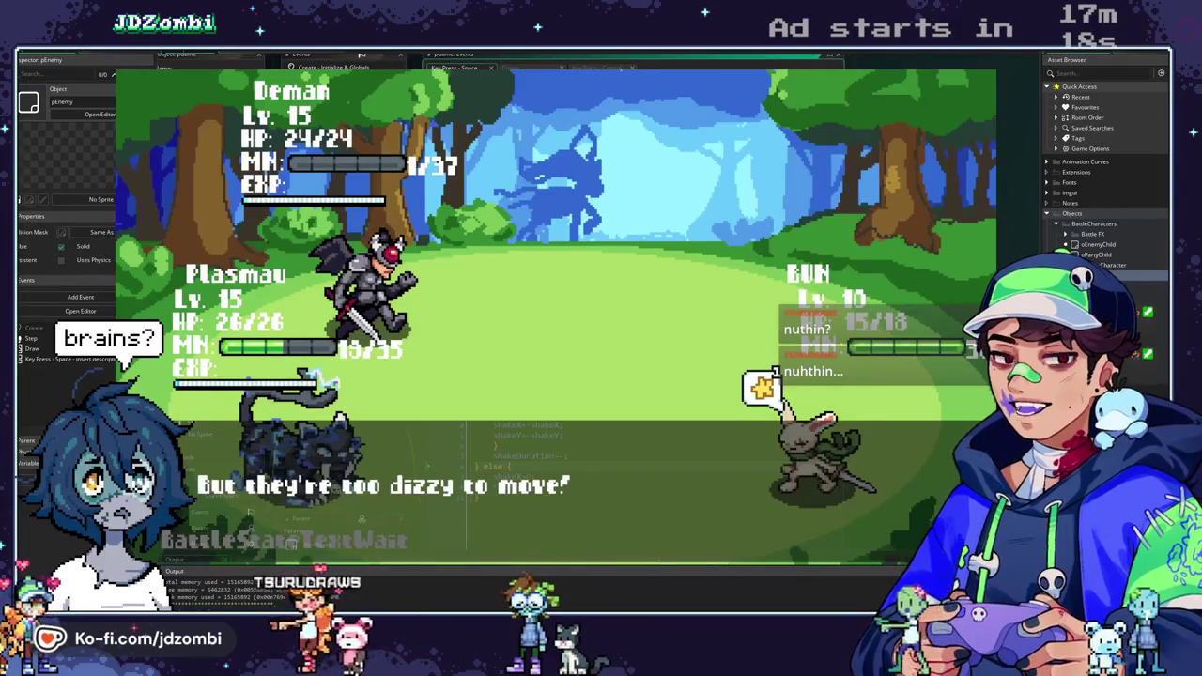
key("space")
key("Escape")
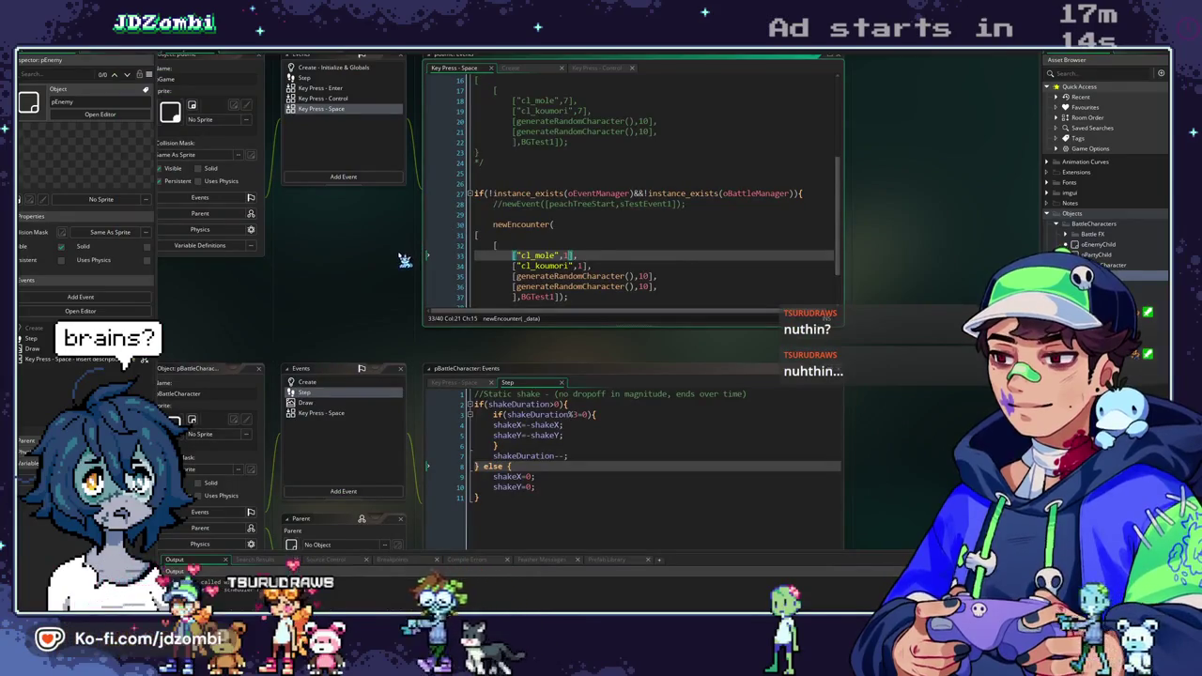
Check the battle state script, then open oEnemyChild from the Asset Browser in Workspace 4.
scroll(394, 276, "up", 5)
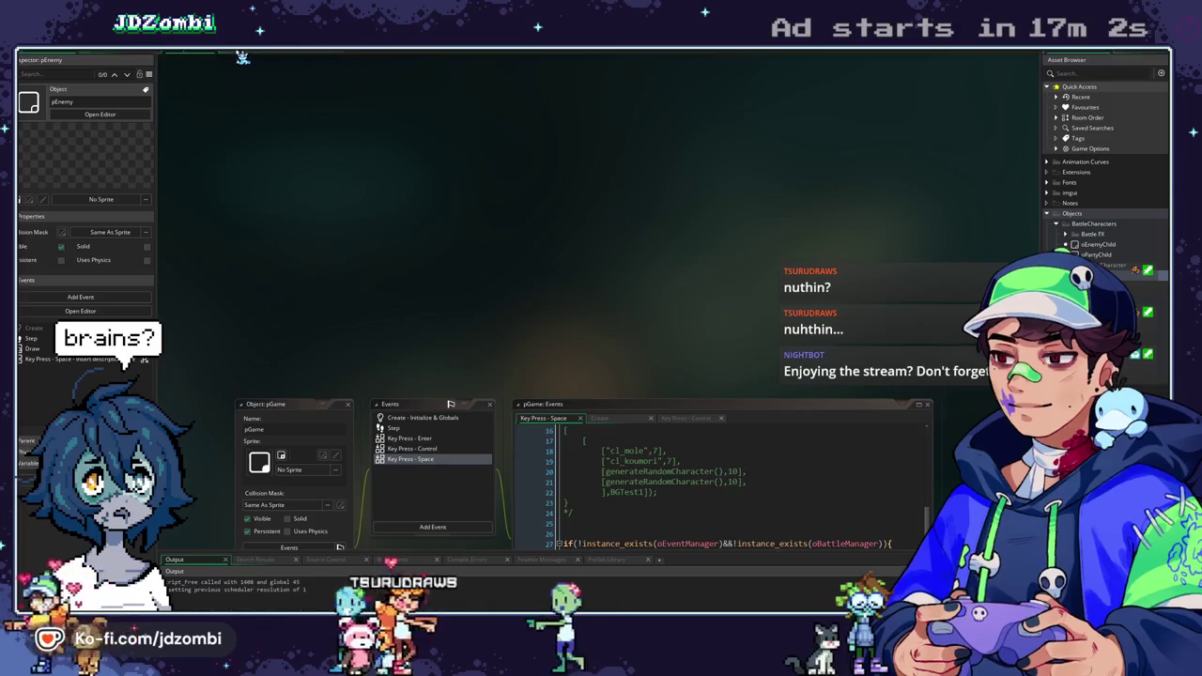
left_click(242, 57)
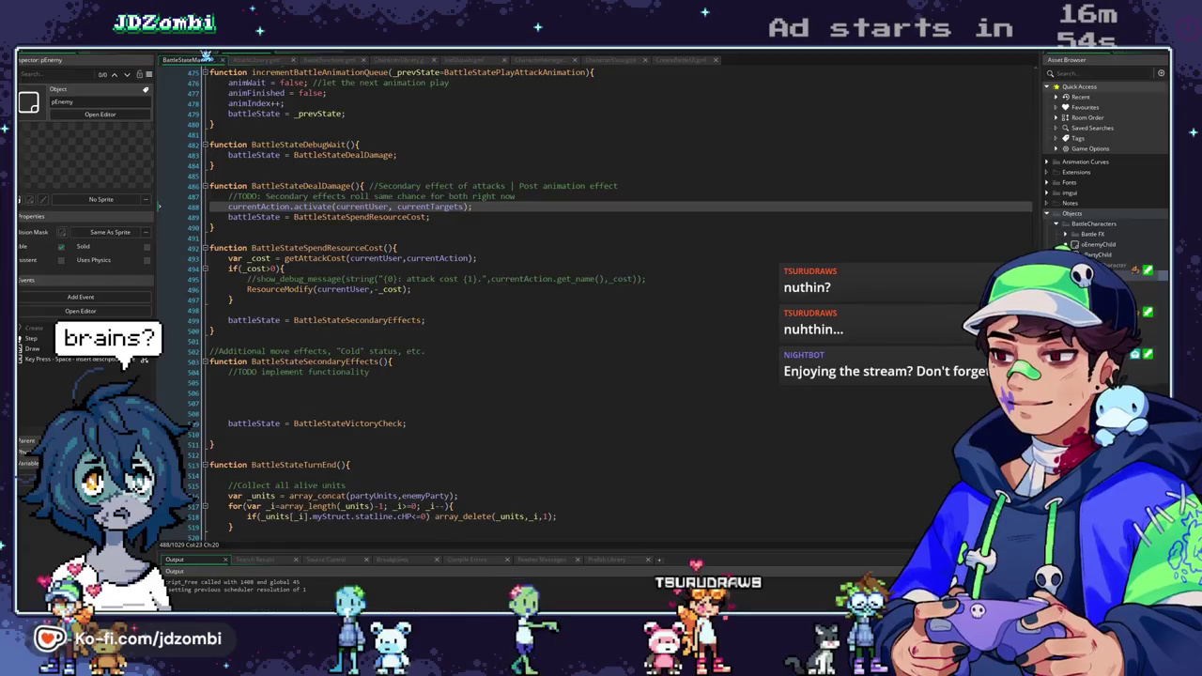
left_click(205, 56)
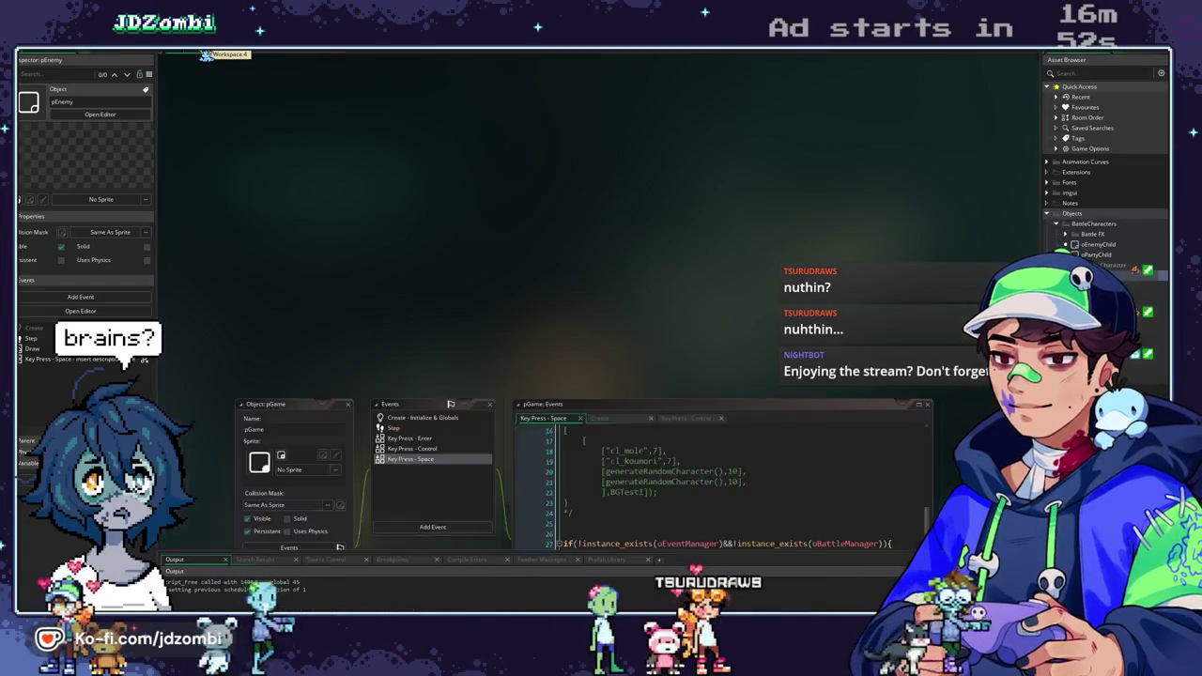
scroll(543, 239, "down", 3)
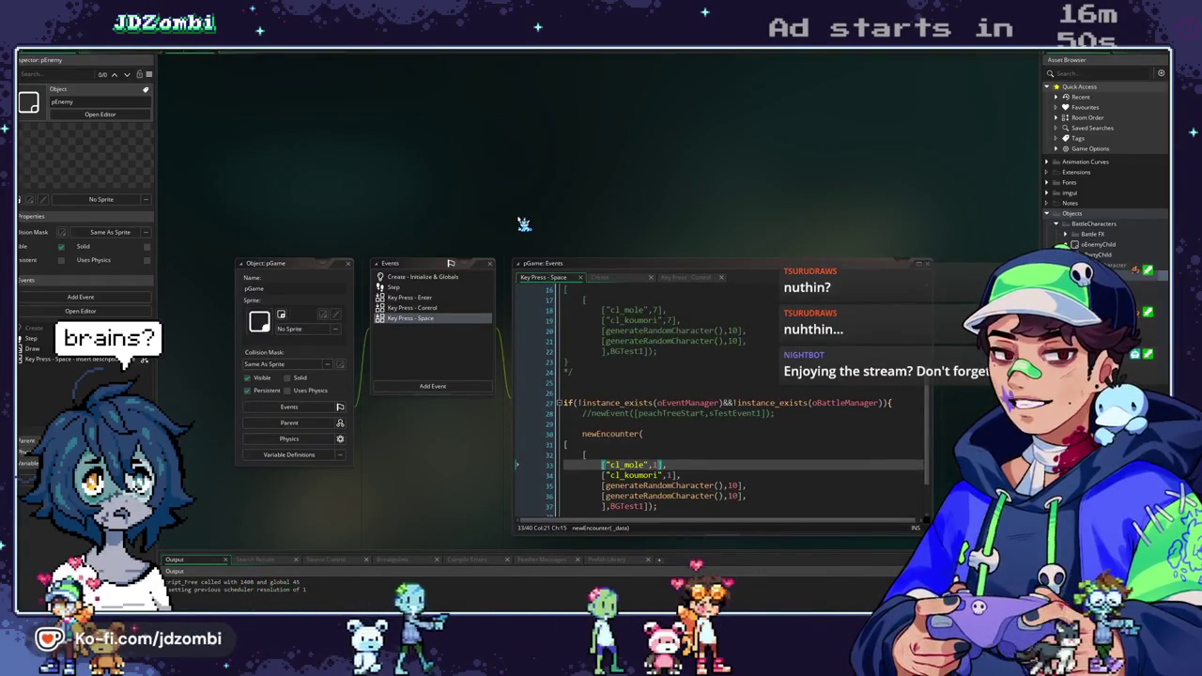
double_click(1104, 246)
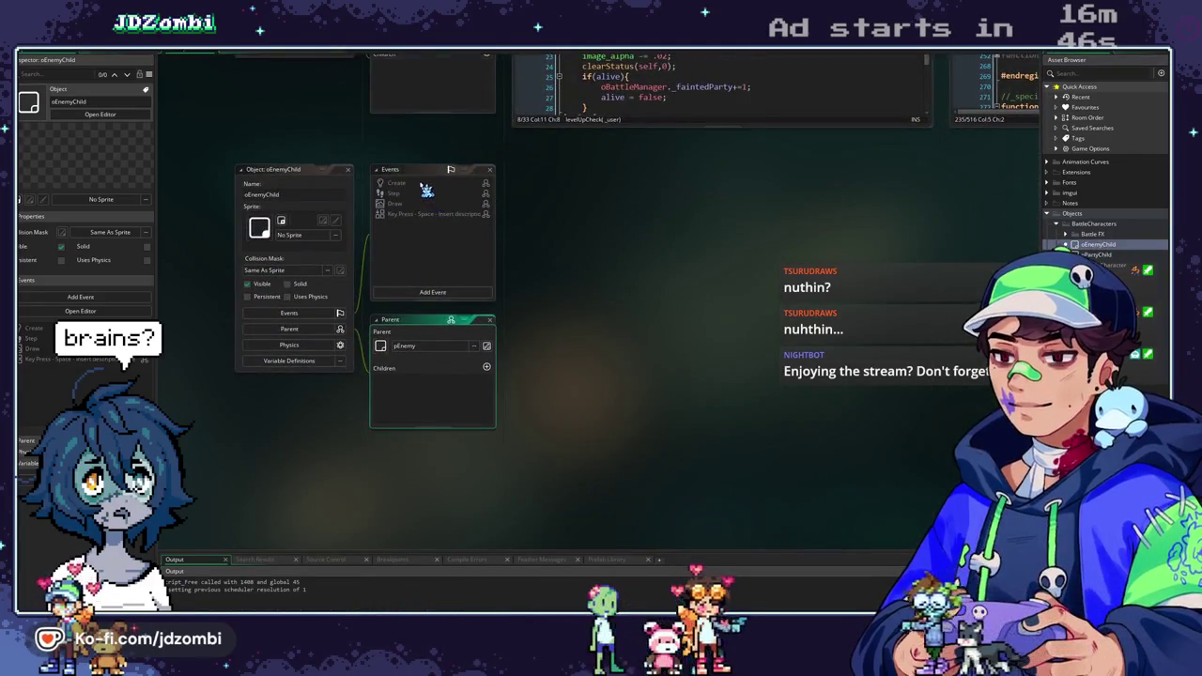
Trace the distributeXP call from oEnemyChild to its parent pEnemy's Step event.
left_click(422, 184)
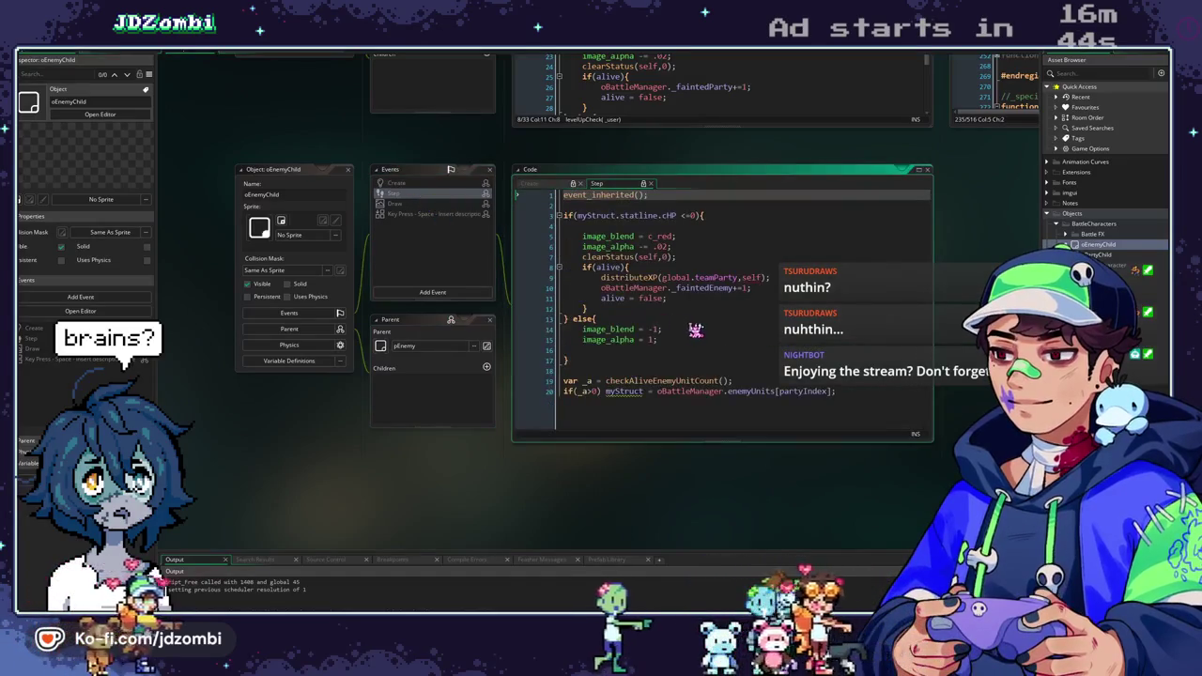
scroll(471, 257, "up", 3)
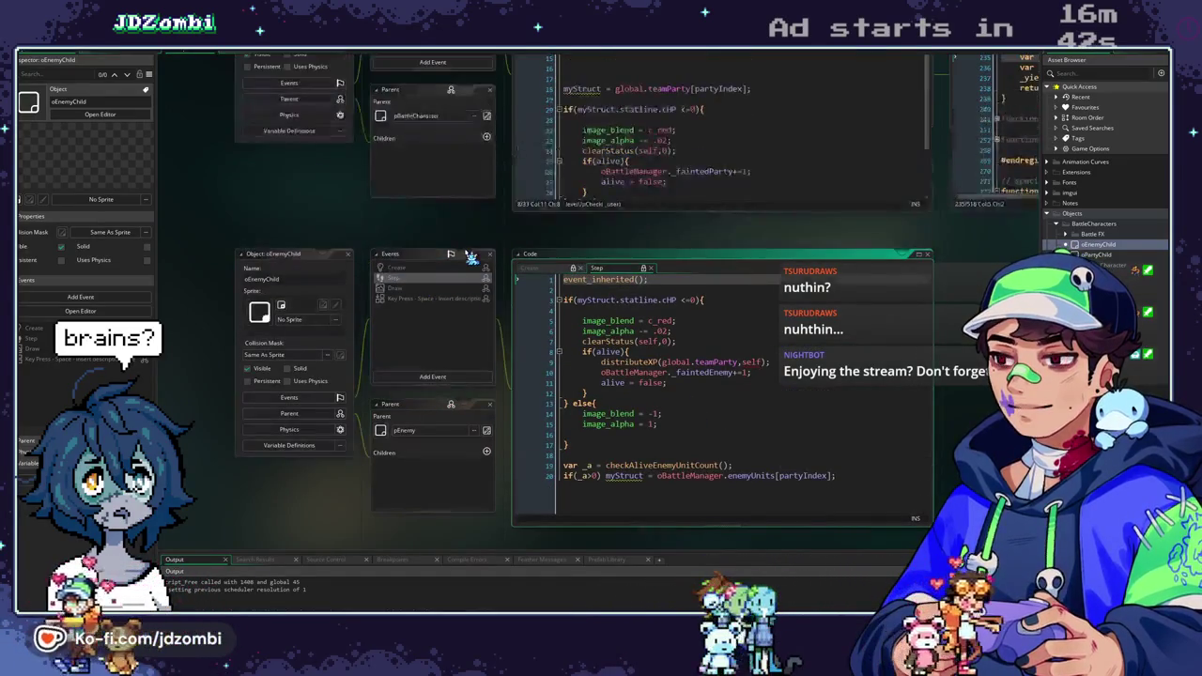
scroll(472, 258, "up", 6)
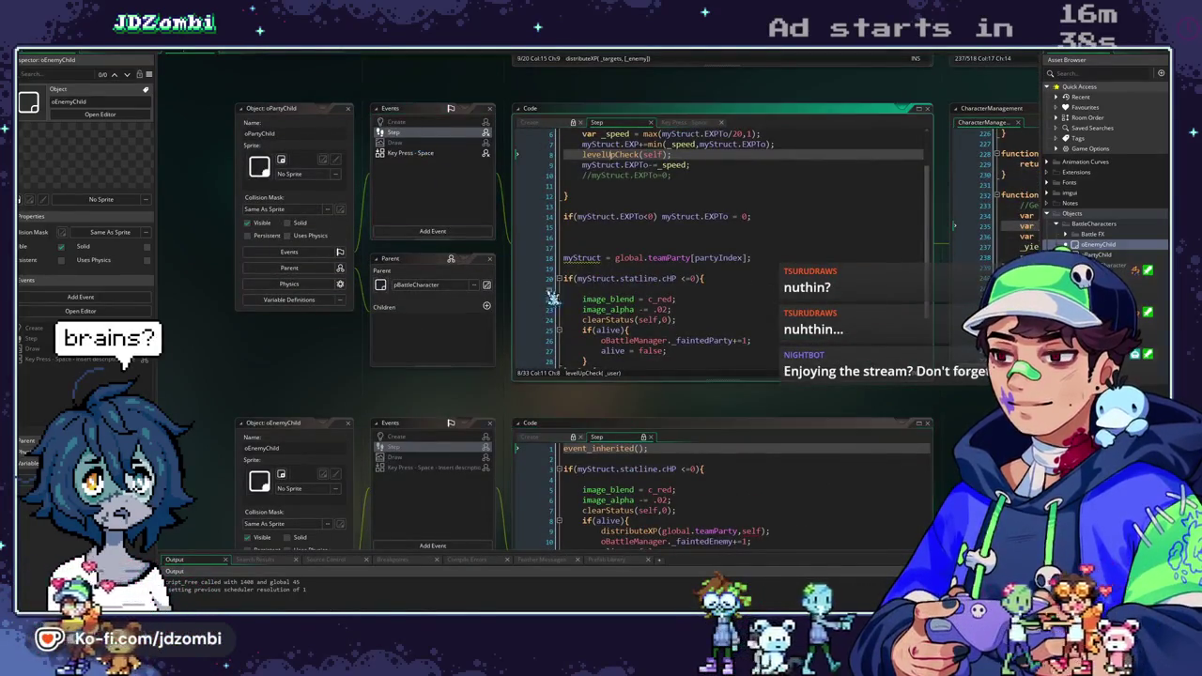
scroll(418, 139, "down", 7)
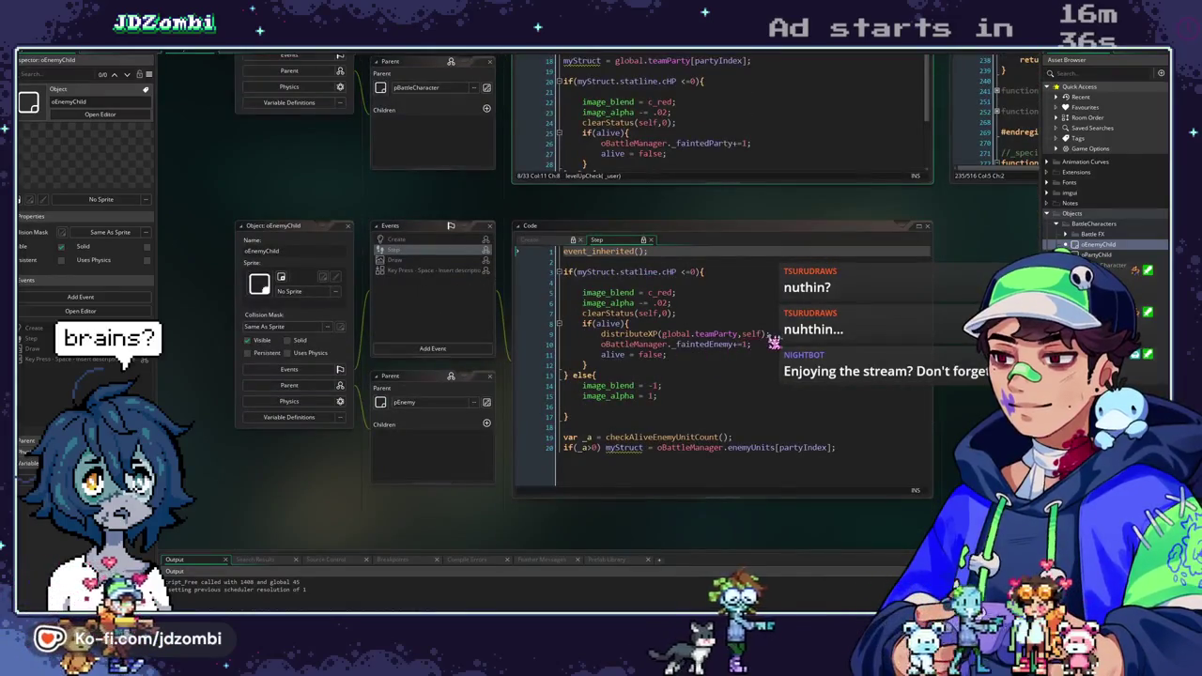
left_click(766, 336)
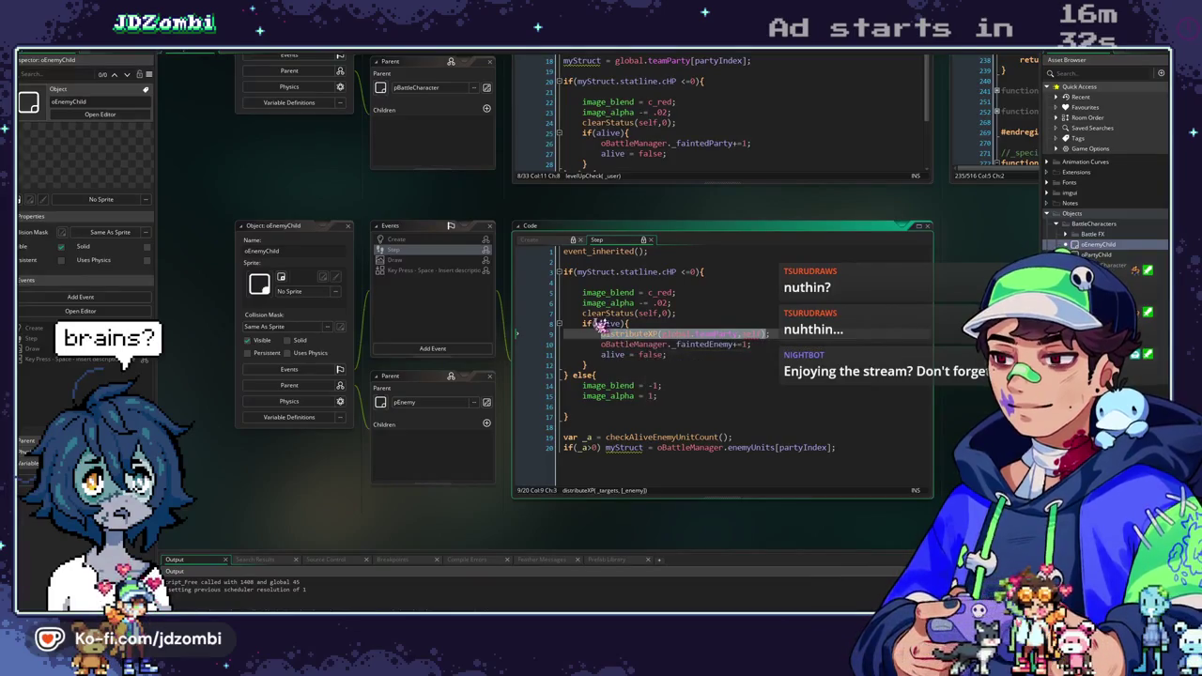
middle_click(646, 252)
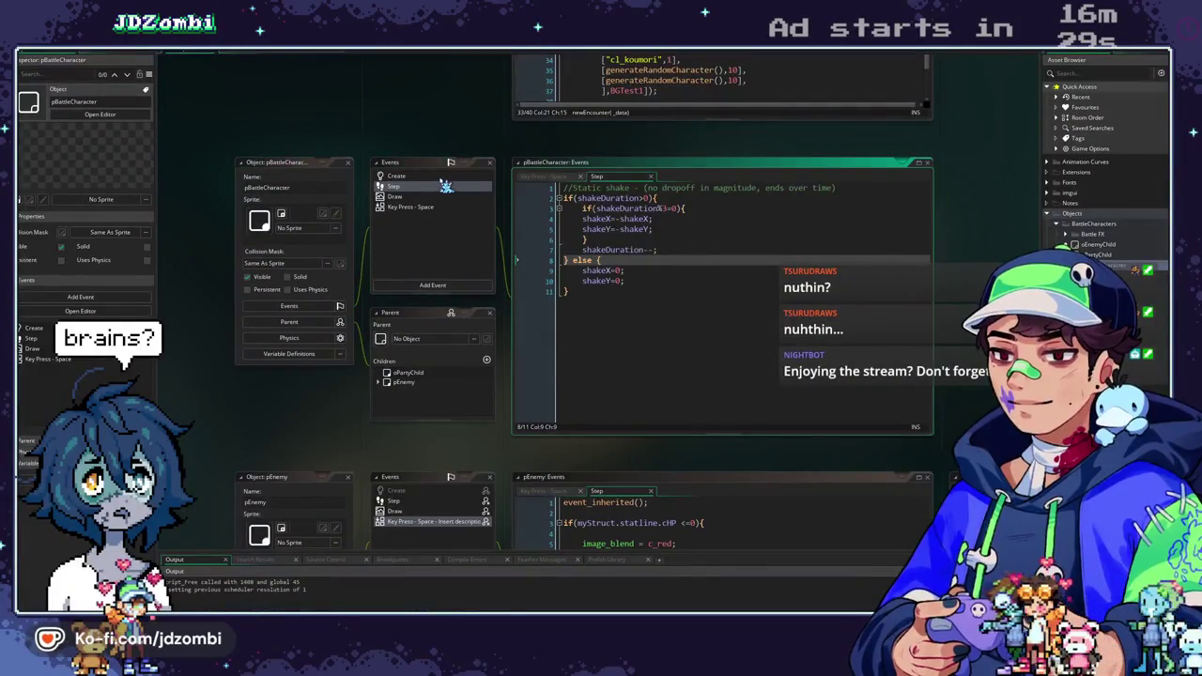
scroll(470, 329, "down", 3)
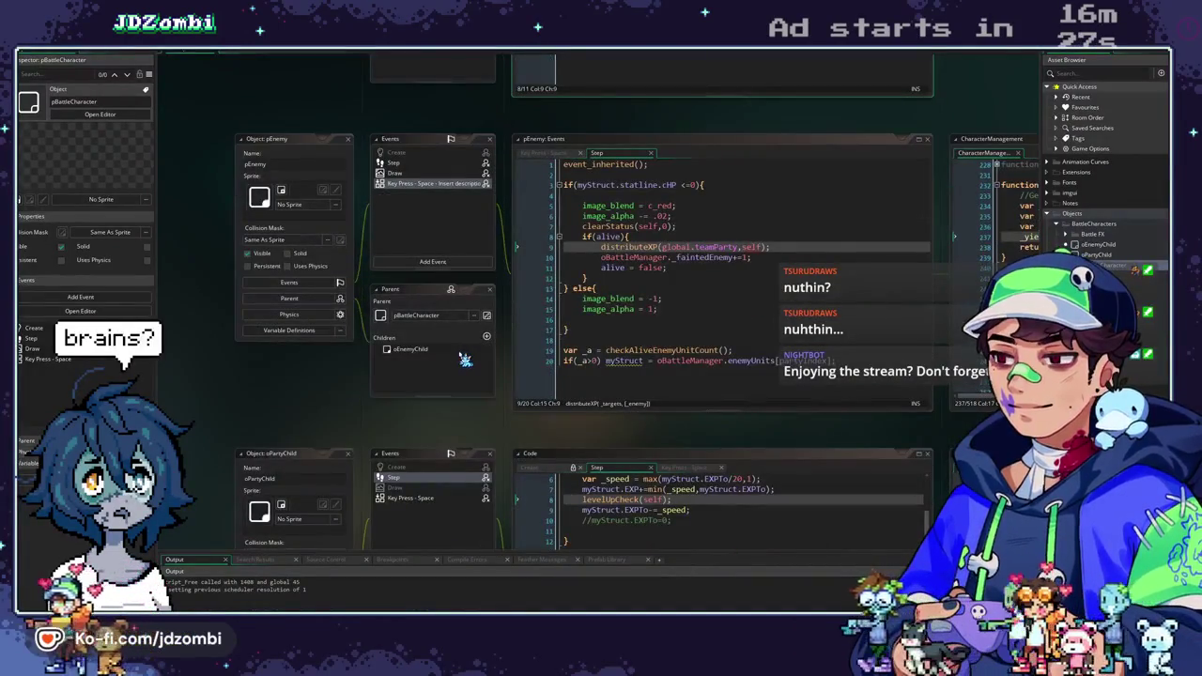
double_click(1099, 245)
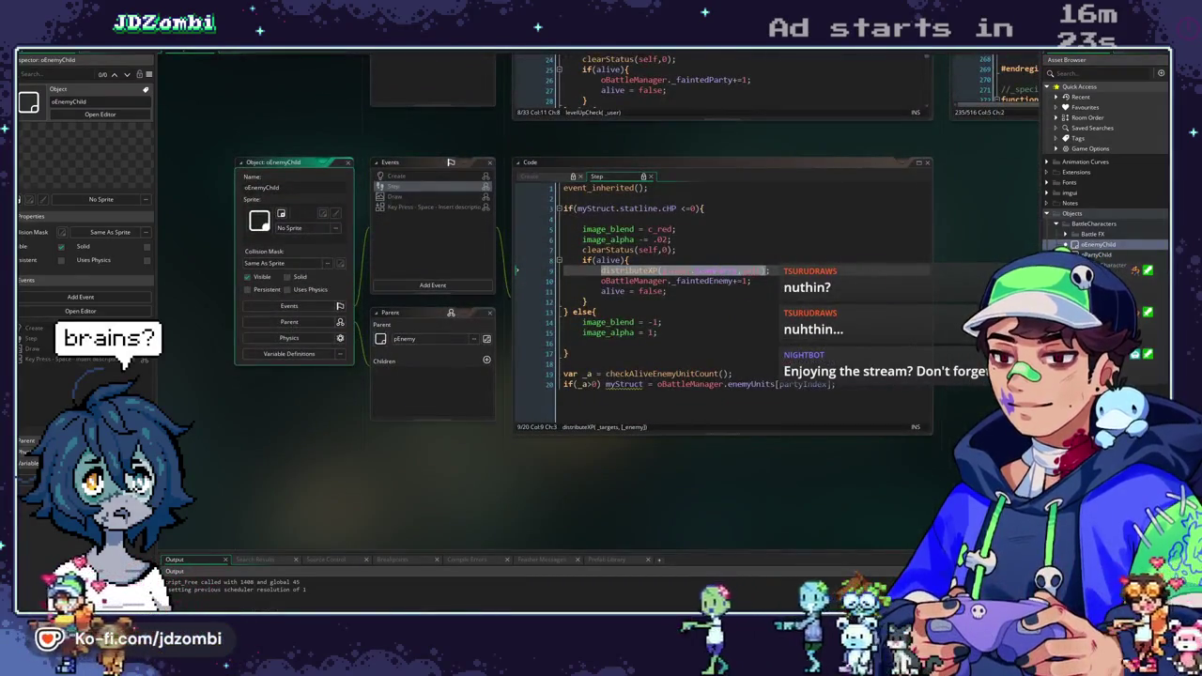
middle_click(540, 271)
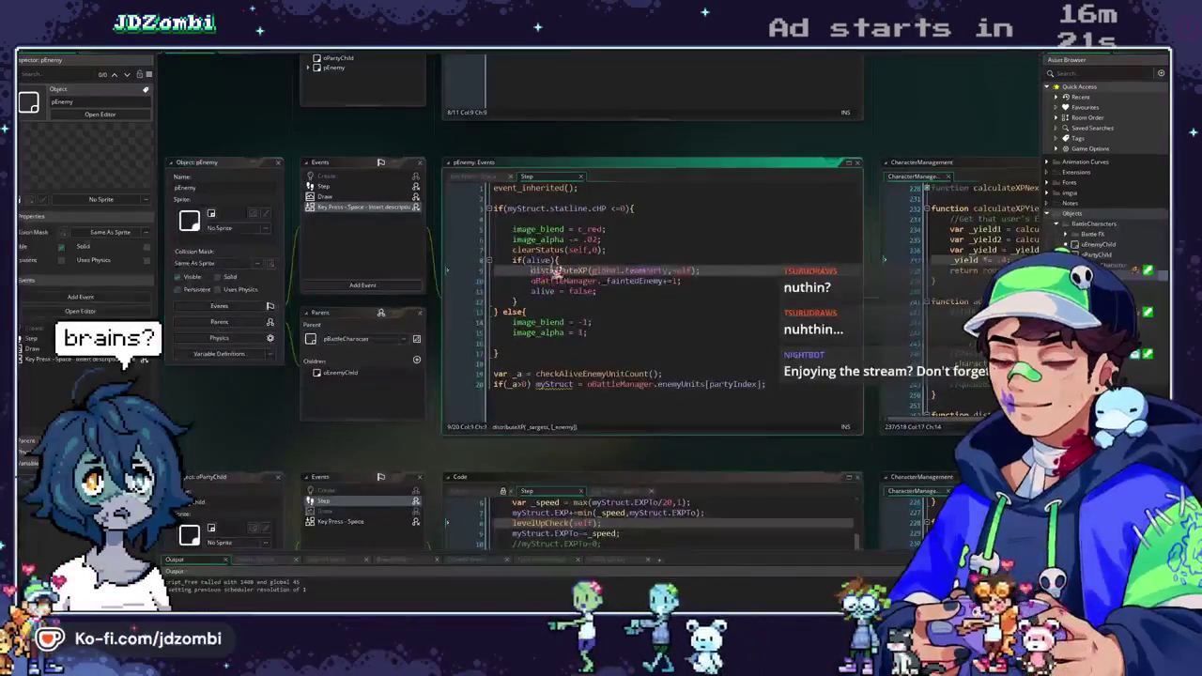
Delete the distributeXP(global.teamParty,self) line from pEnemy's death branch.
left_click(742, 272)
key("Left")
key("BackSpace")
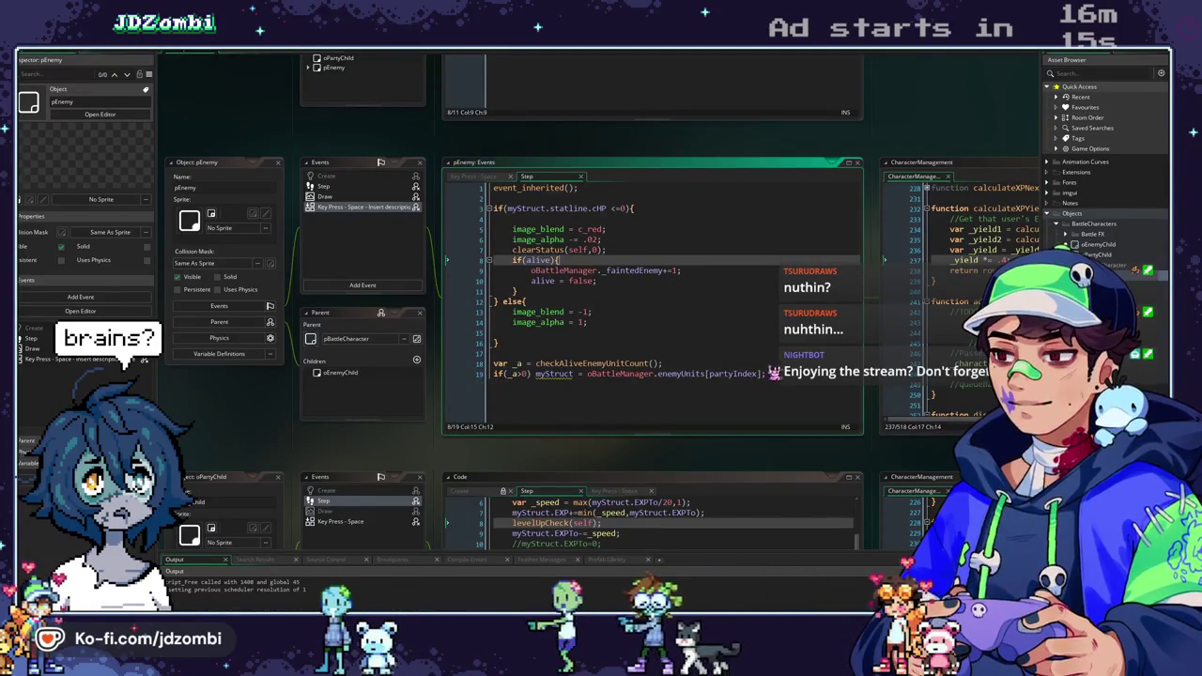
left_click(247, 58)
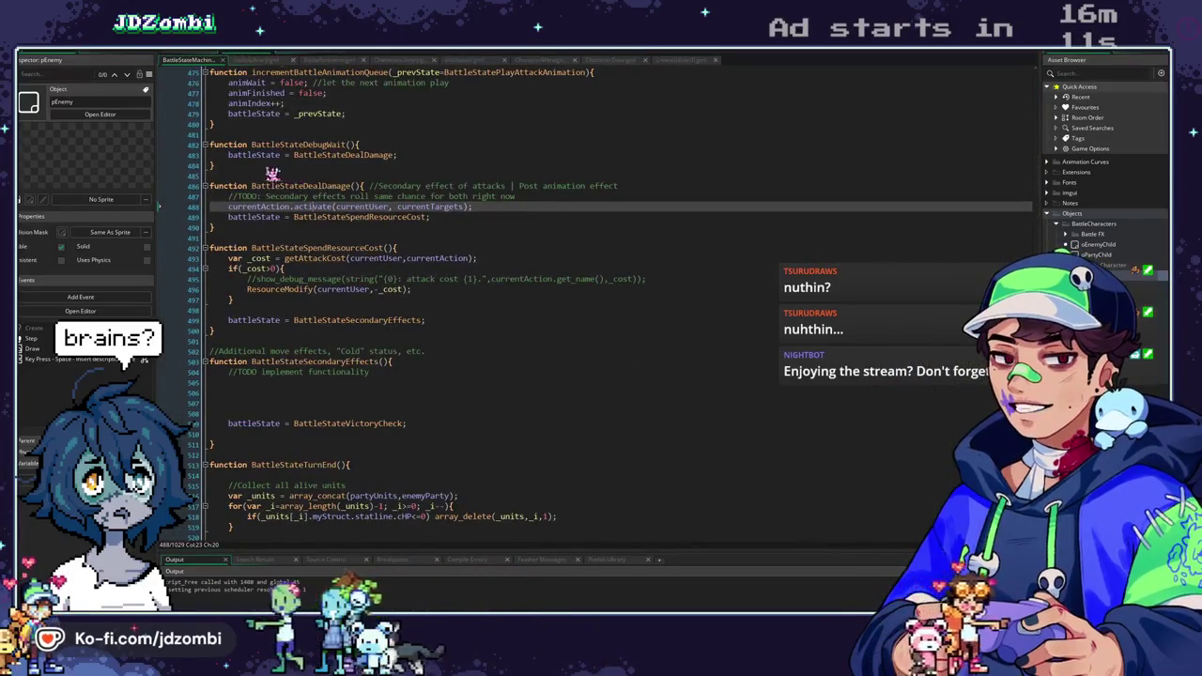
Fold all BattleStateMachine functions and peek at BattleStateDealDamage and BattleStateSpendResourceCost.
key("ctrl+m")
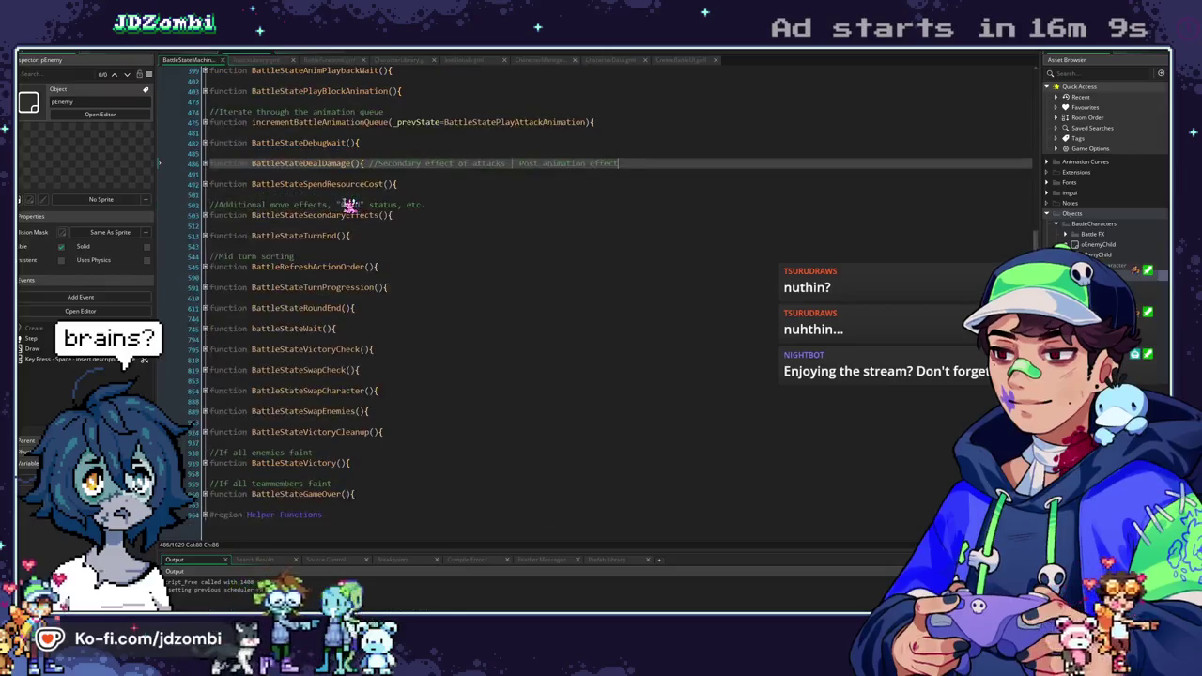
left_click(206, 164)
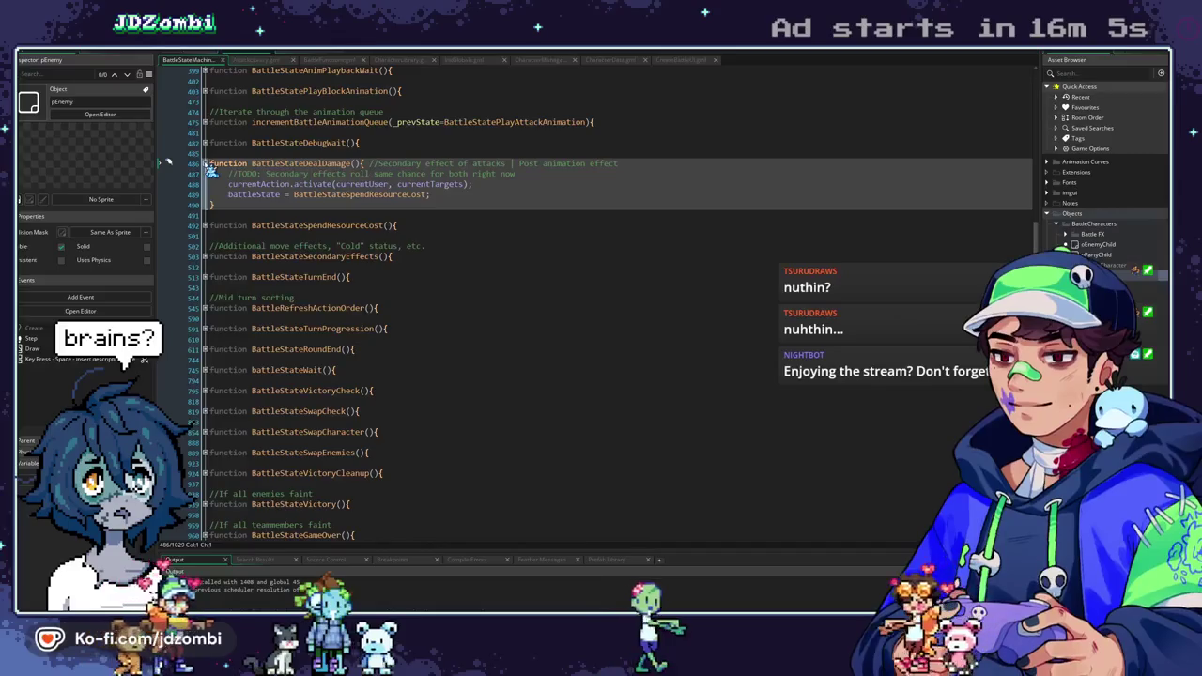
left_click(206, 164)
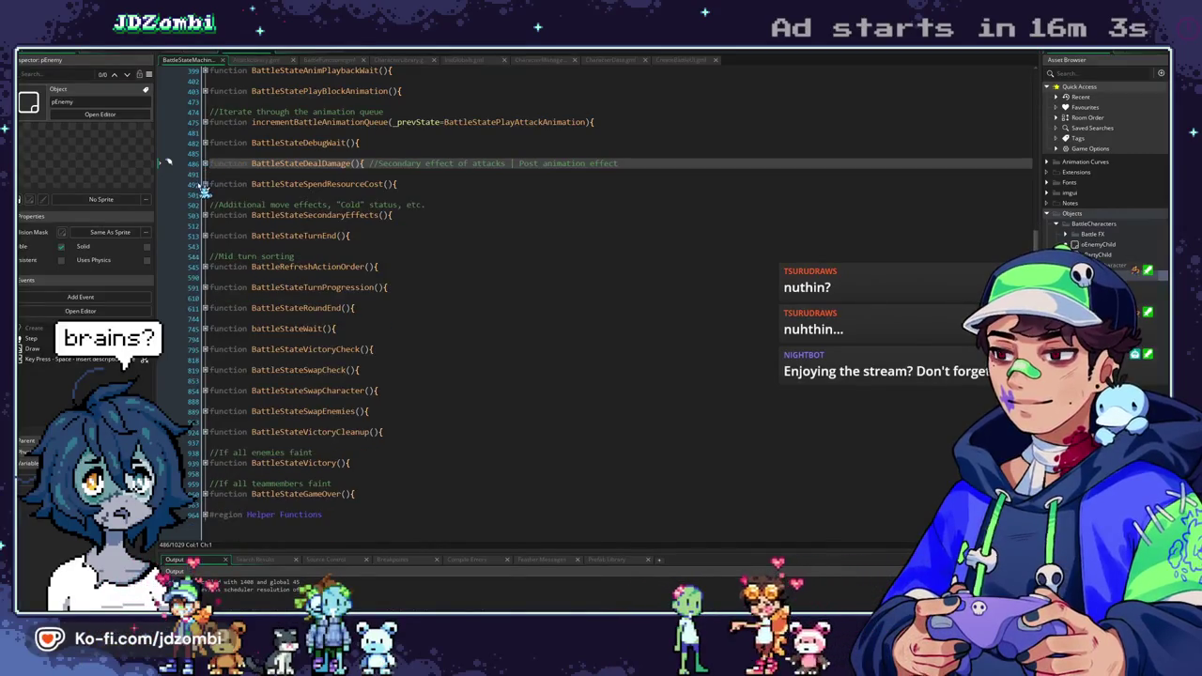
left_click(205, 184)
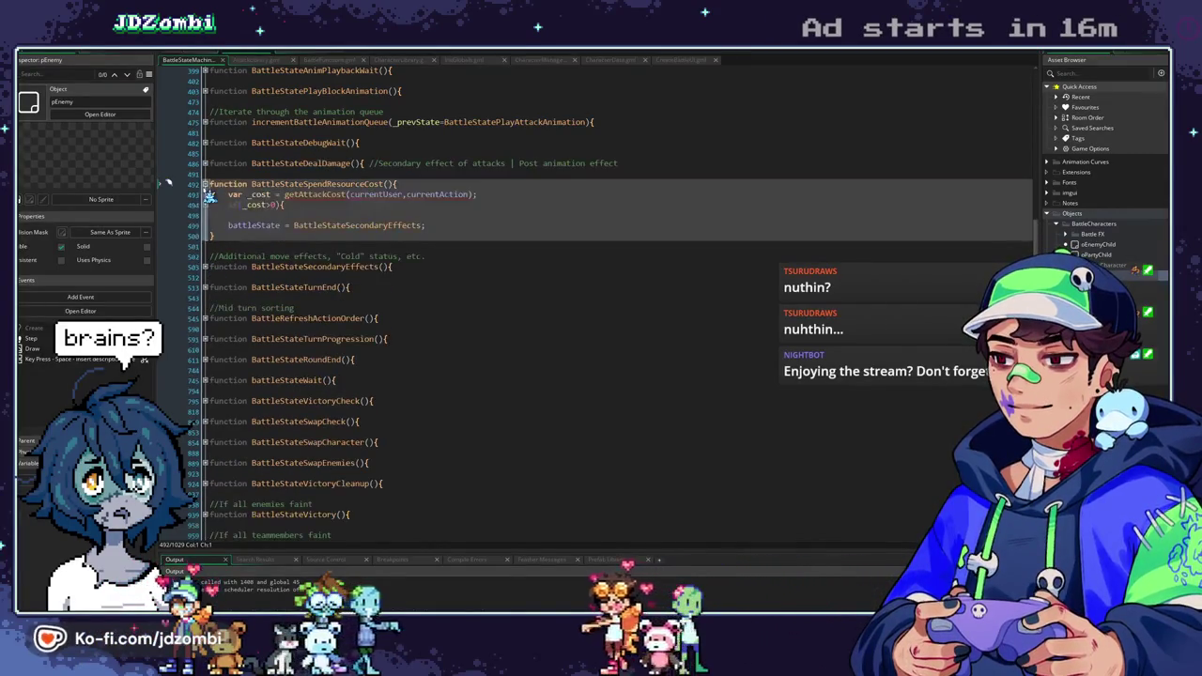
left_click(306, 224)
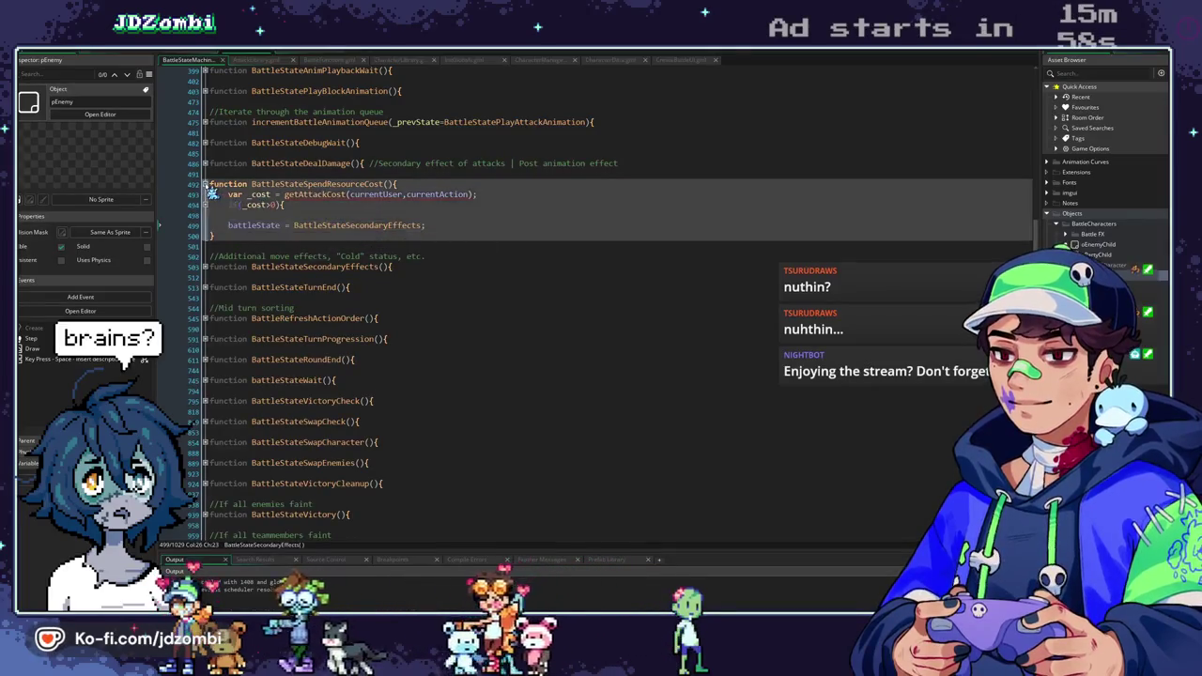
left_click(205, 184)
Inspect BattleStateSecondaryEffects and BattleStateVictoryCheck, then return to the pEnemy object.
left_click(205, 215)
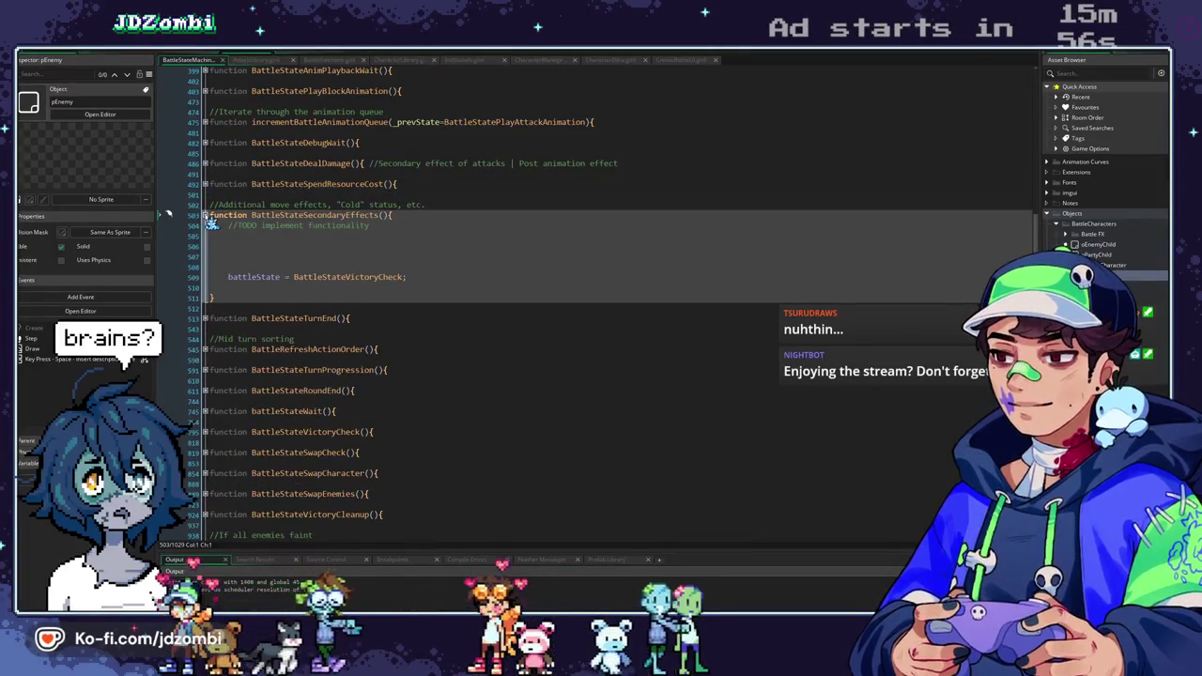
left_click(201, 215)
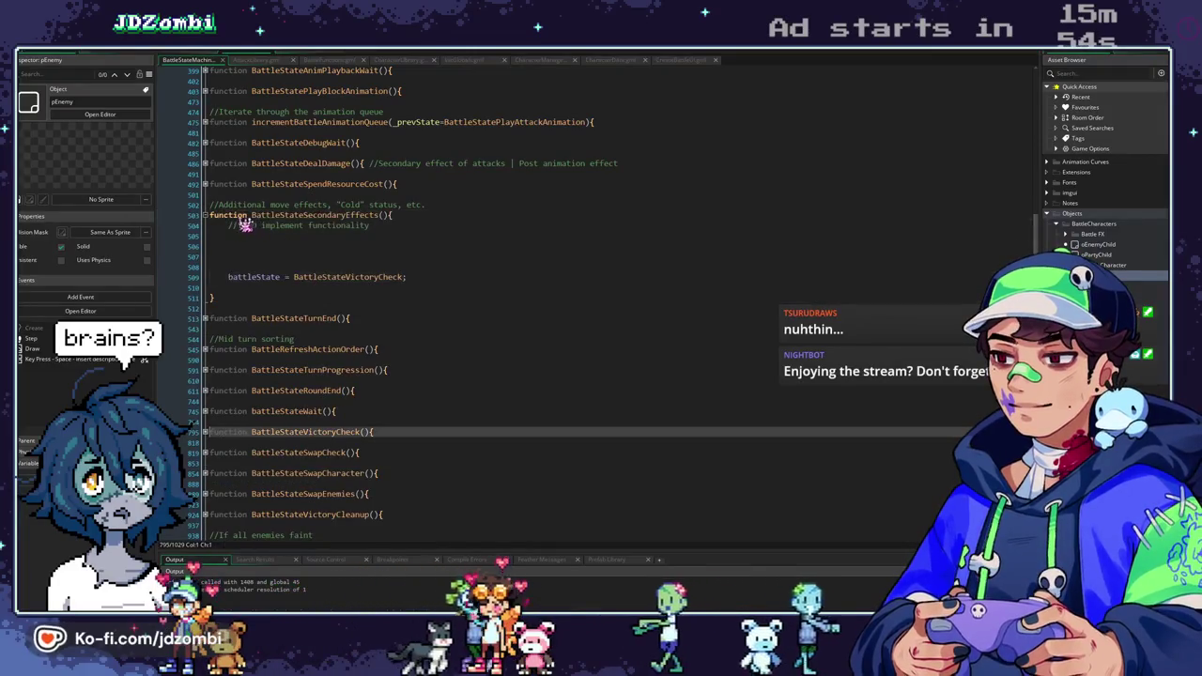
left_click(205, 215)
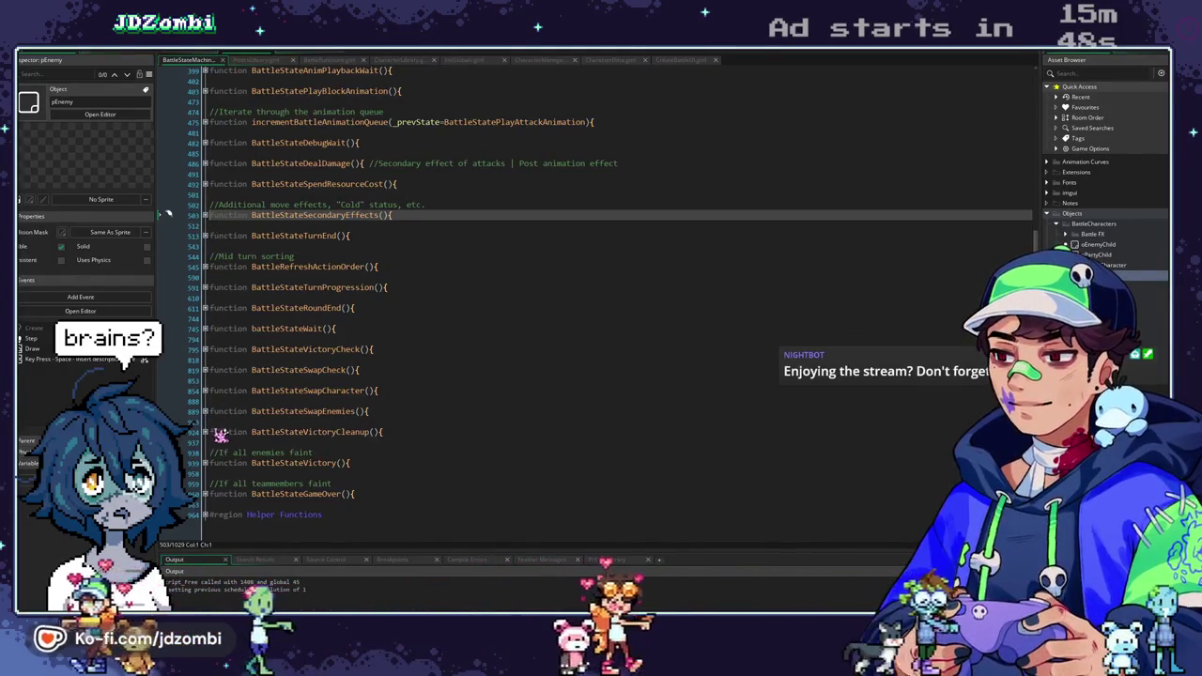
left_click(205, 350)
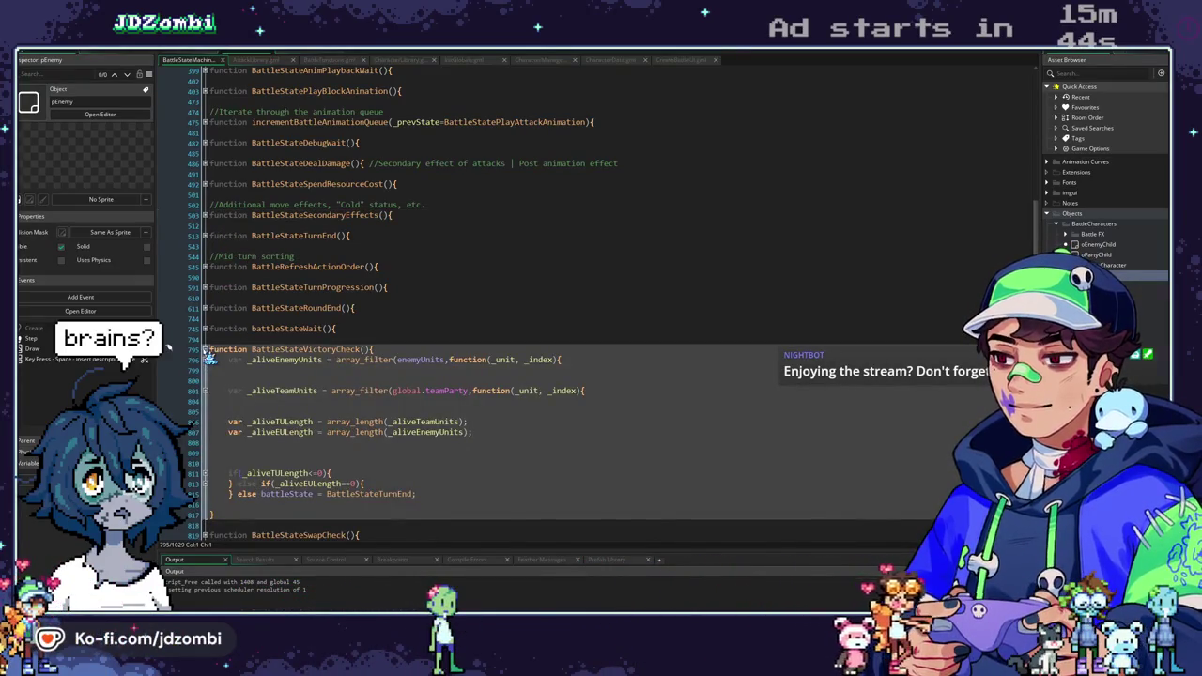
left_click(206, 349)
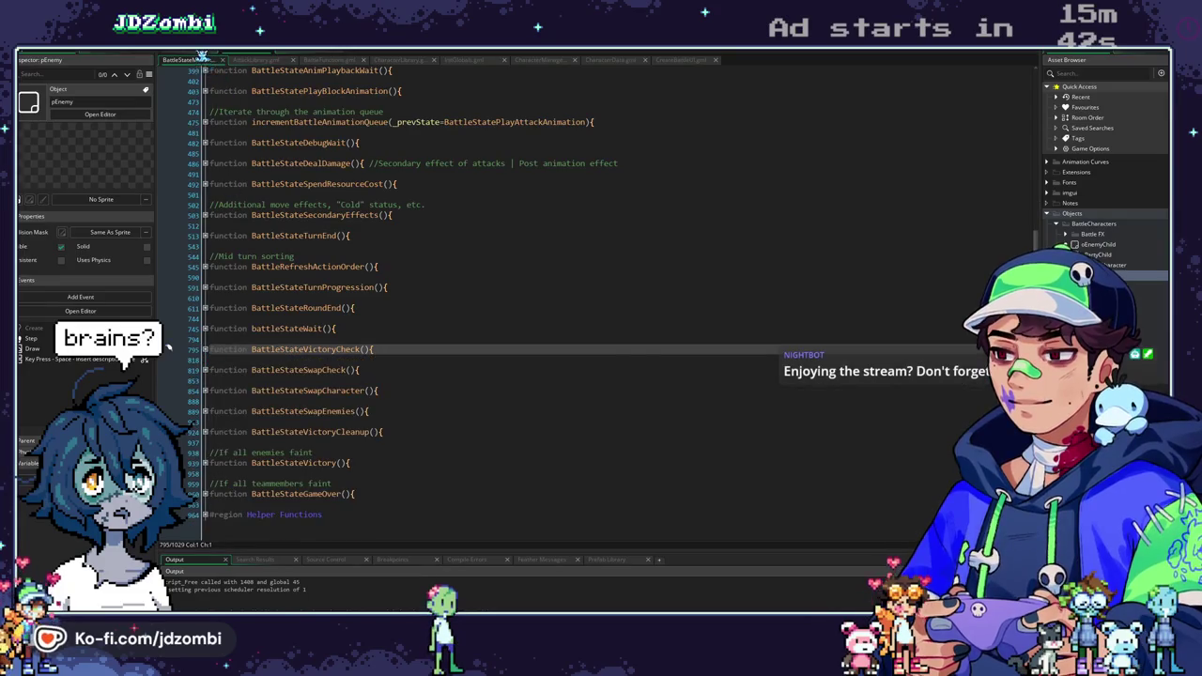
left_click(201, 56)
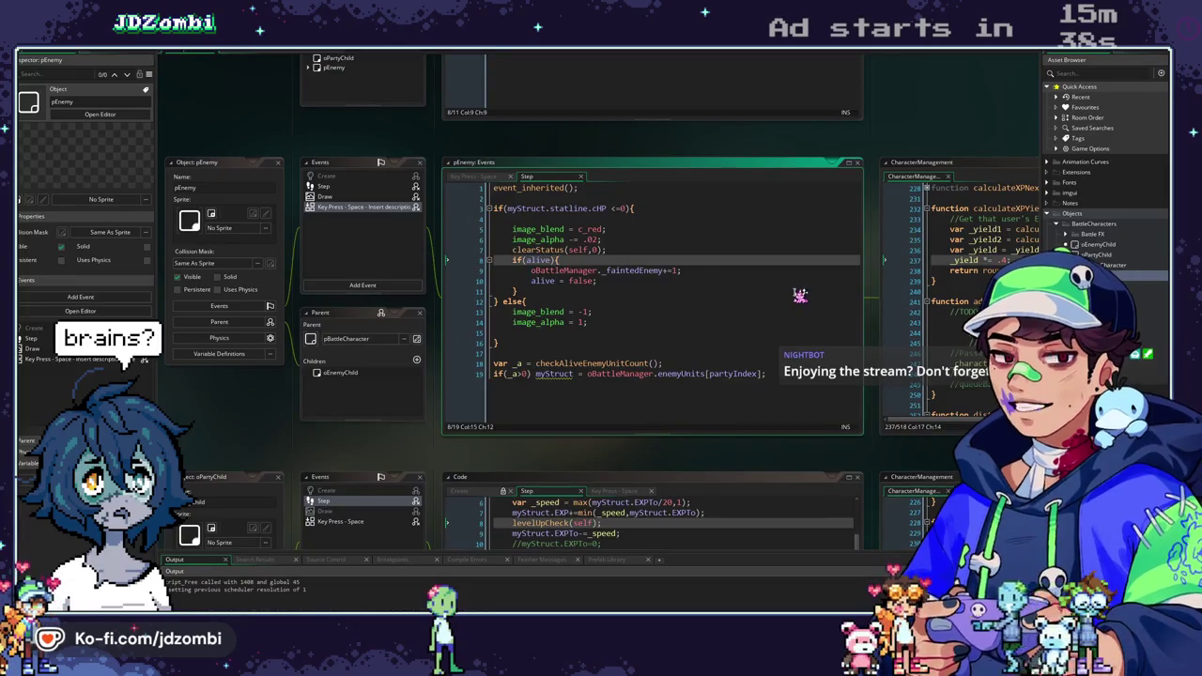
Add a line in pEnemy's if(alive) block and unfold BattleStateSwapEnemies with its enemySwapCheck branch.
key("Return")
type("distributeXP(global.teamParty,self);")
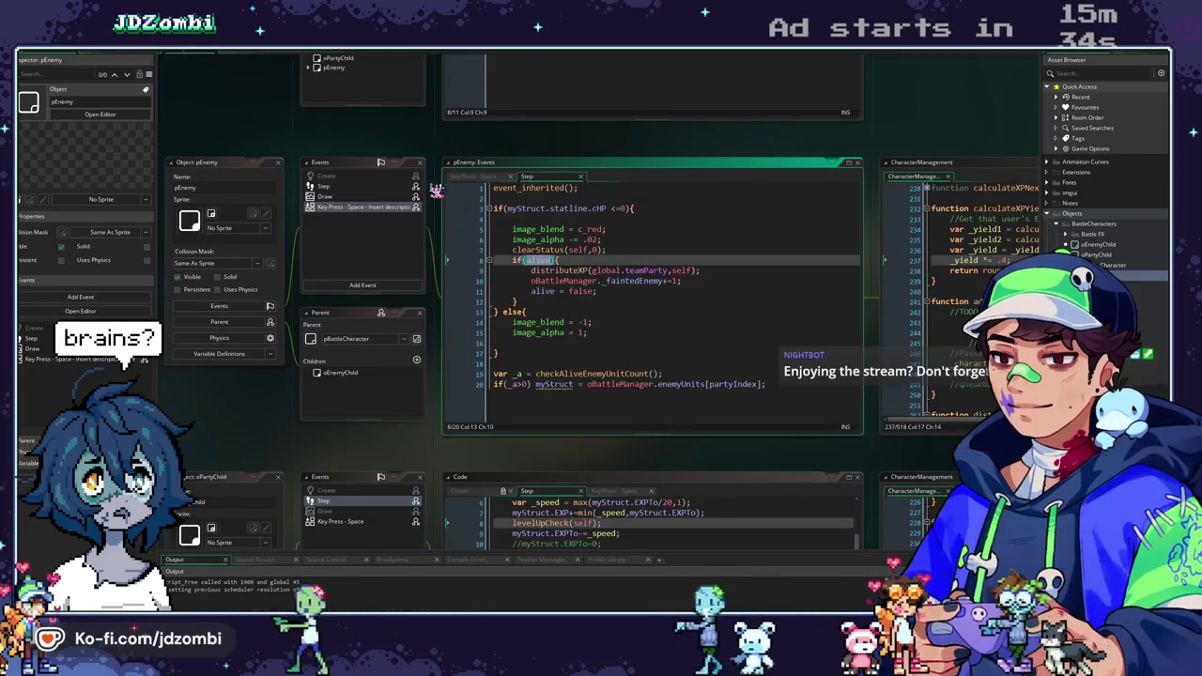
left_click(193, 59)
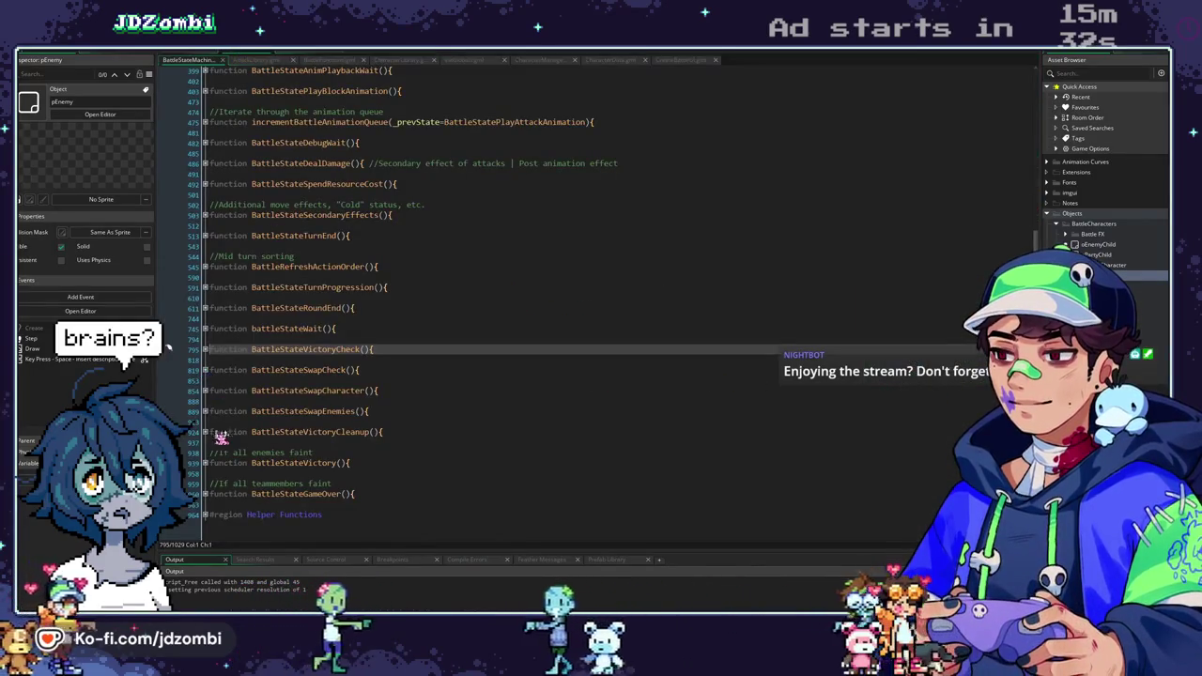
left_click(205, 410)
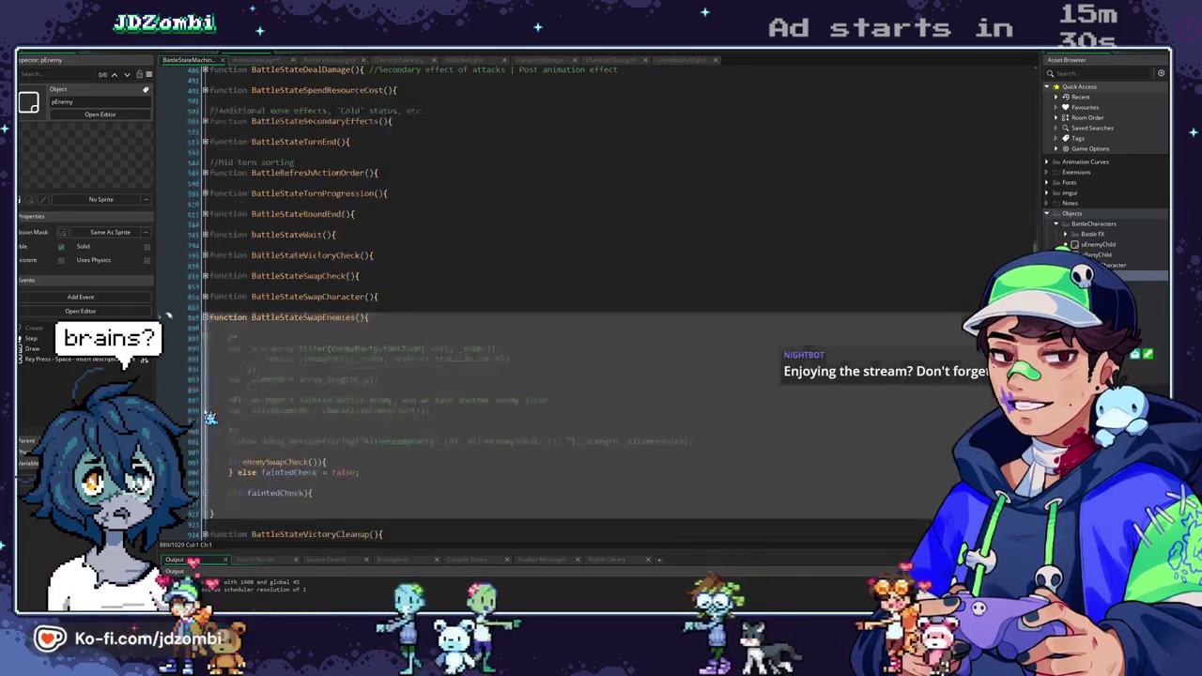
scroll(209, 416, "down", 3)
left_click(204, 386)
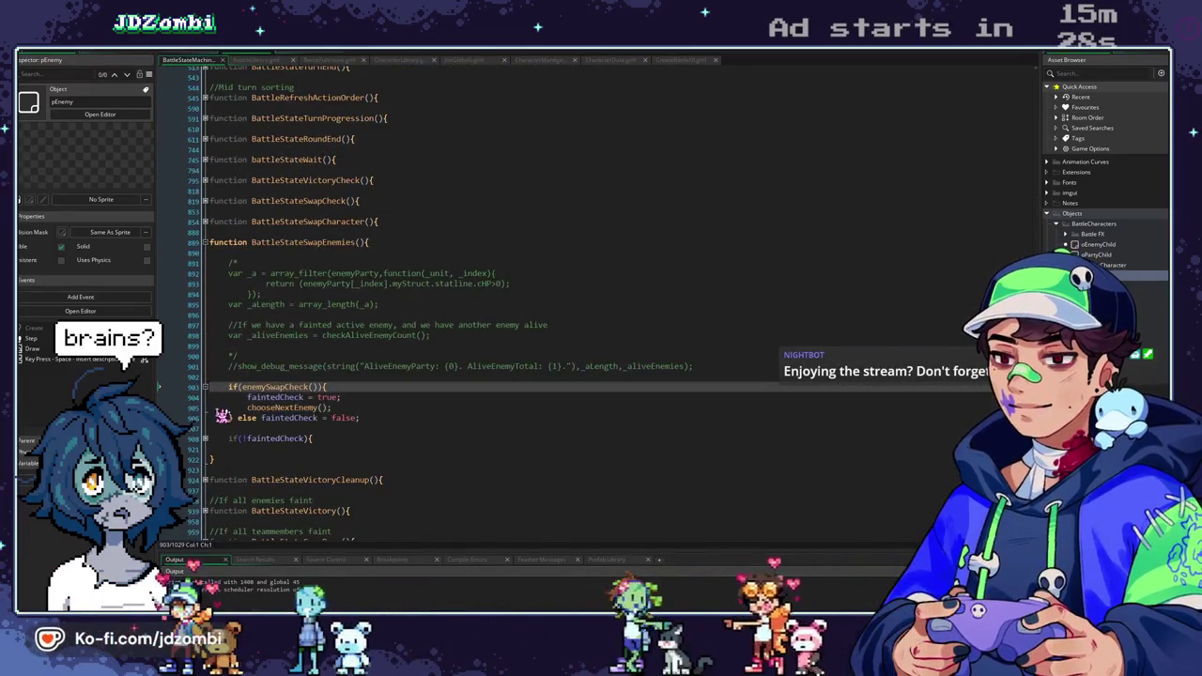
Follow chooseNextEnemy to swapCharacters in BattleFunctions and expand that function.
middle_click(278, 410)
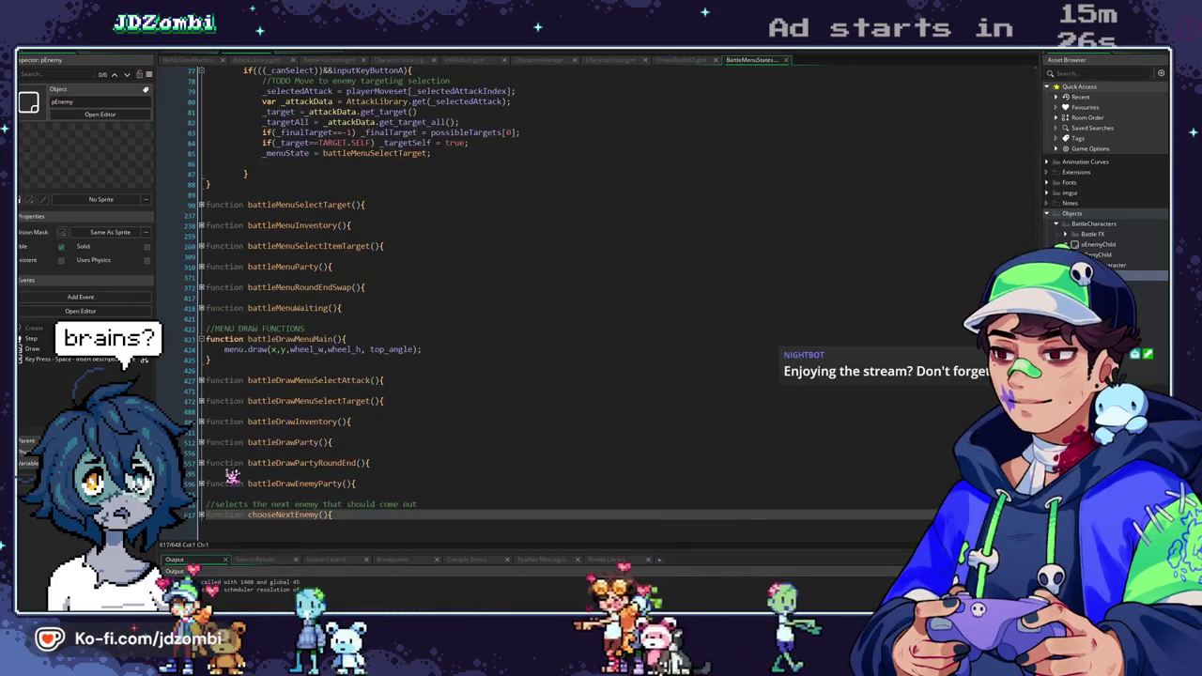
scroll(209, 515, "down", 4)
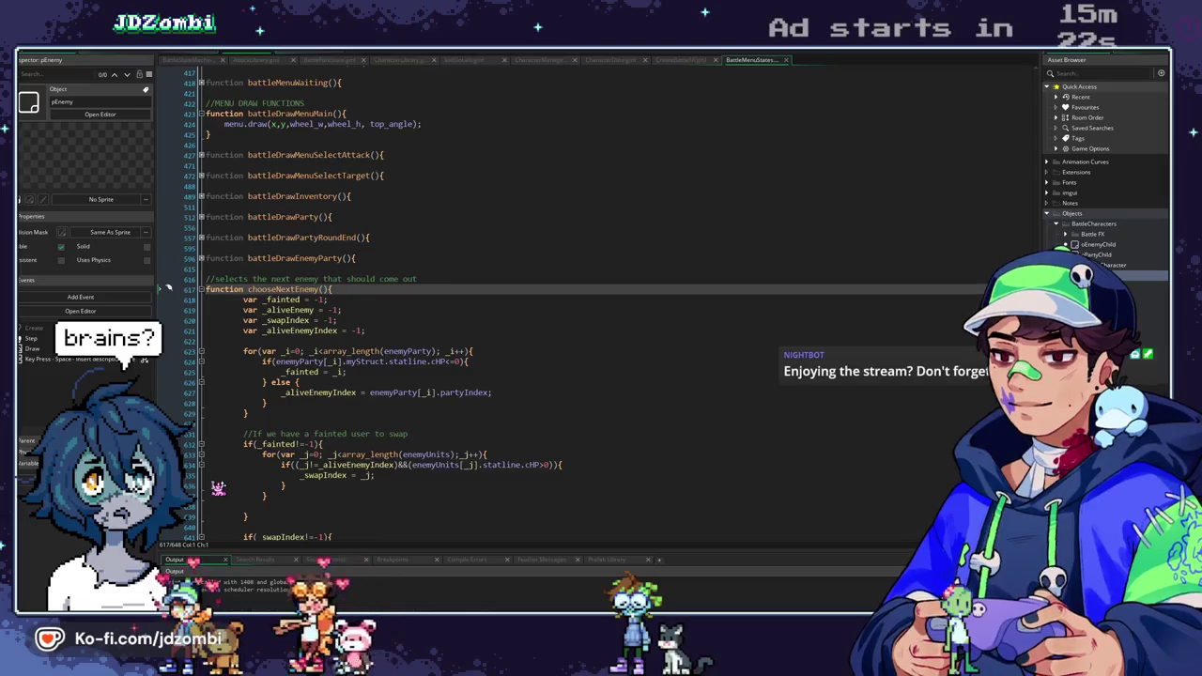
scroll(218, 487, "down", 3)
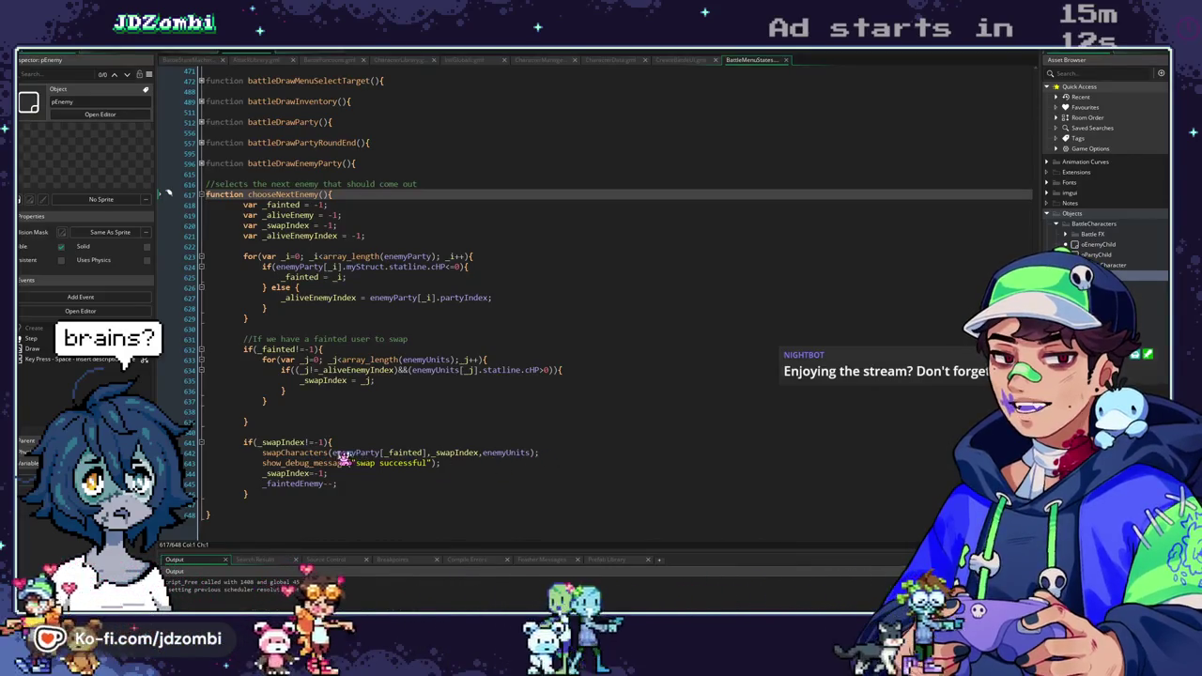
middle_click(291, 453)
left_click(200, 473)
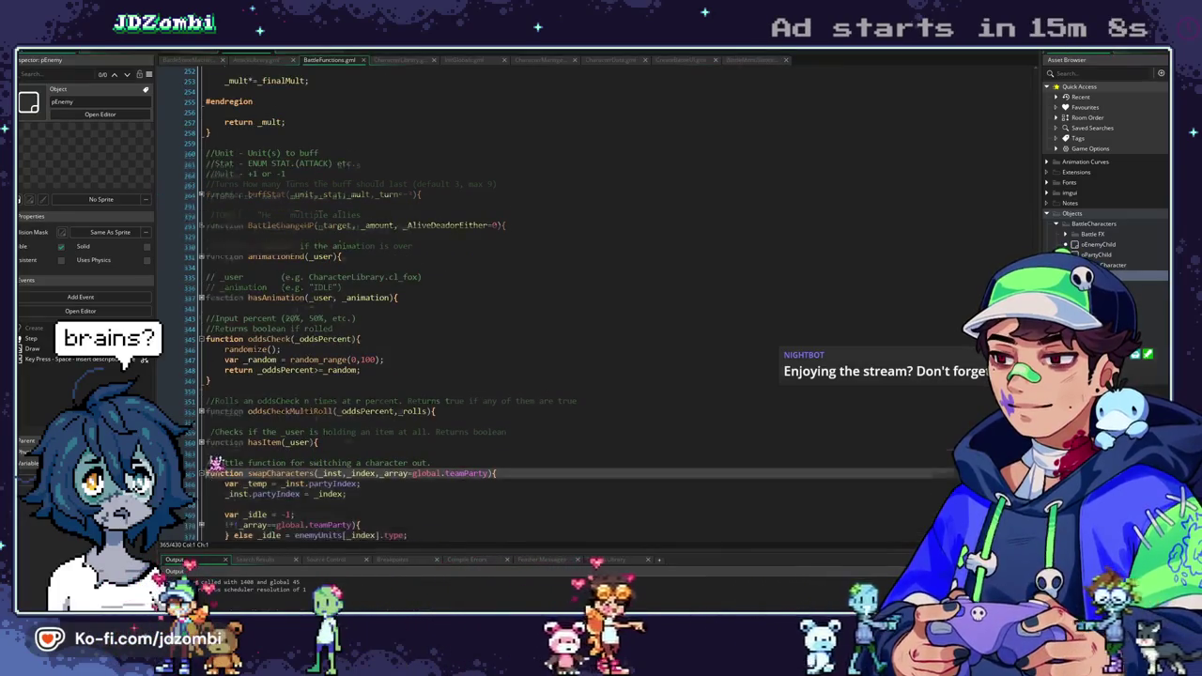
Add _inst.alive=true on line 374 of swapCharacters and save the BattleFunctions script.
scroll(212, 469, "down", 3)
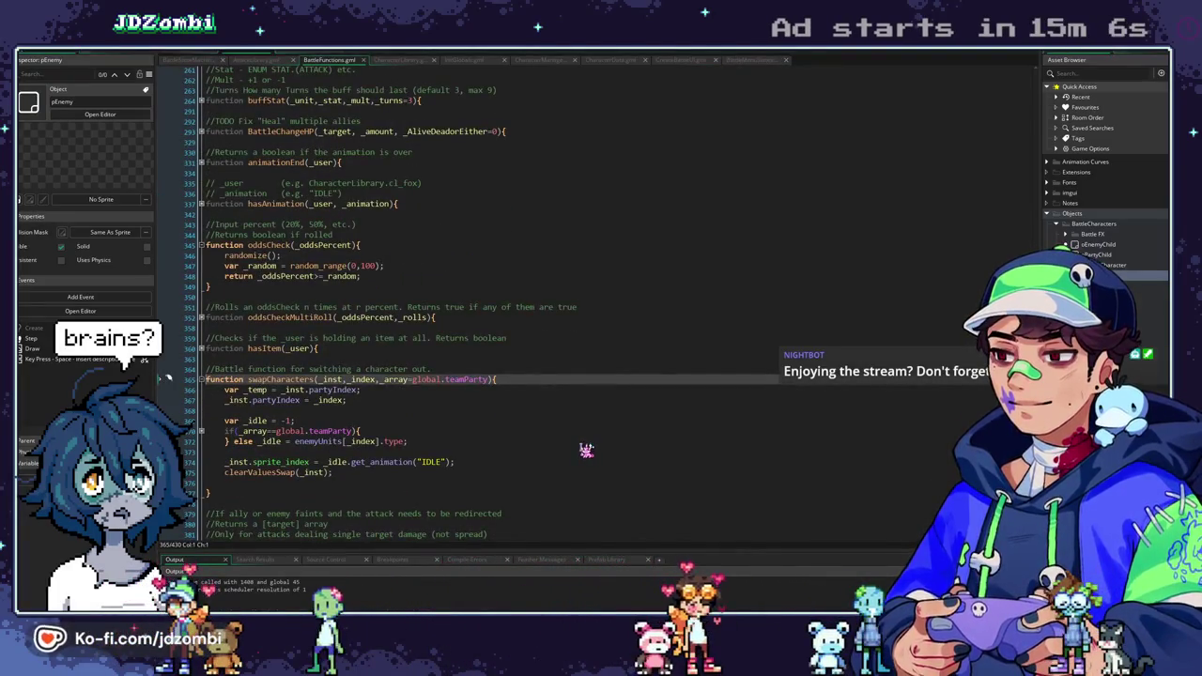
left_click(352, 452)
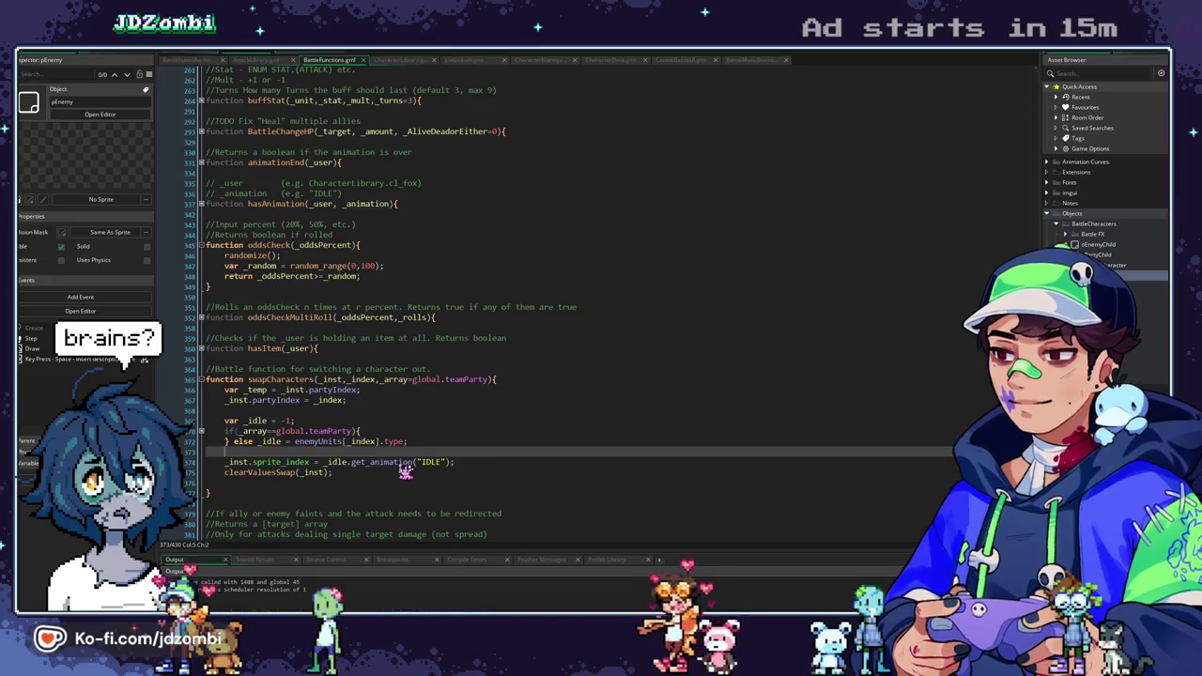
key("Return")
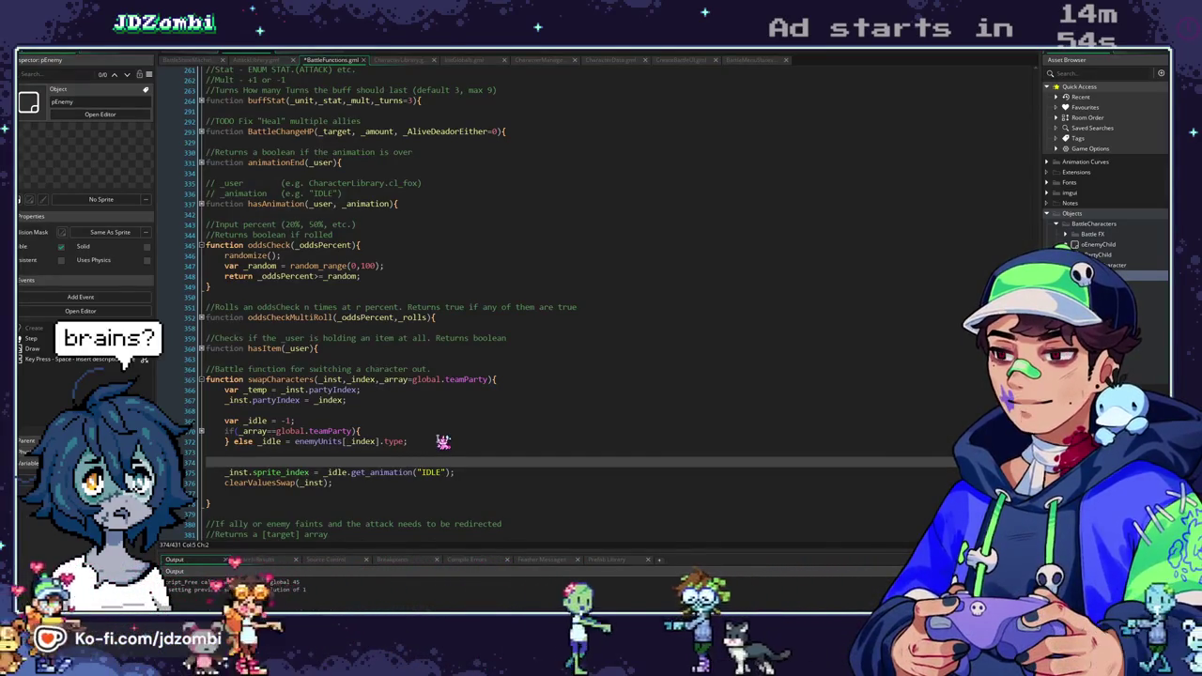
type("_inst.alive=true")
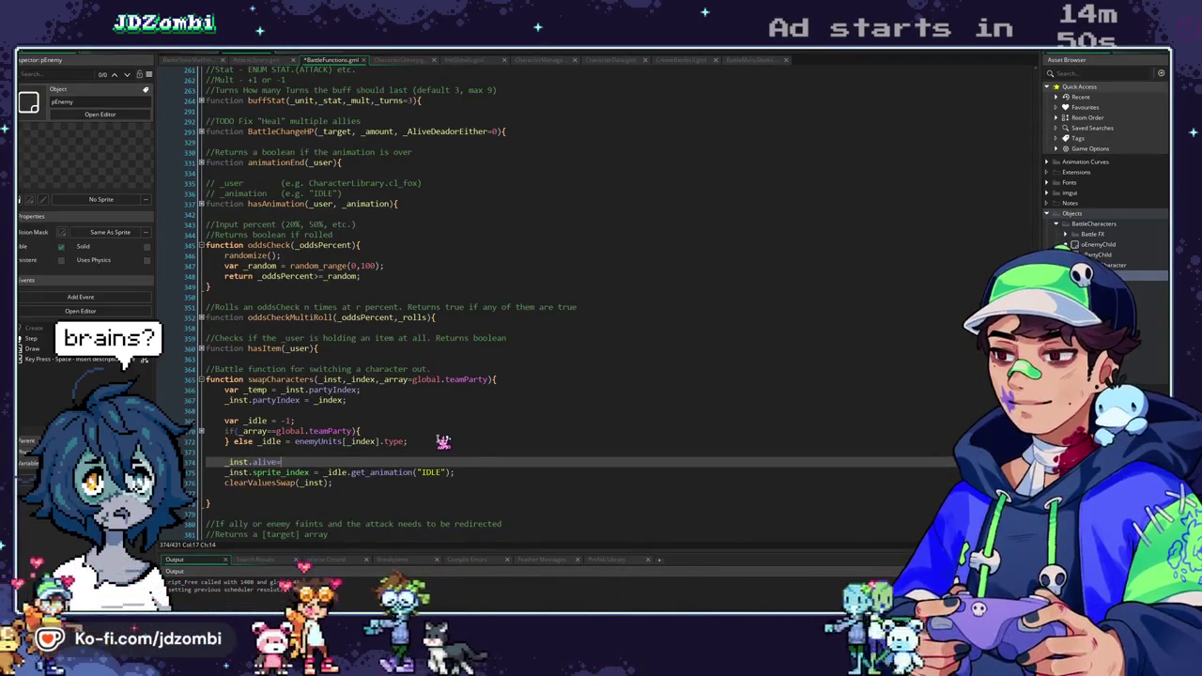
key("F5")
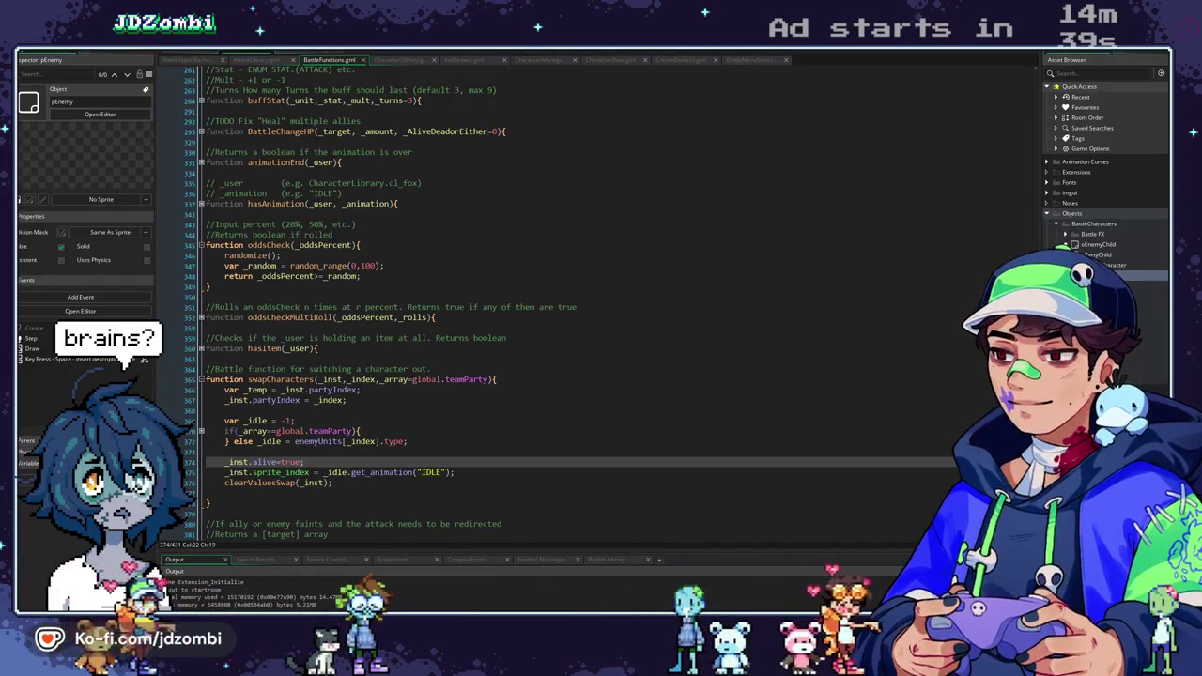
left_click(555, 299)
left_click(205, 60)
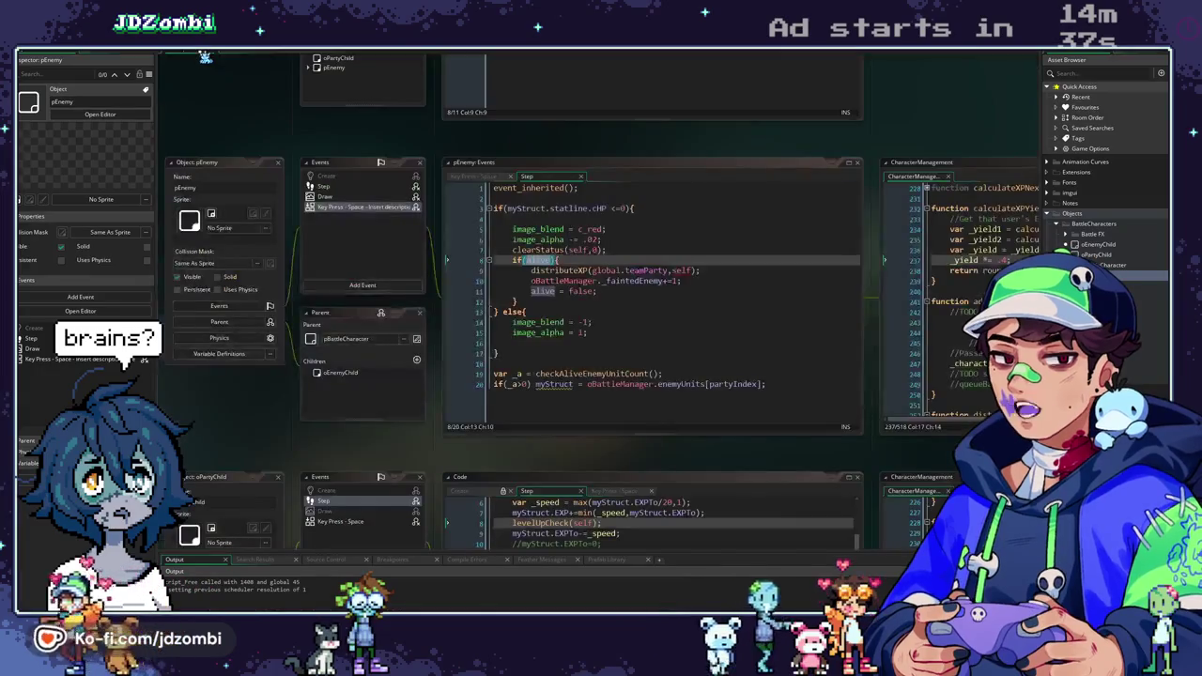
Run a test battle against the Fox and Bun, giving Deman a skill and Plasmau Volcanic Burp.
scroll(376, 216, "up", 5)
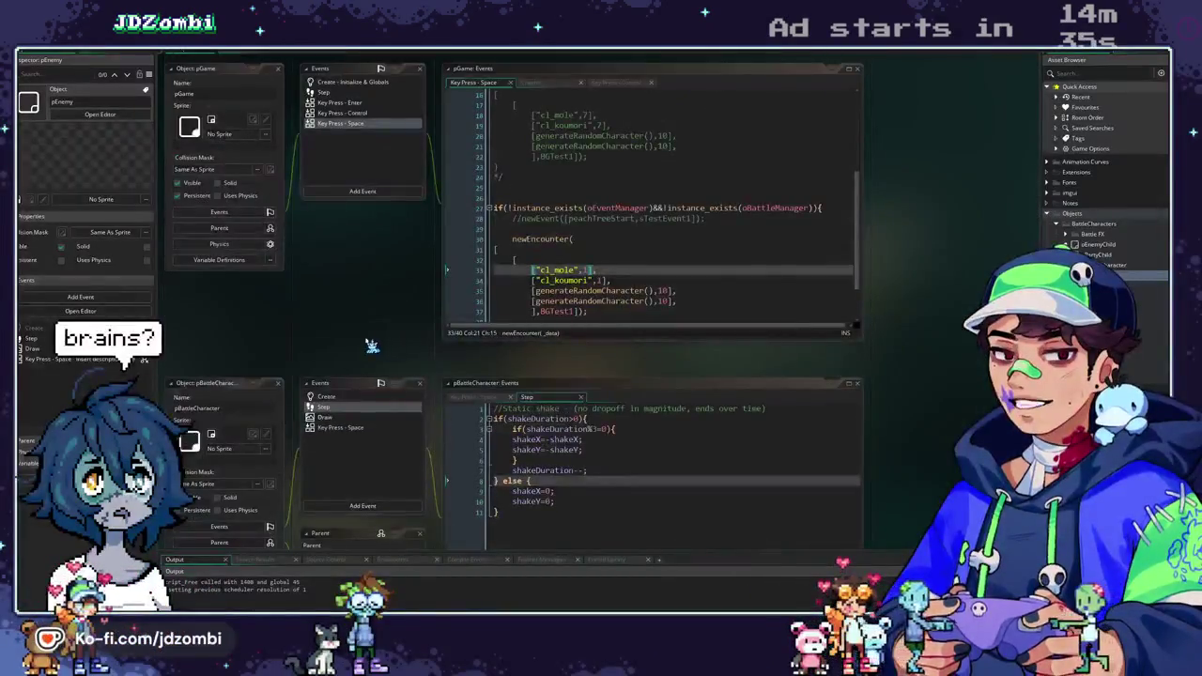
key("F5")
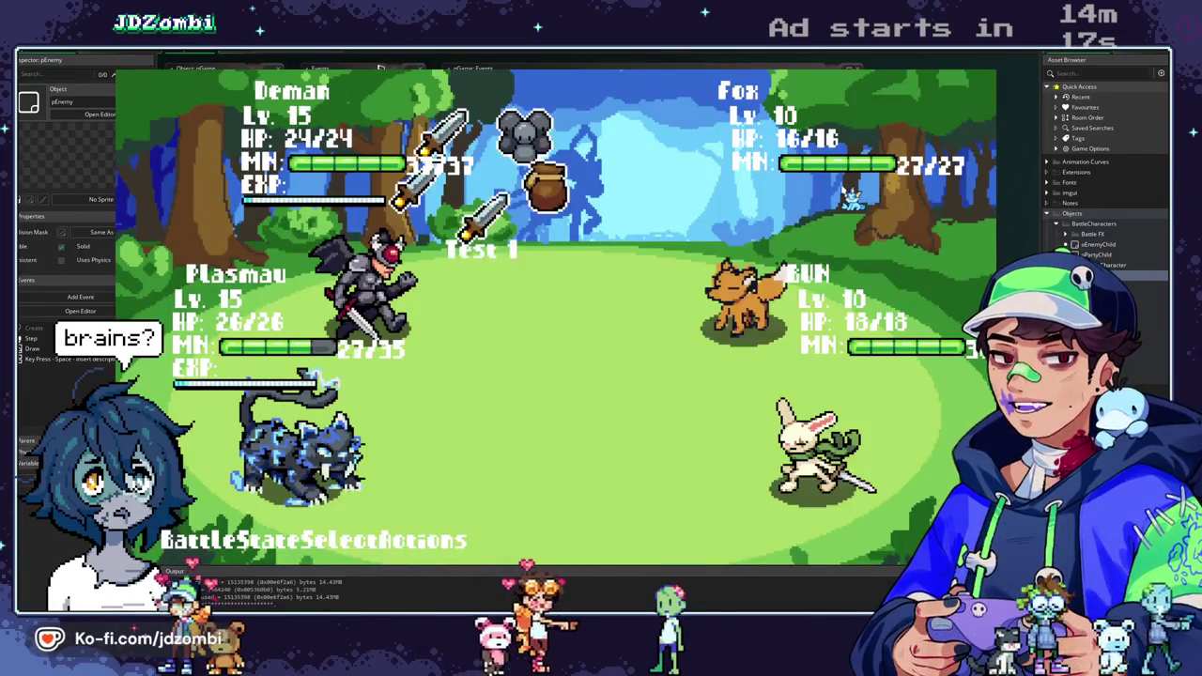
key("Return")
key("Down")
key("Return")
key("Escape")
key("Return")
key("Down")
key("Down")
key("Return")
key("Down")
key("Down")
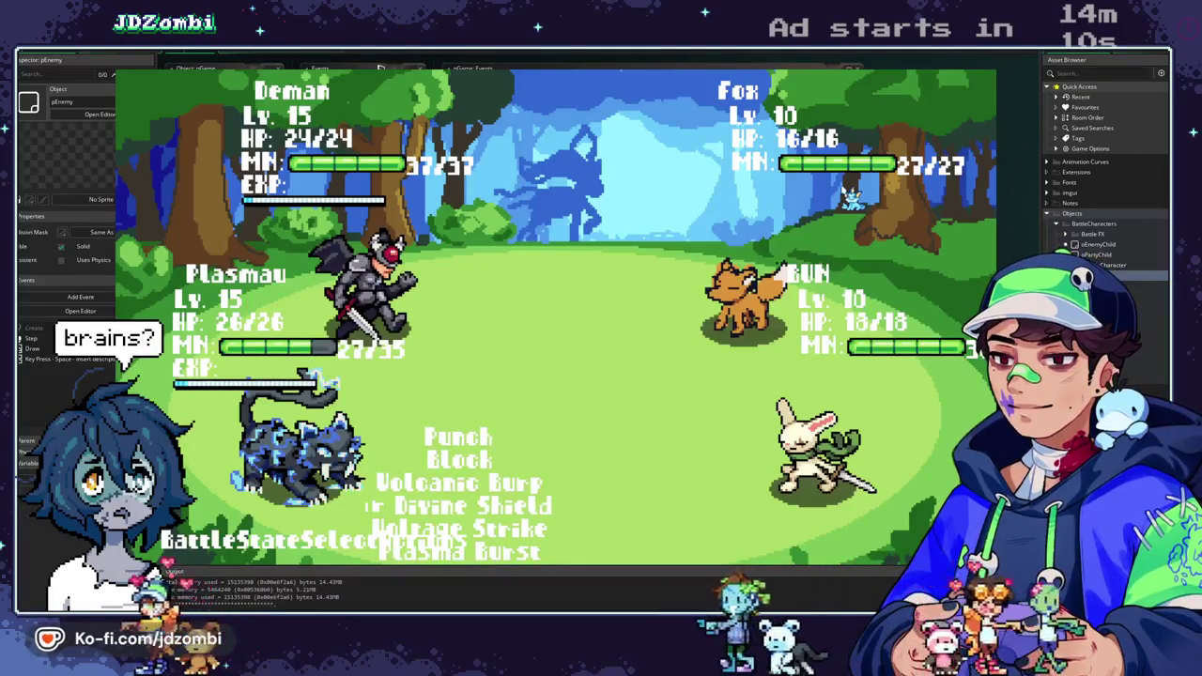
key("Return")
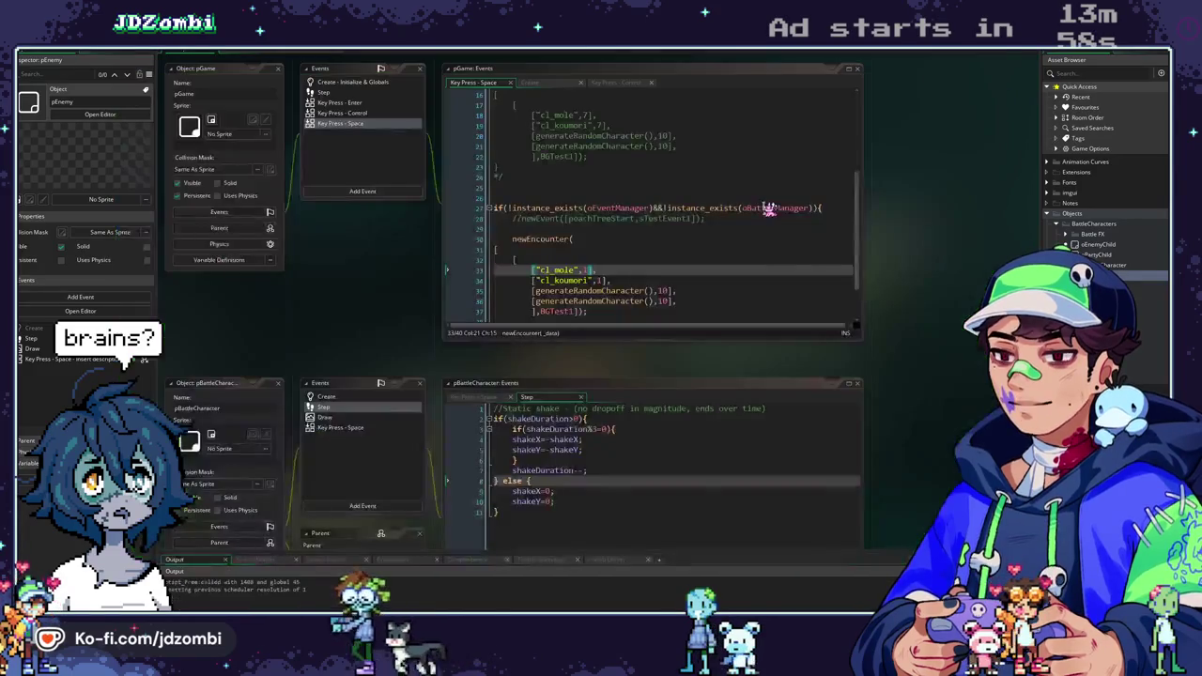
Close the game and change _yield *= .4 to _yield *= 1 in calculateXPYield, then save.
left_click(246, 62)
left_click(246, 62)
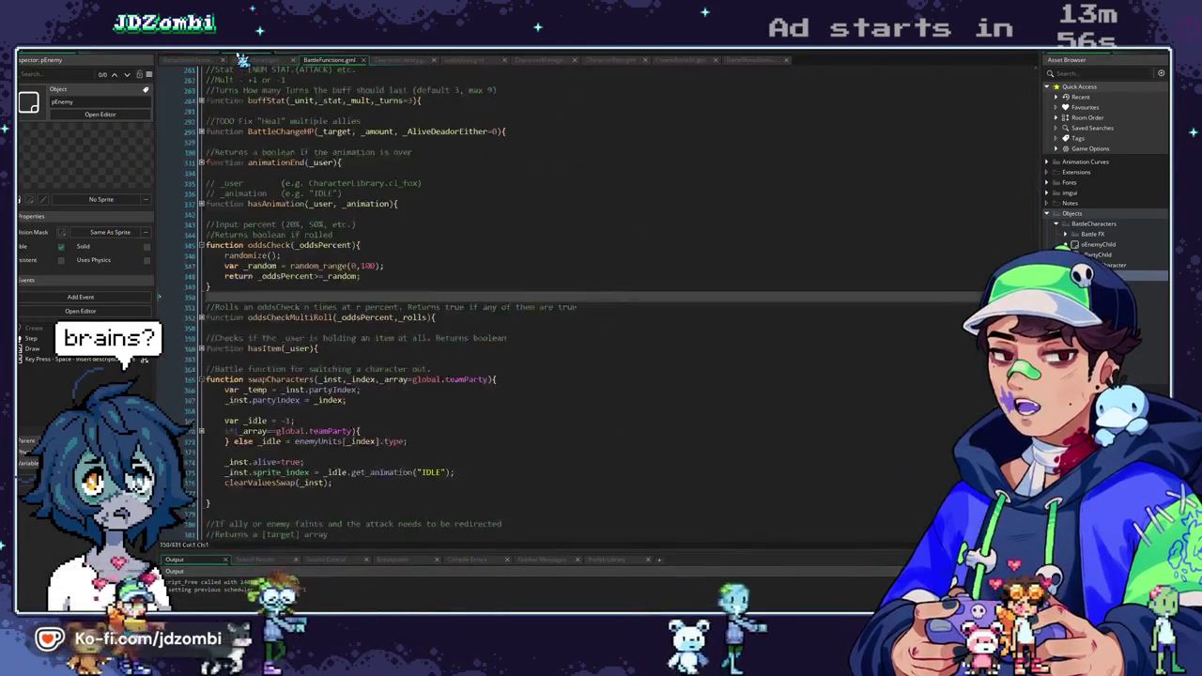
left_click(211, 59)
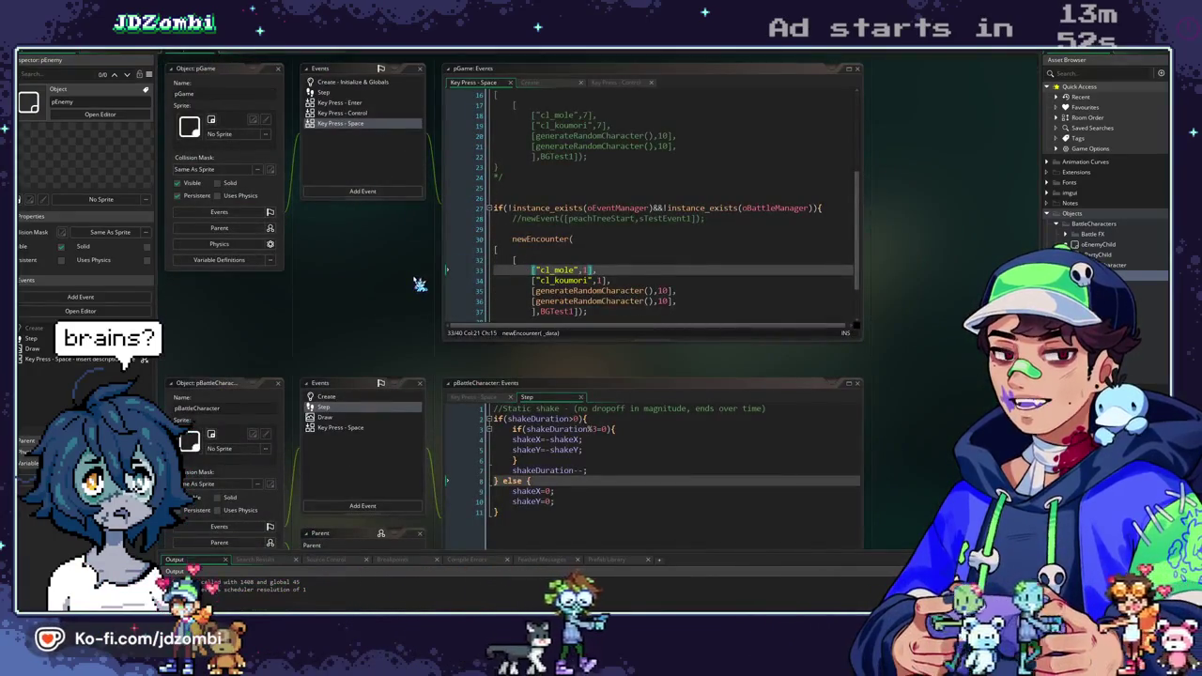
scroll(420, 284, "up", 1)
scroll(423, 369, "down", 2)
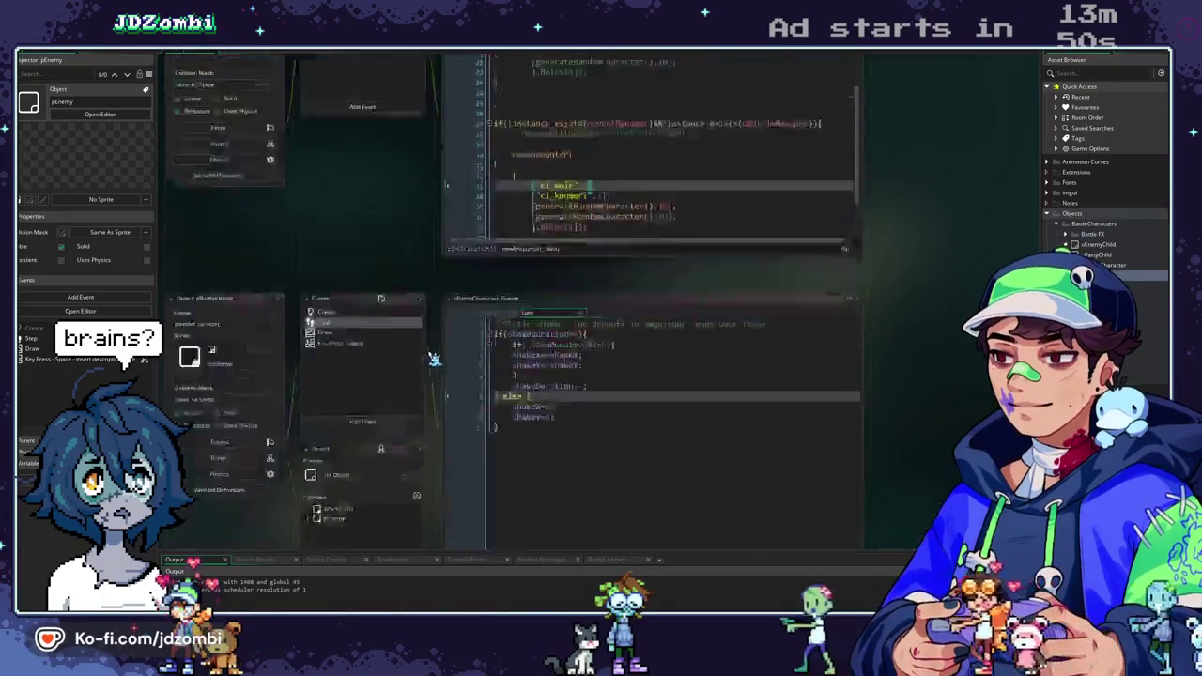
scroll(621, 276, "down", 5)
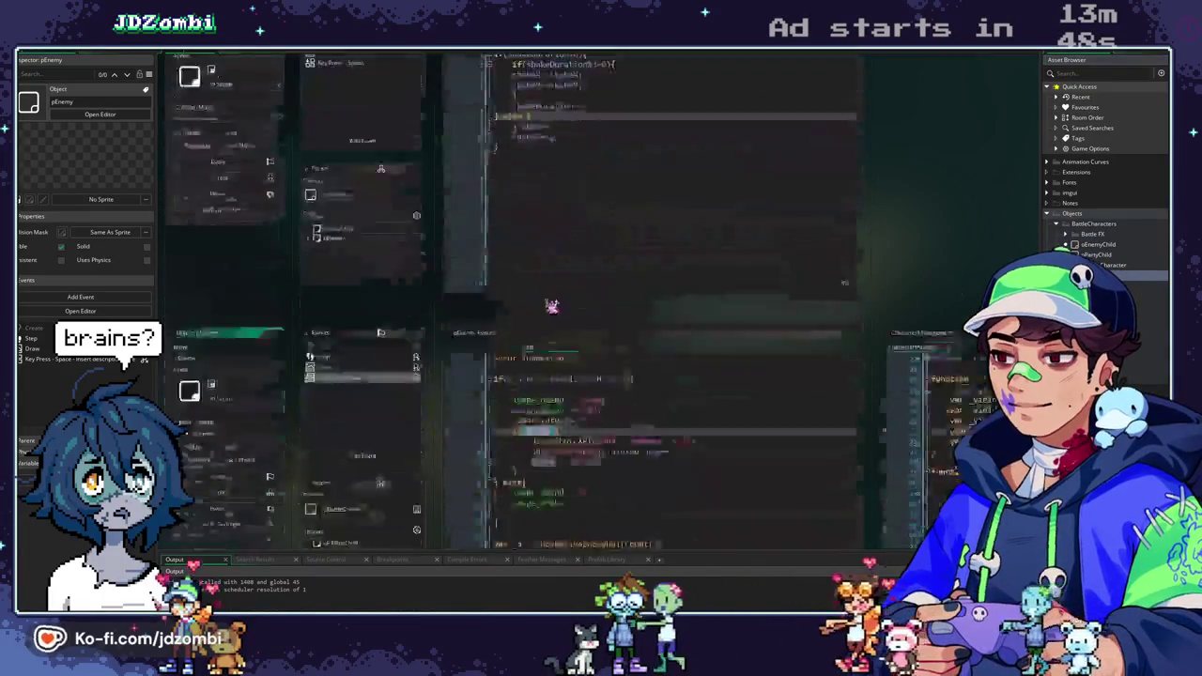
scroll(621, 277, "down", 3)
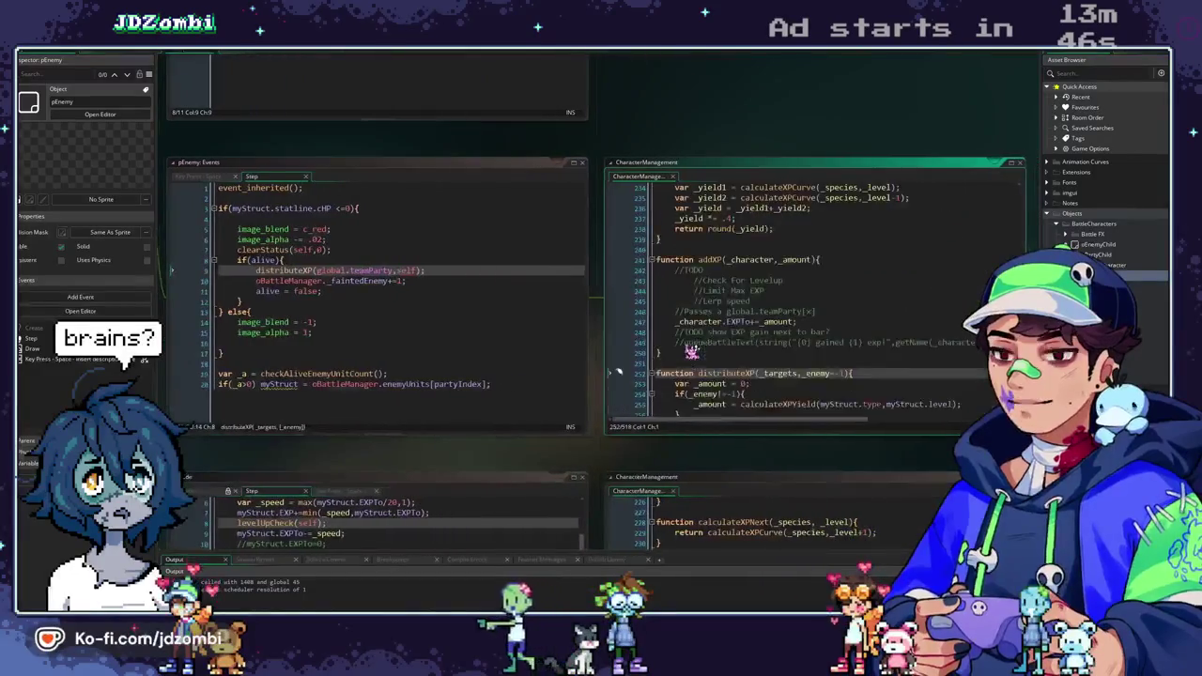
scroll(745, 331, "up", 4)
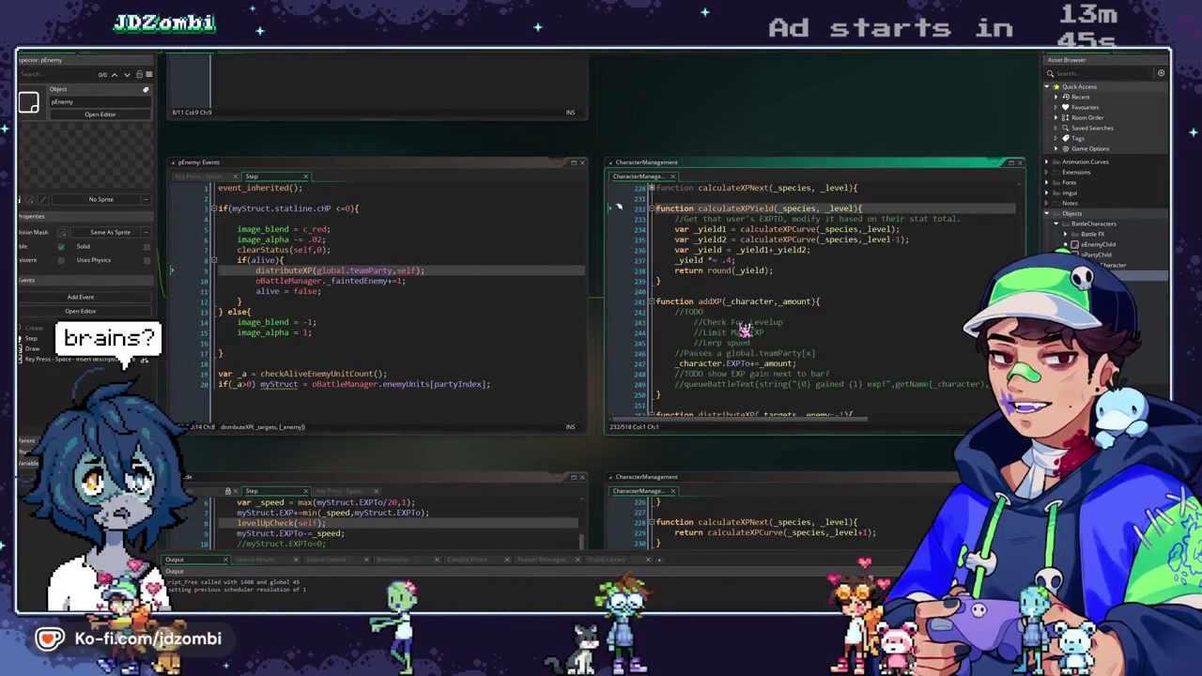
left_click(728, 261)
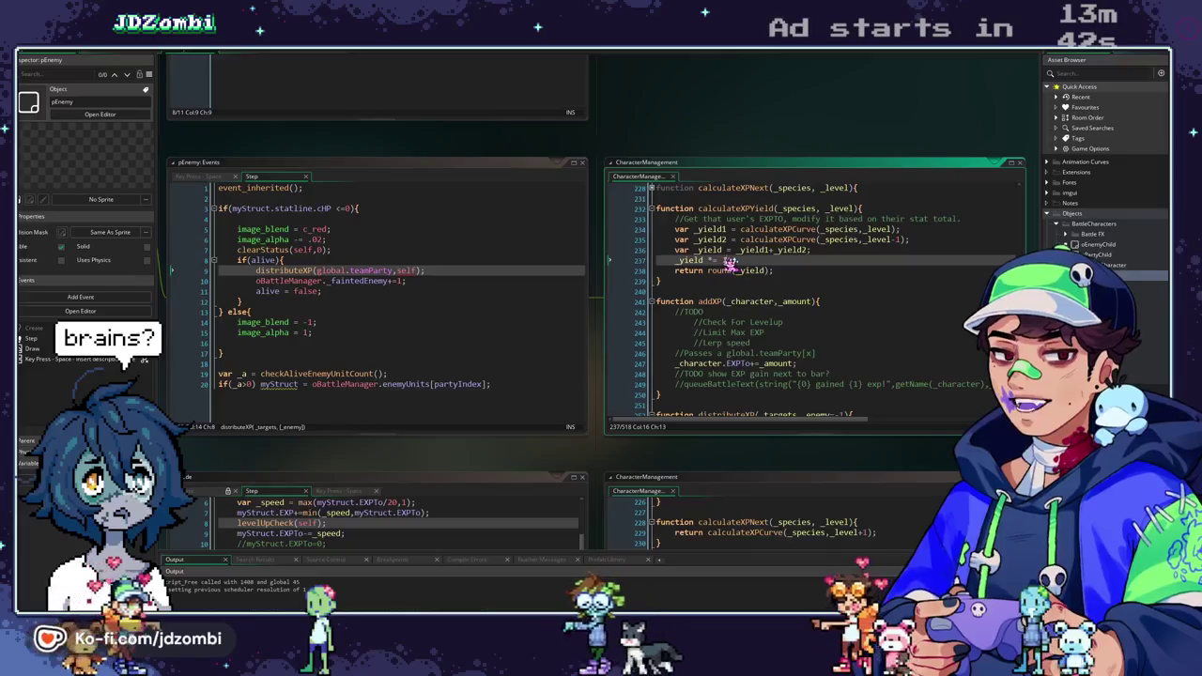
key("BackSpace")
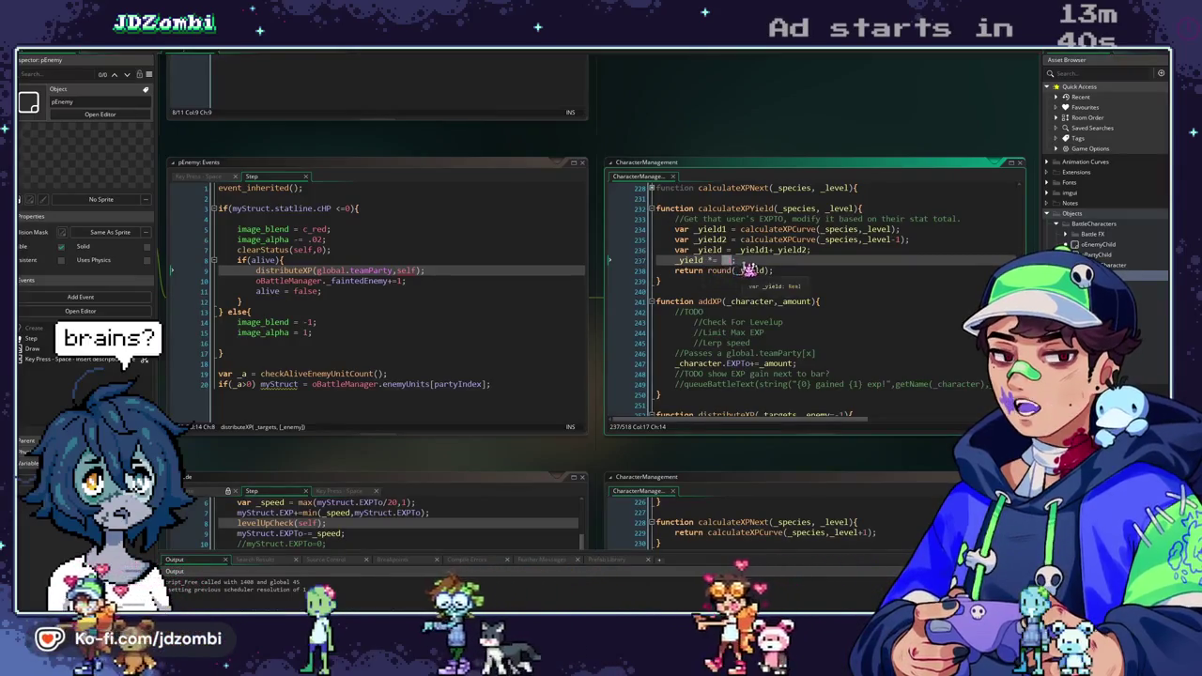
key("F5")
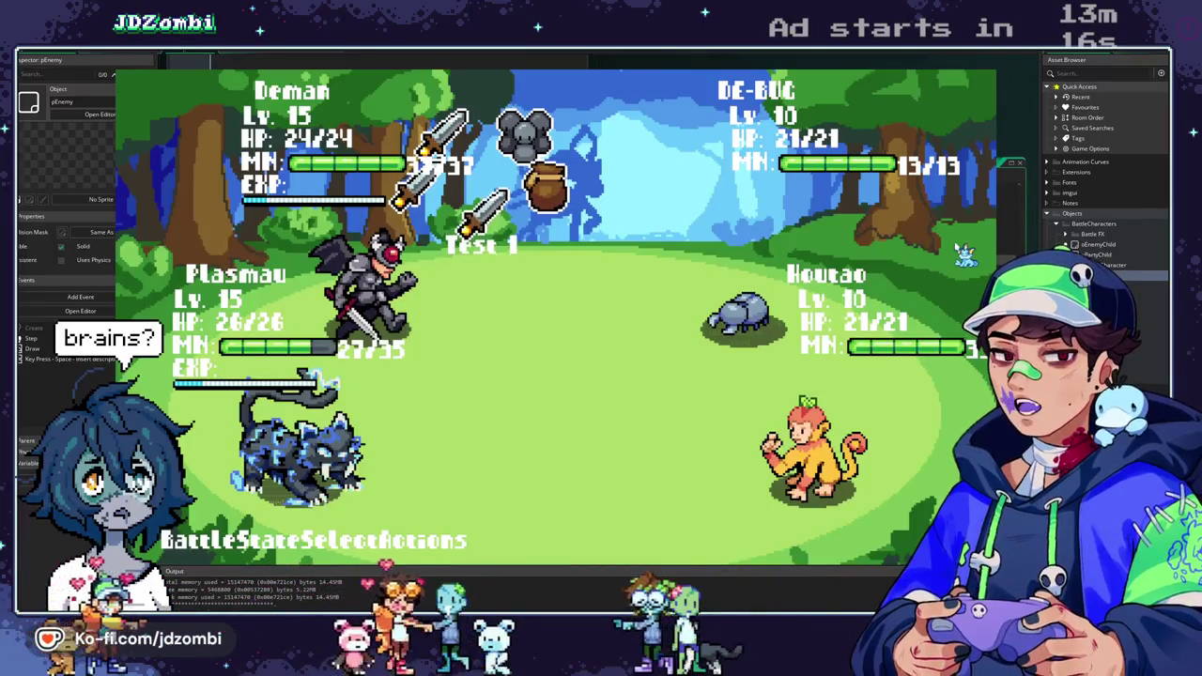
In the DE-BUG and Houtao battle, browse Deman's skills to Devastating Strike, then close the game.
key("space")
key("Down")
key("Down")
key("Down")
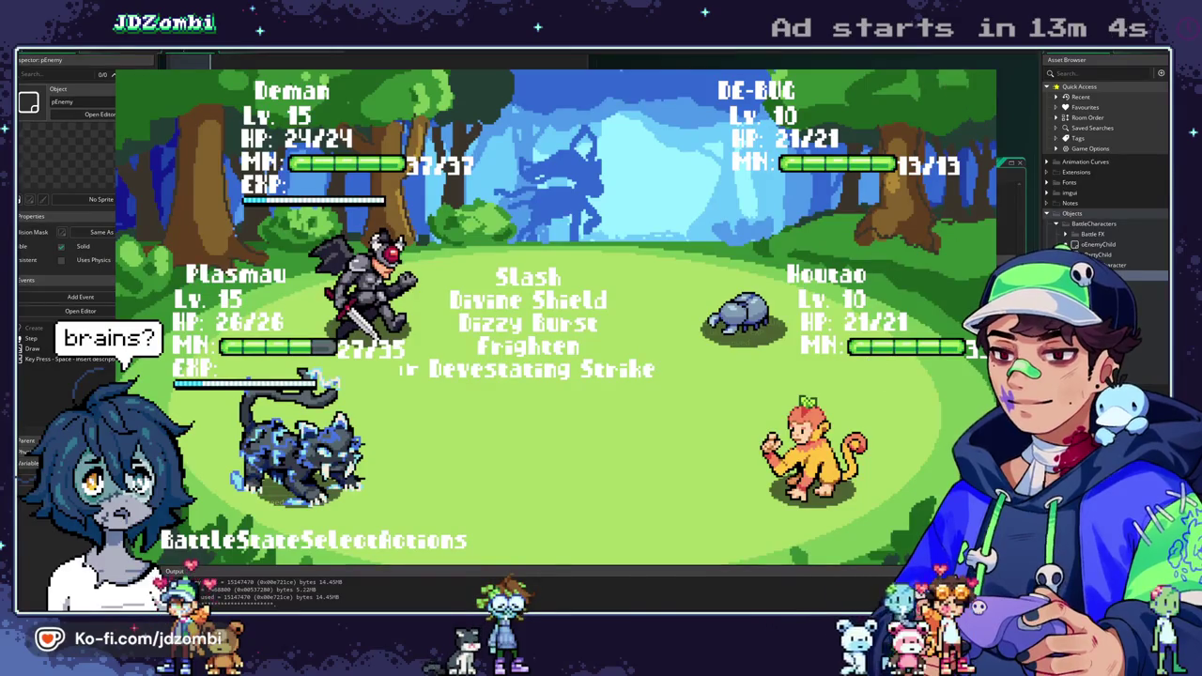
key("alt+F4")
left_click(330, 210)
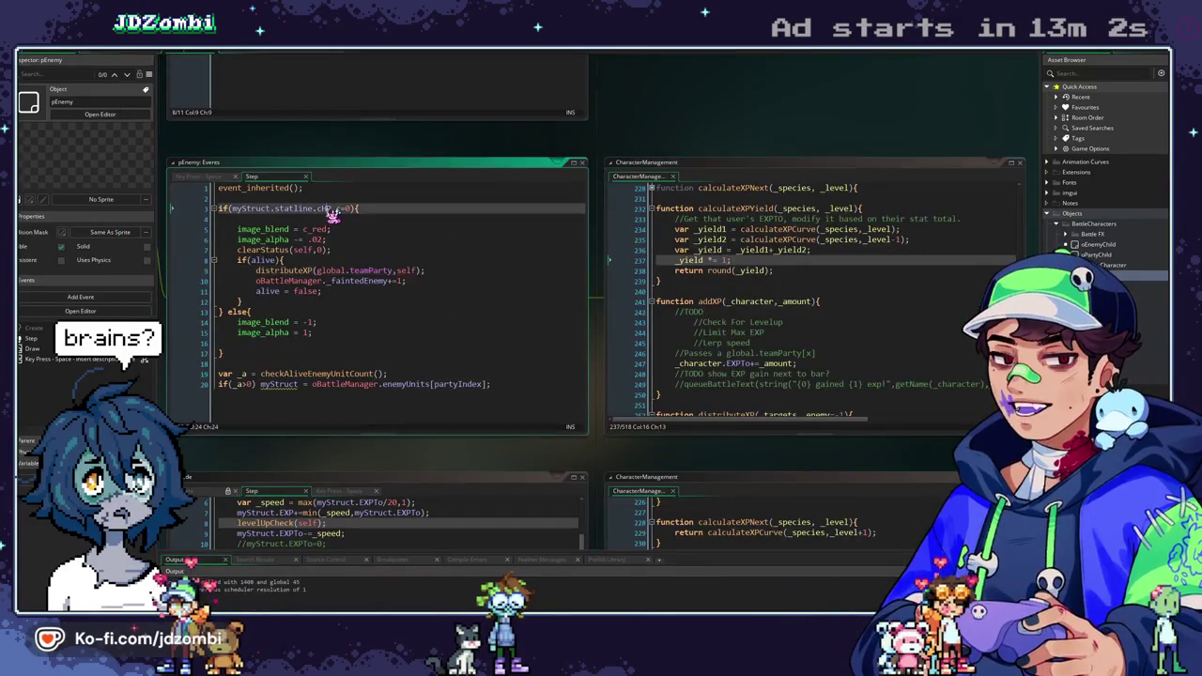
Delete the _inst.alive=true line and its leftover blank line from swapCharacters.
double_click(263, 262)
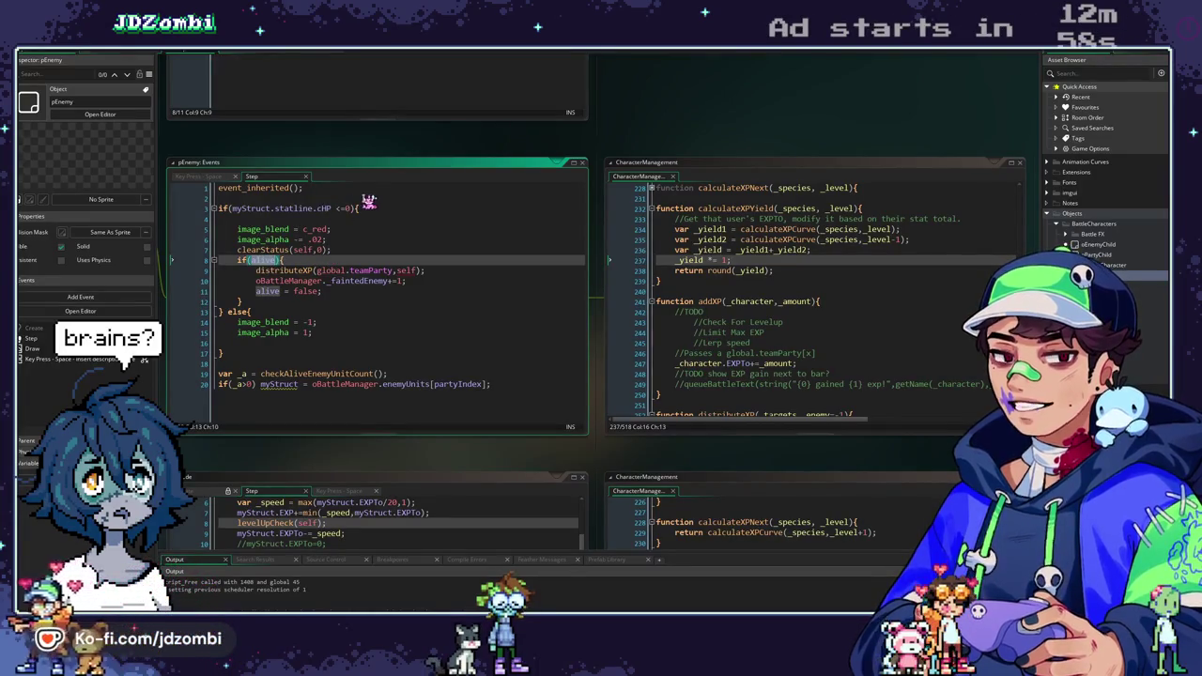
left_click(253, 58)
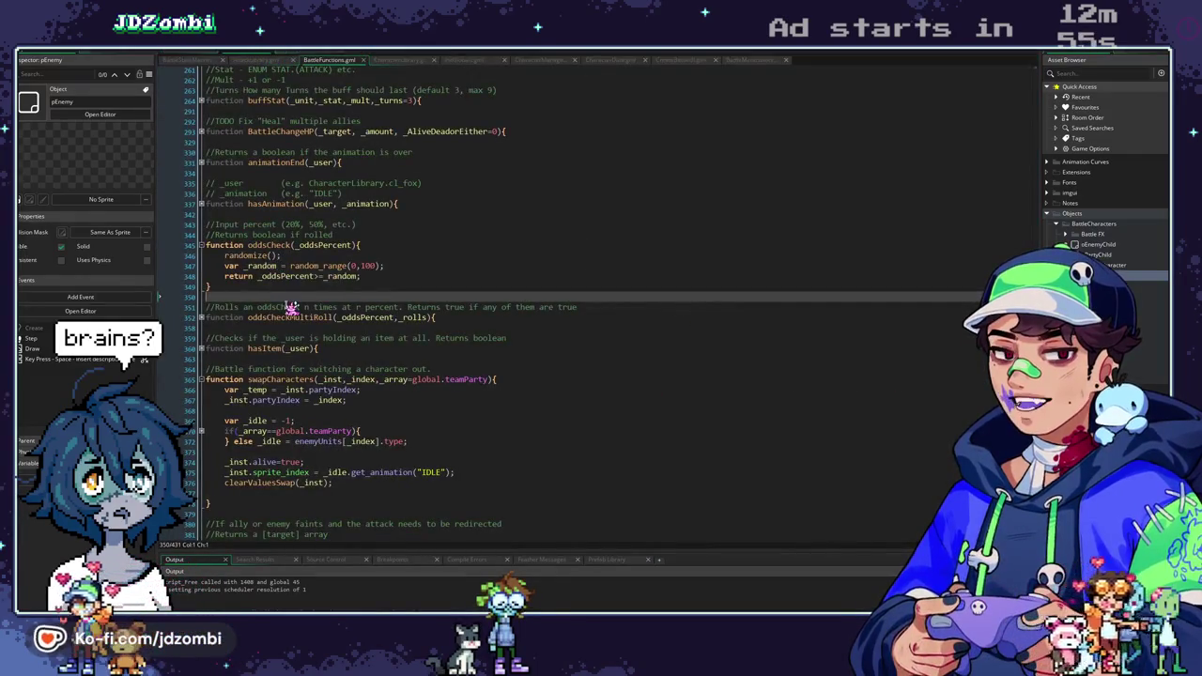
scroll(291, 307, "down", 2)
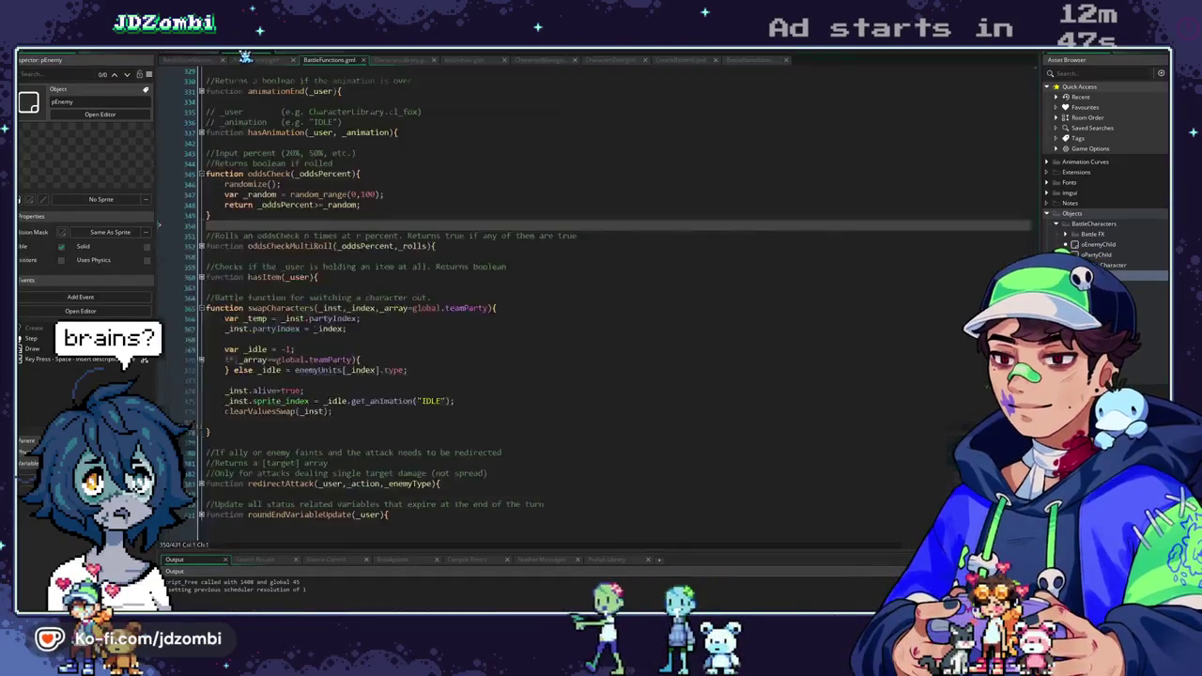
left_click(328, 379)
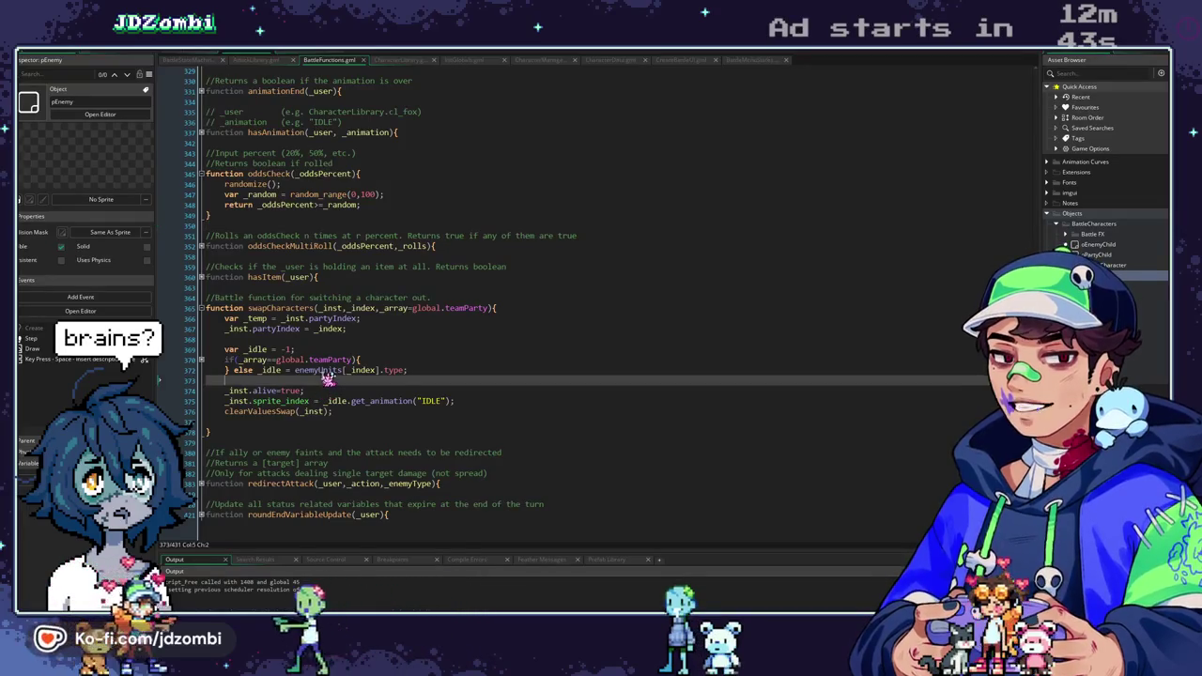
left_click(348, 371)
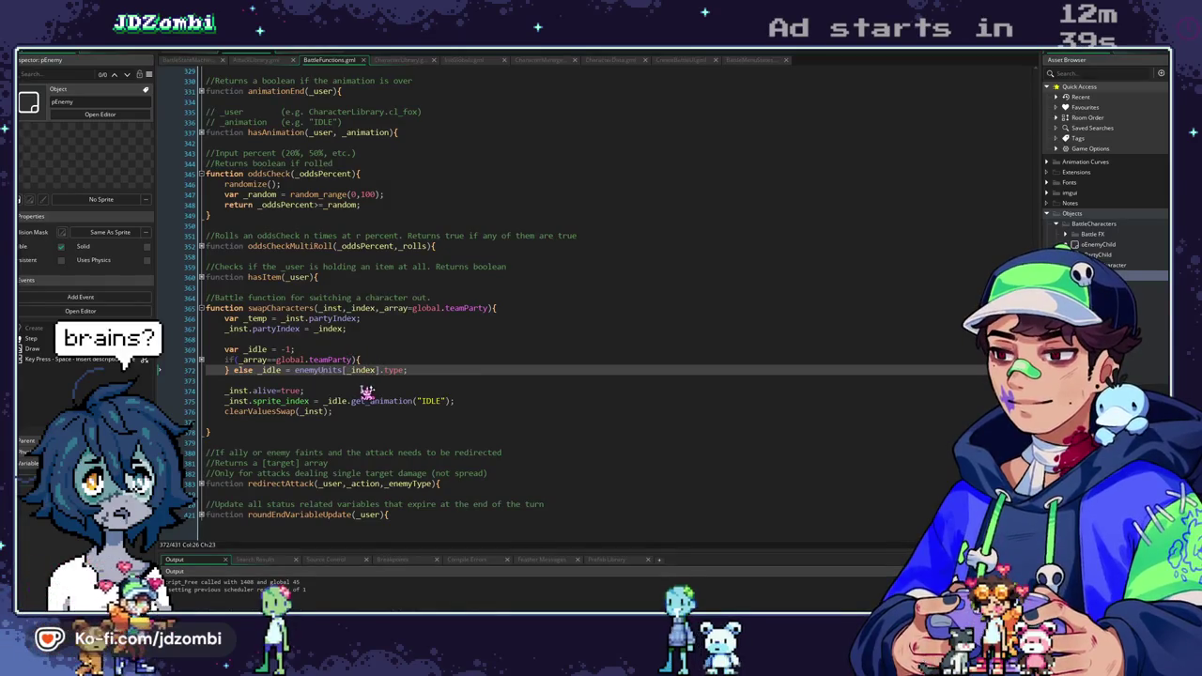
left_click(366, 391)
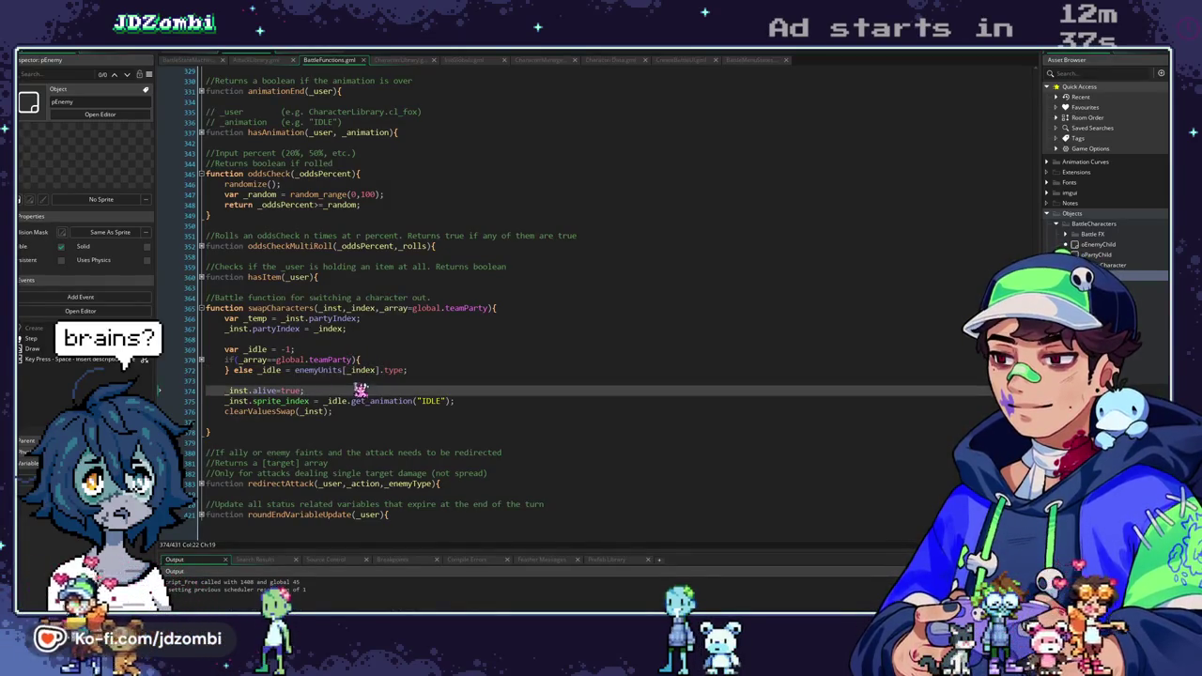
left_click(201, 360)
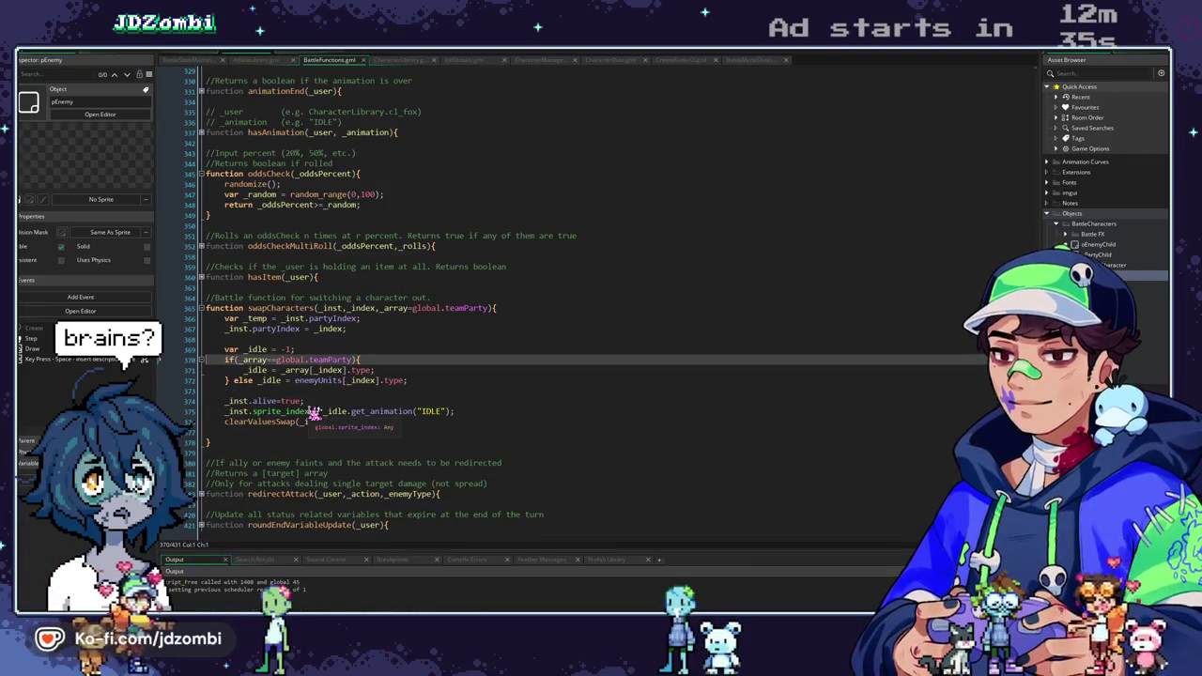
left_click_drag(306, 401, 225, 404)
key("BackSpace")
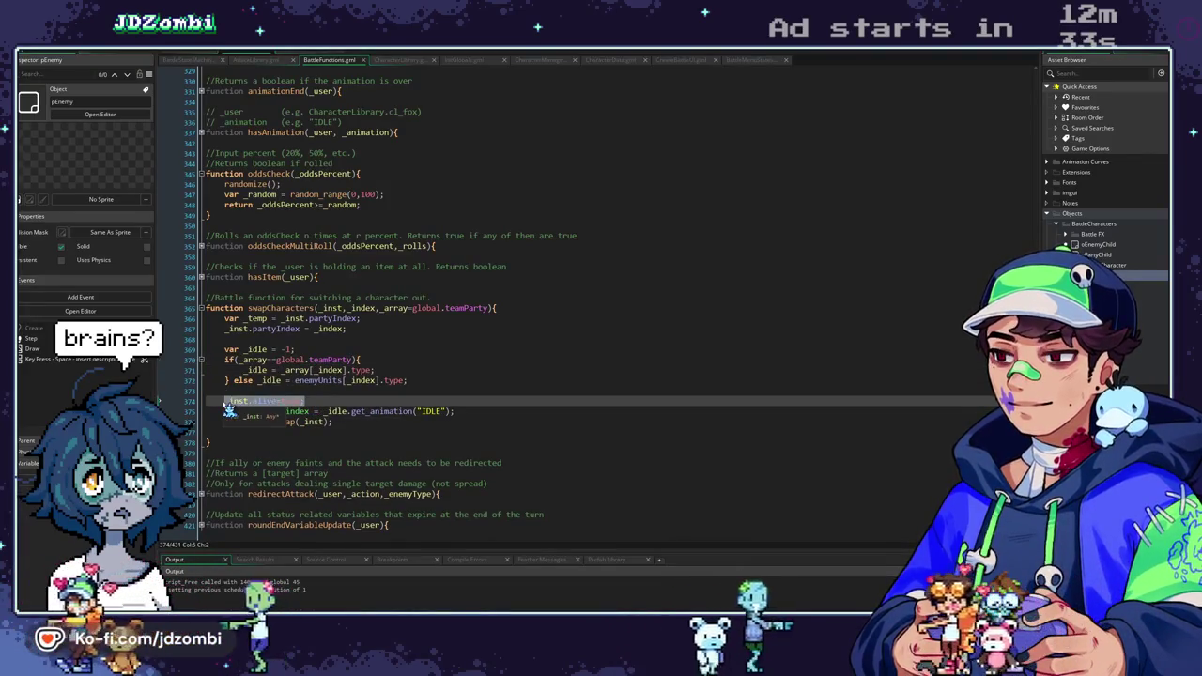
key("BackSpace")
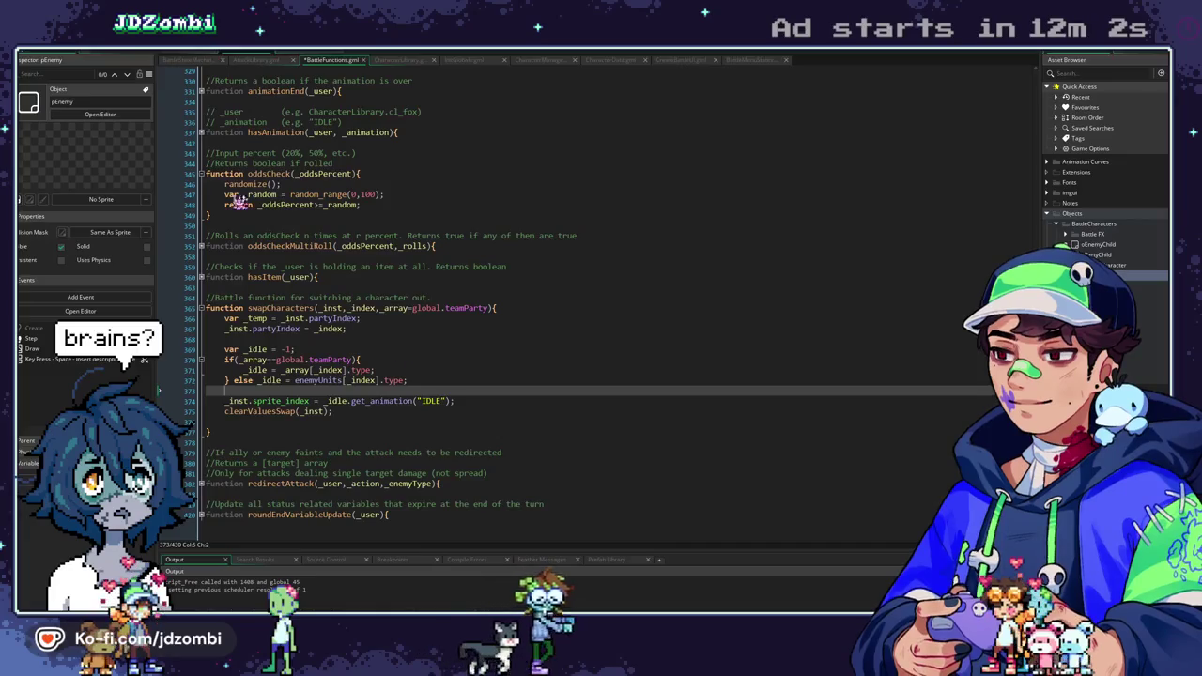
Copy the enemyUnits assignment from pEnemy's Step event and paste it below line 374 of swapCharacters.
left_click(195, 58)
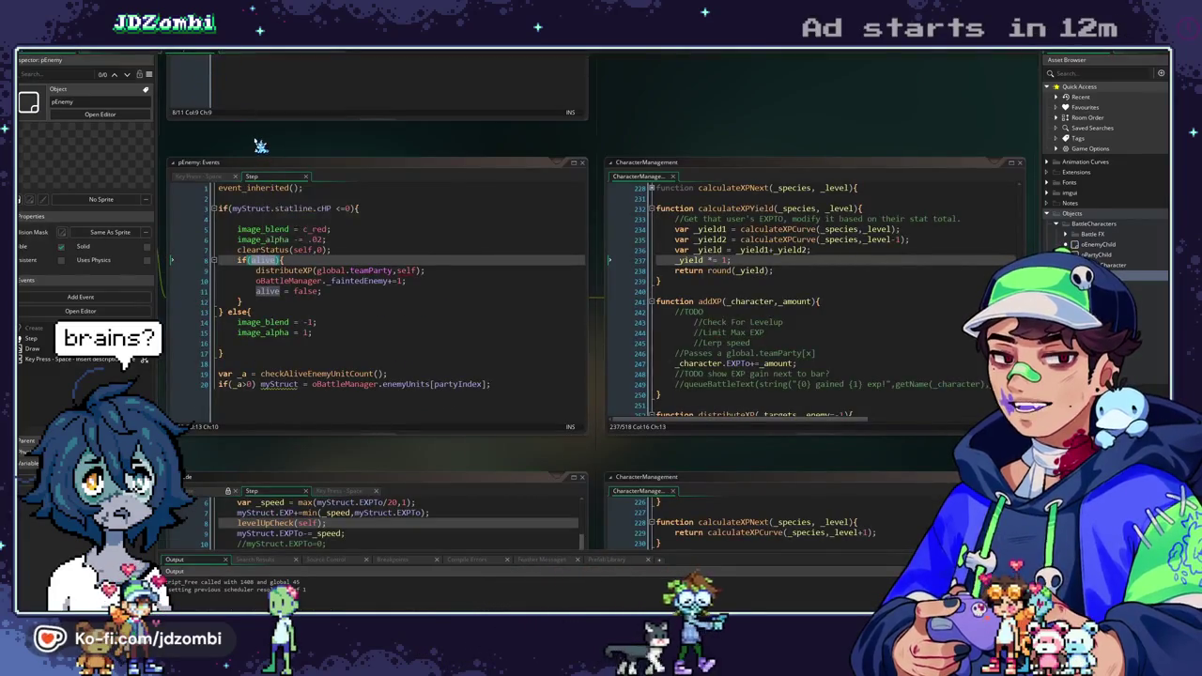
left_click_drag(260, 142, 410, 145)
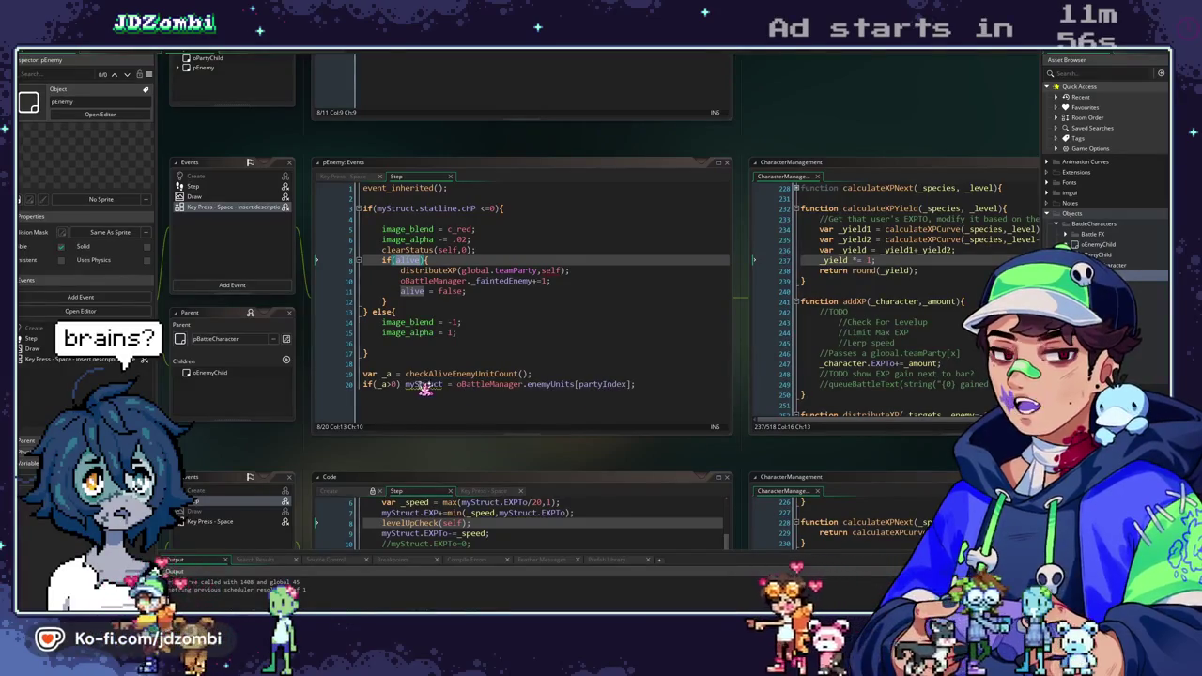
left_click_drag(406, 384, 670, 380)
key("ctrl+c")
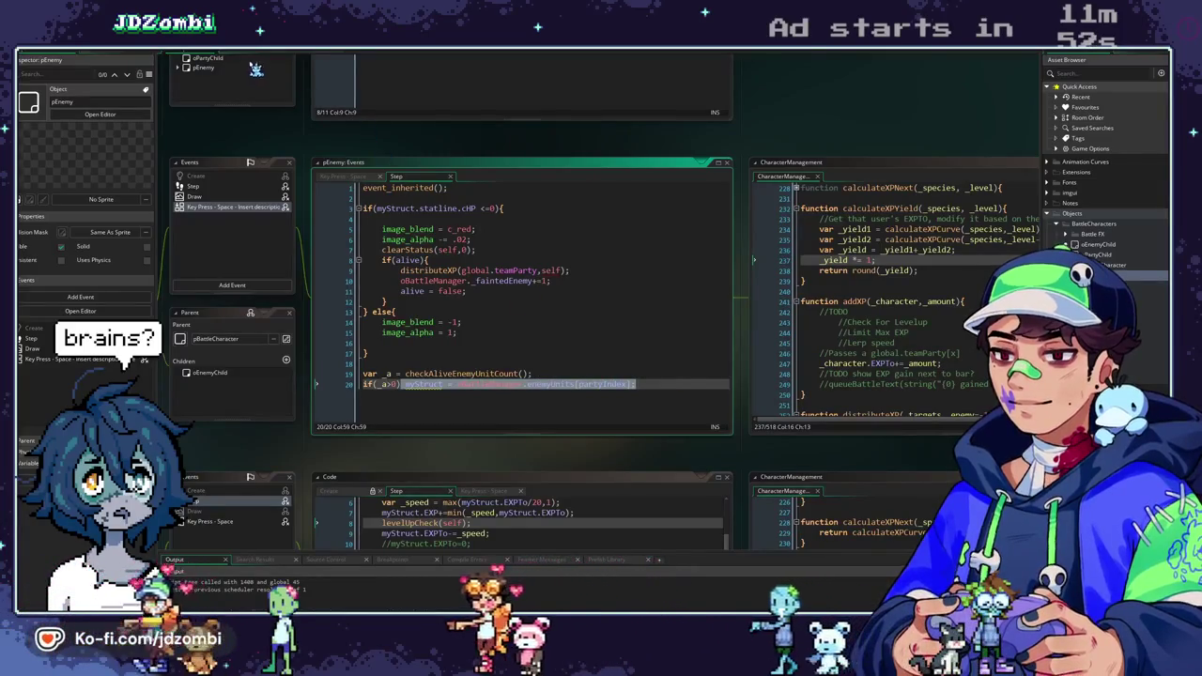
key("ctrl+Tab")
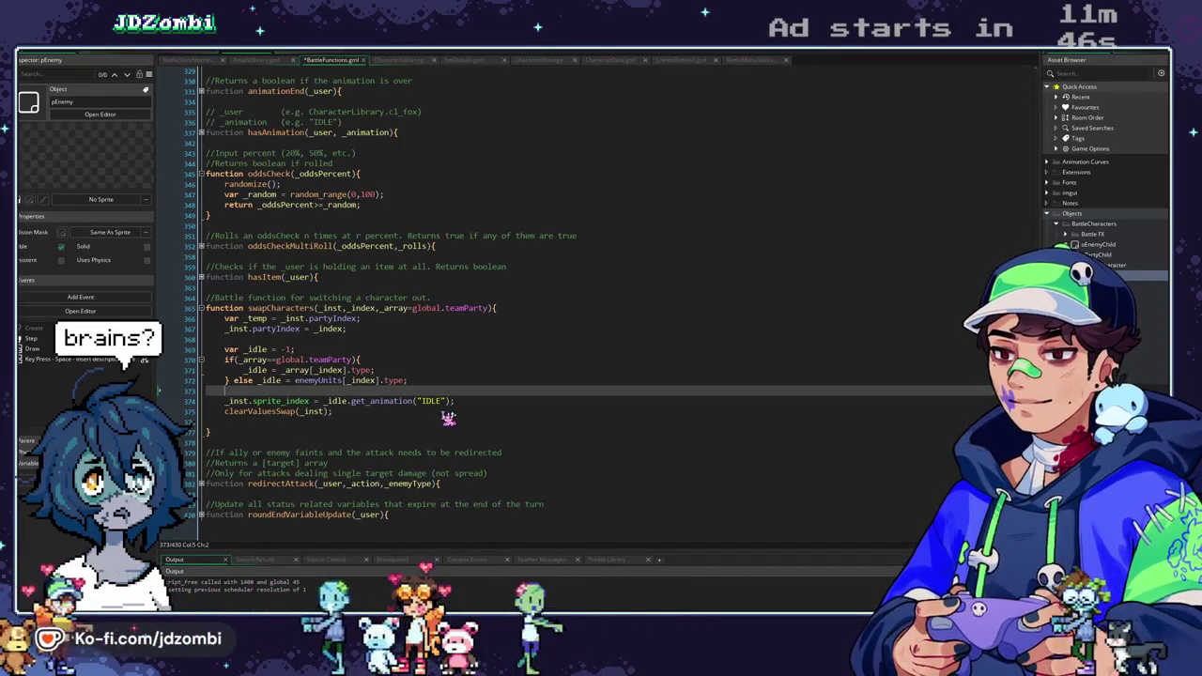
left_click(473, 404)
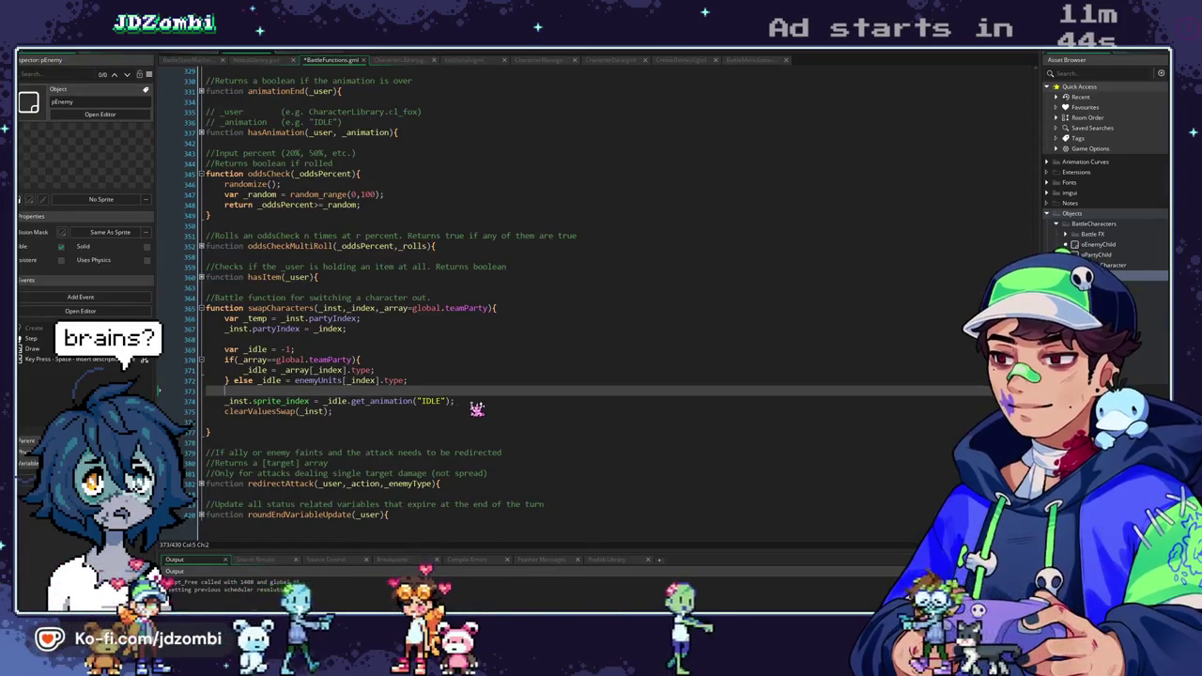
key("Return")
key("ctrl+v")
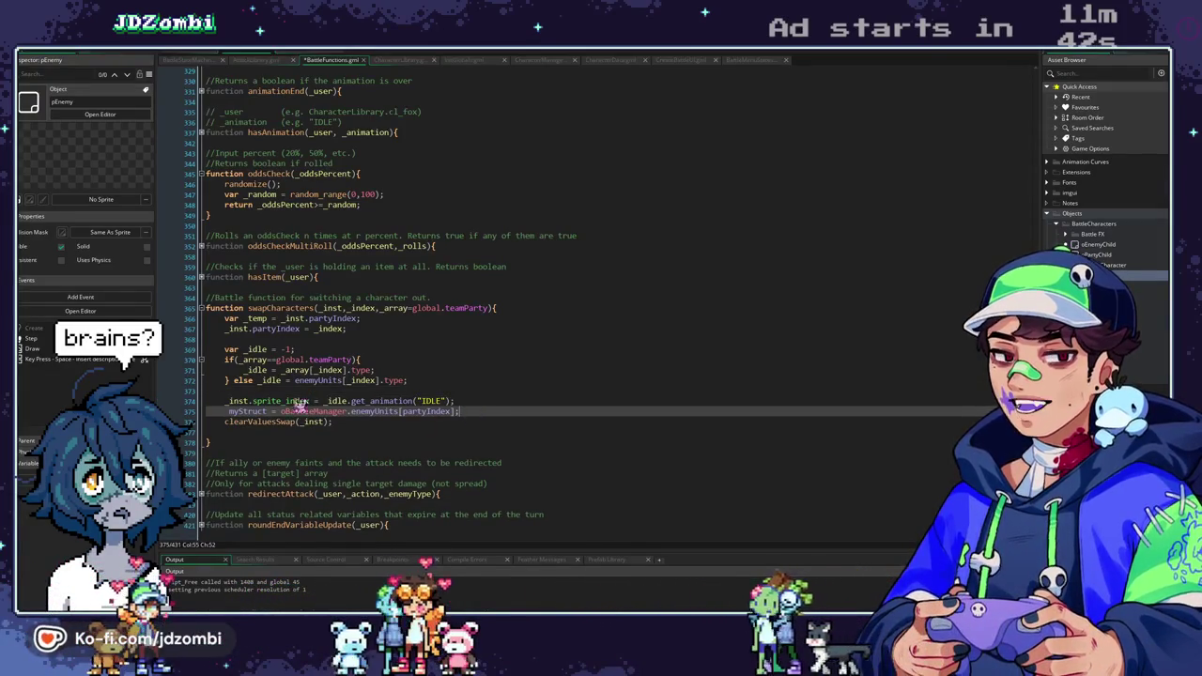
Rewrite the pasted line as an _inst.myStruct assignment reading from _array instead of enemyUnits.
left_click(230, 412)
type("_inst.")
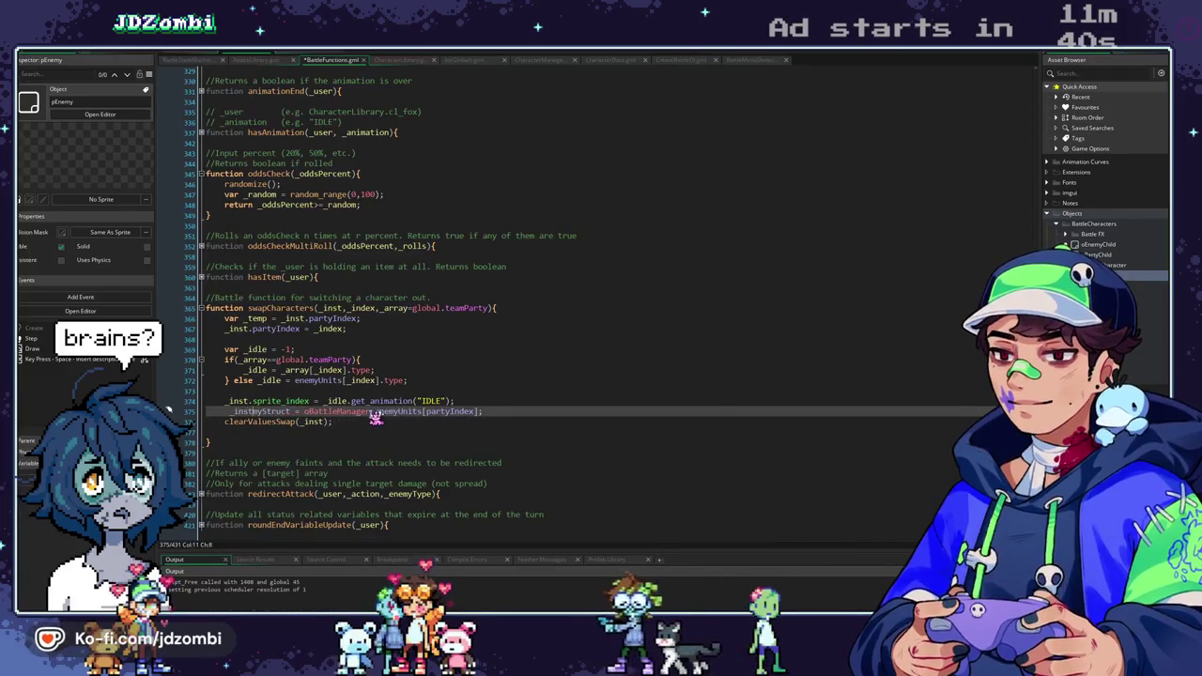
key("Home")
key("BackSpace")
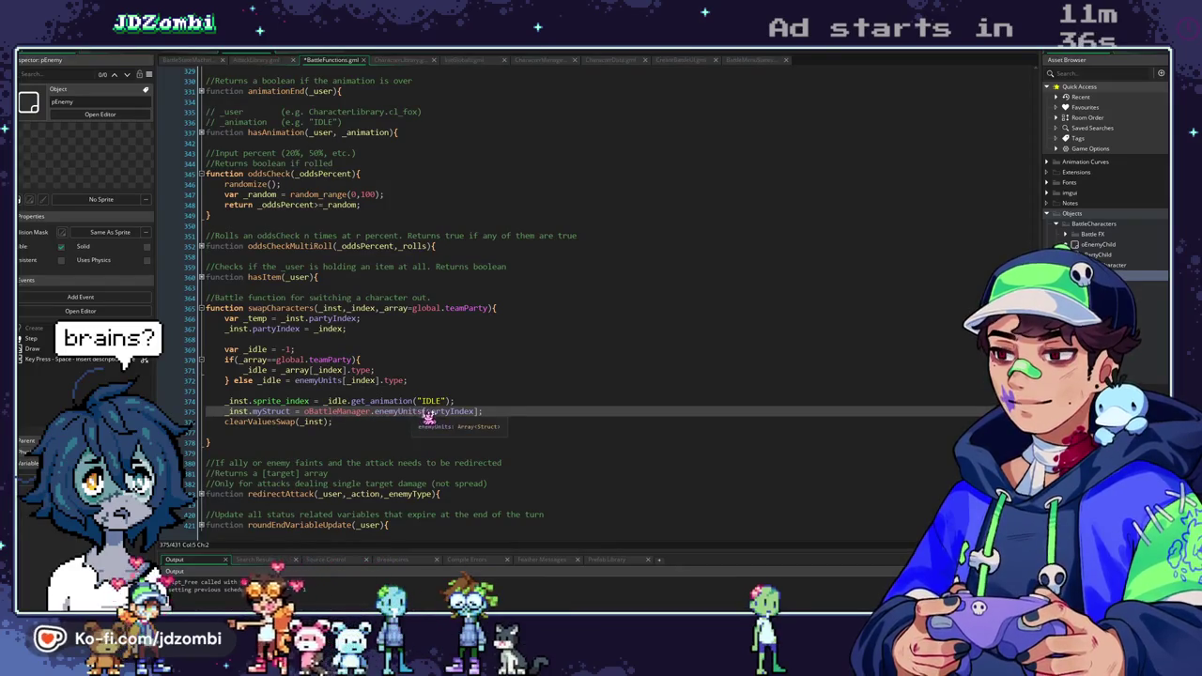
double_click(394, 309)
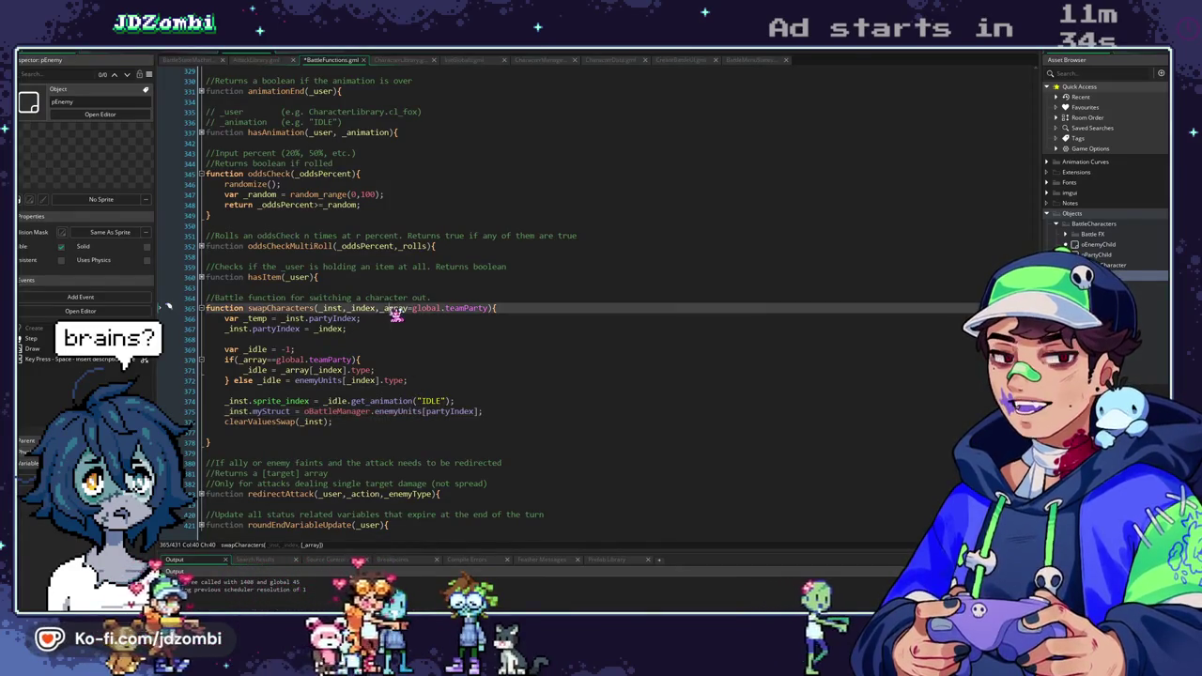
key("ctrl+c")
double_click(394, 412)
key("ctrl+v")
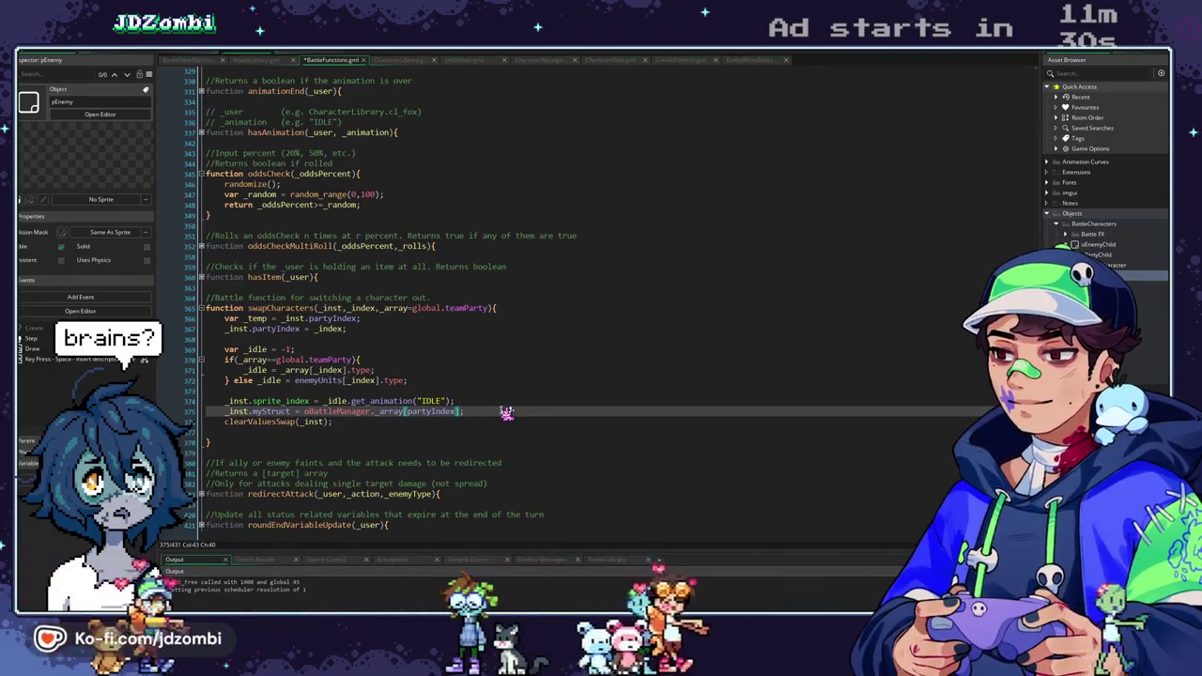
left_click(506, 412)
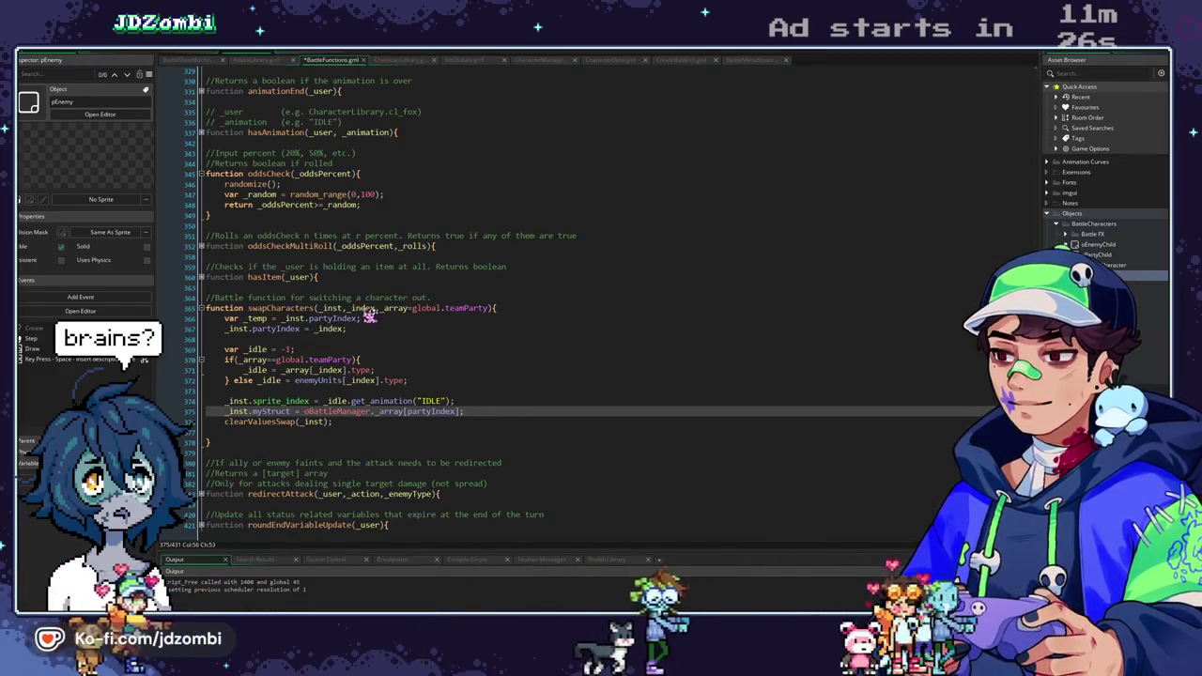
Add an _inst.alive=true line after the myStruct line, then save and run the project.
left_click(363, 309)
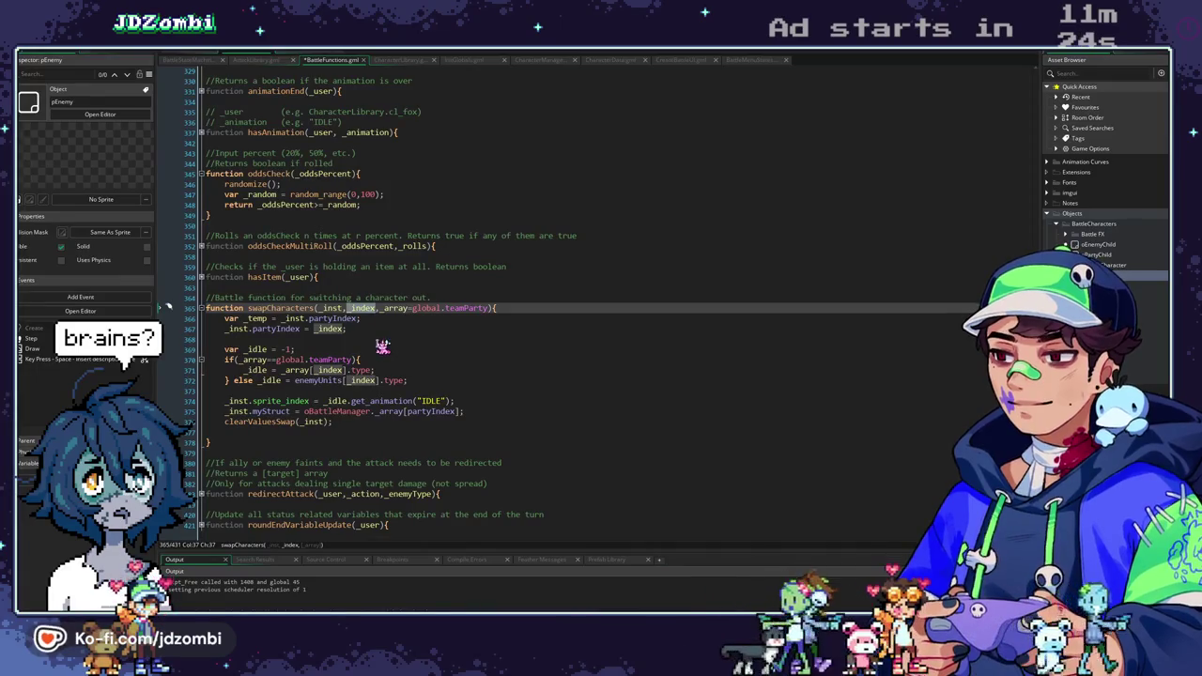
left_click(286, 330)
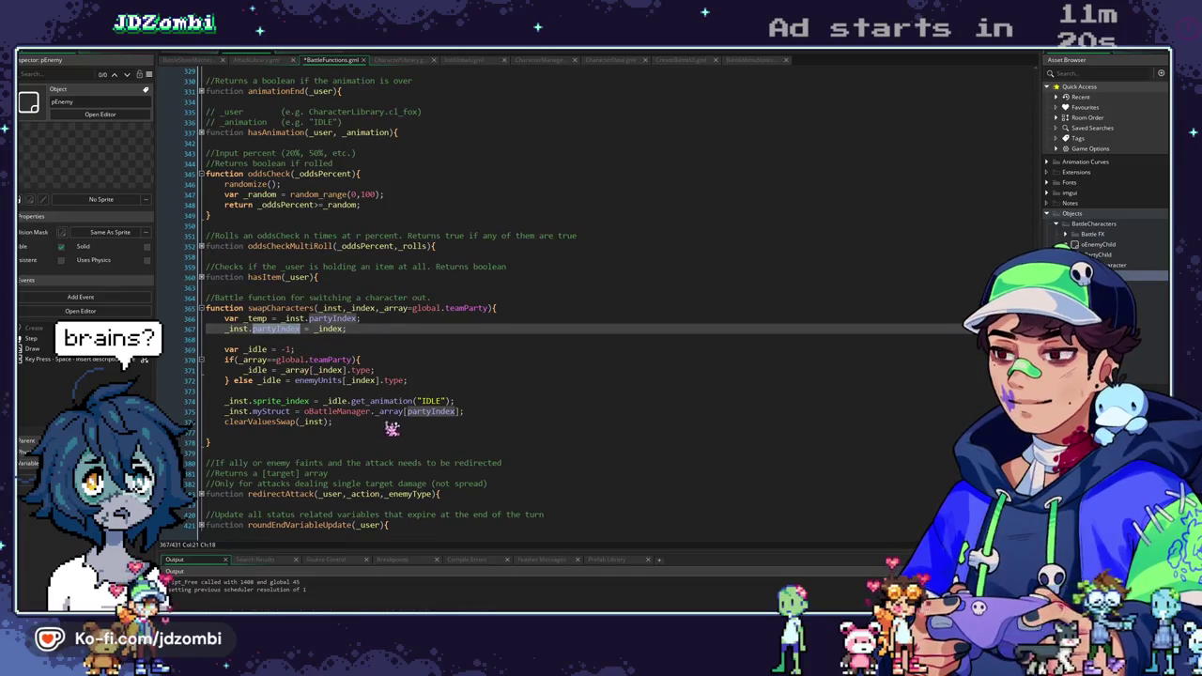
left_click(389, 411)
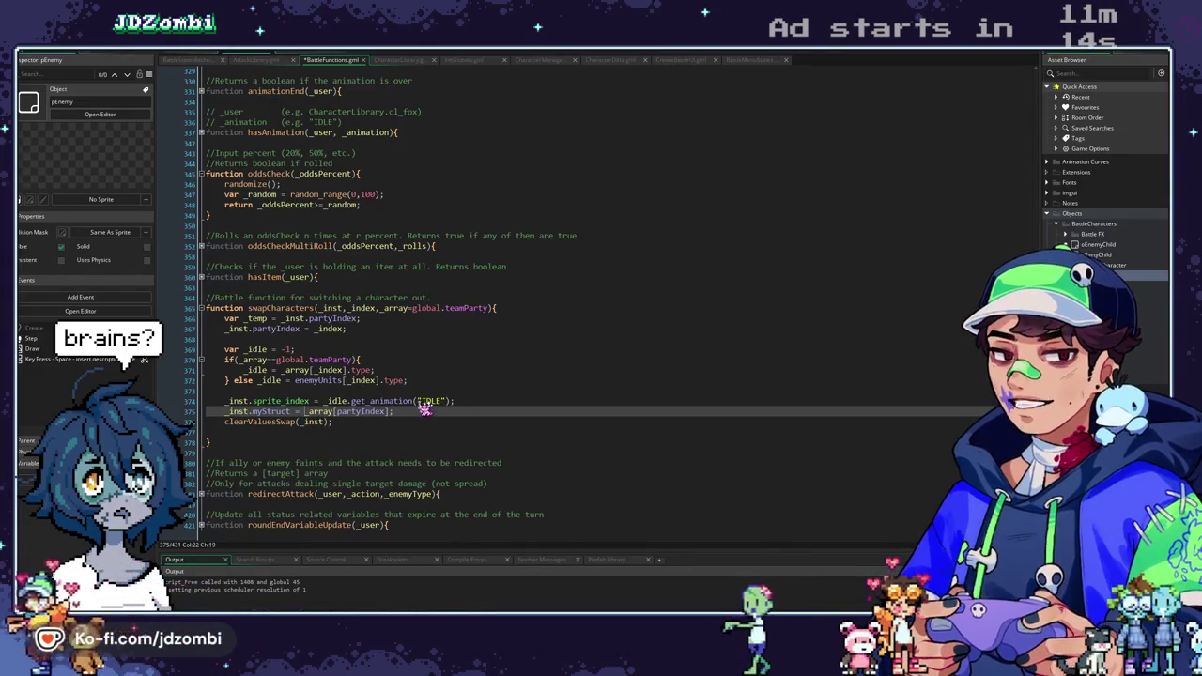
key("Return")
type("_")
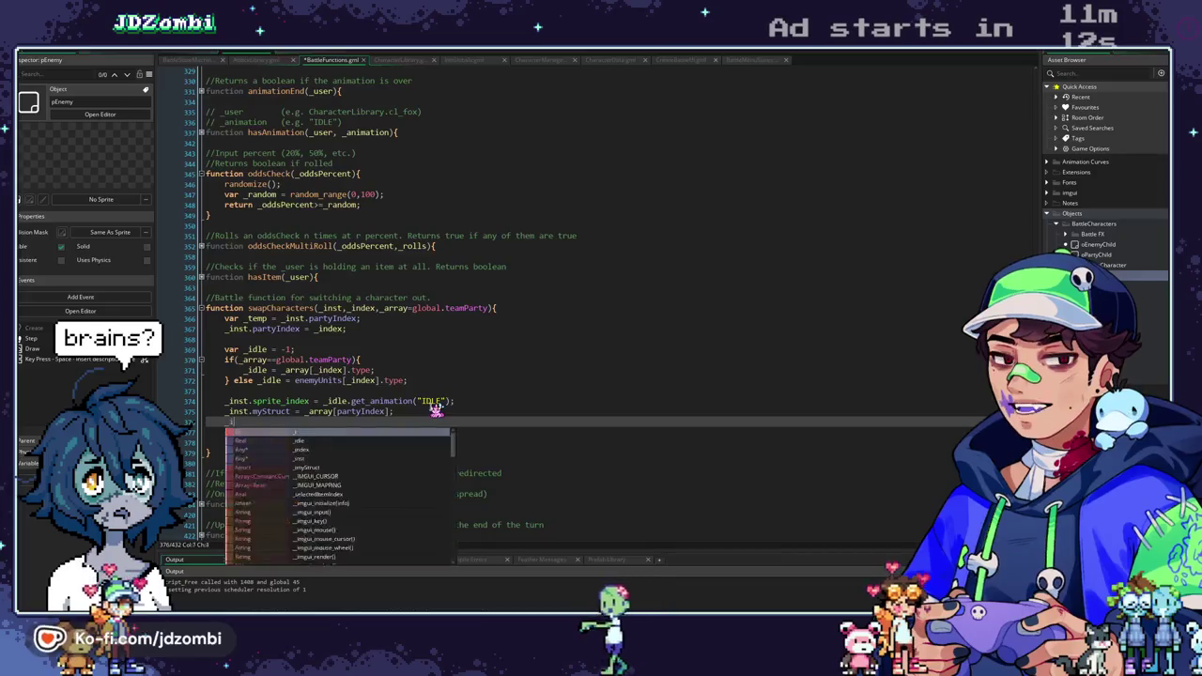
type("inst.alive=t")
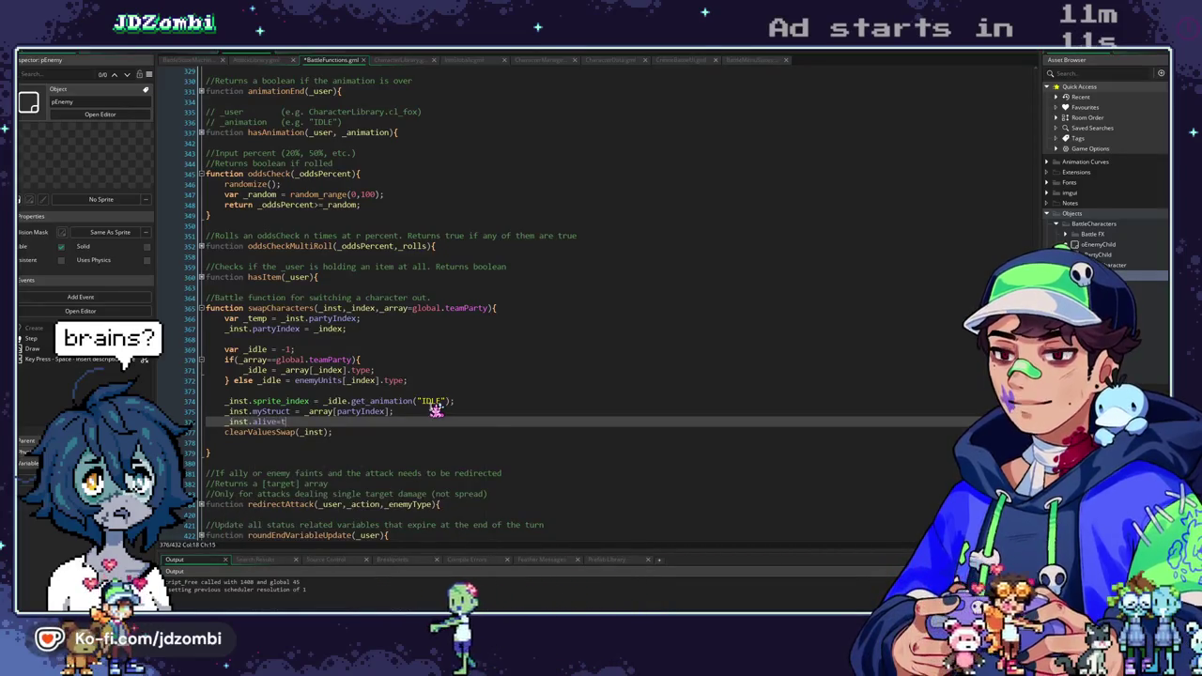
key("F5")
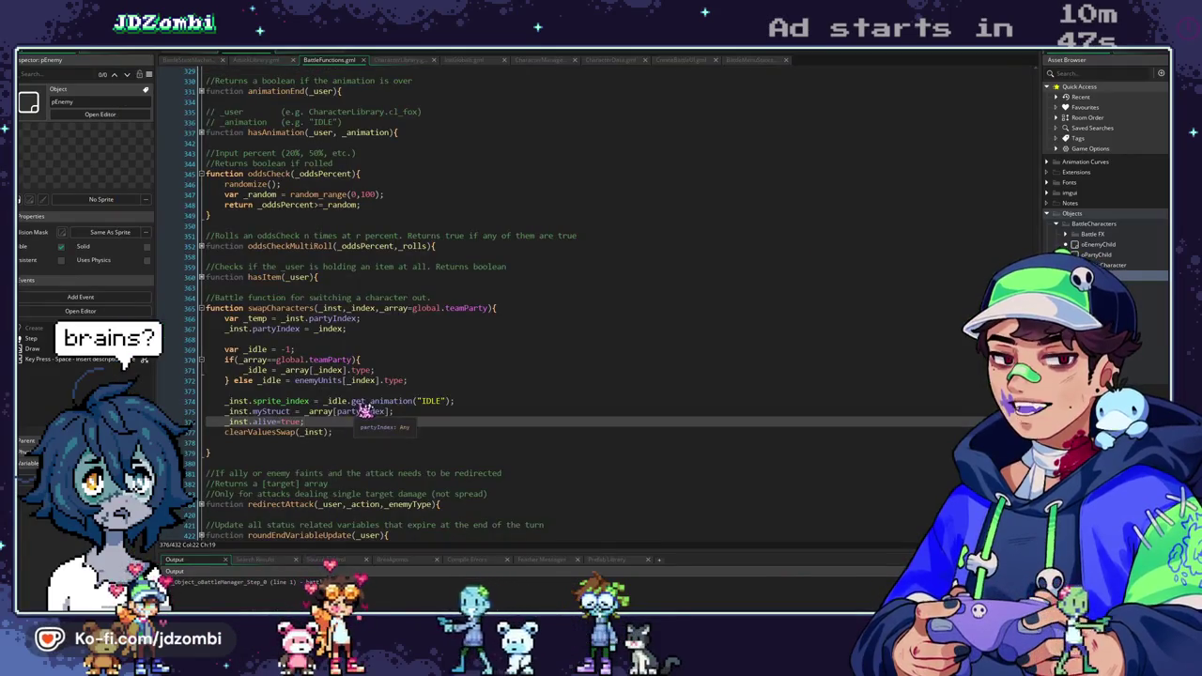
Swap partyIndex for _index in the _inst.myStruct line.
double_click(360, 411)
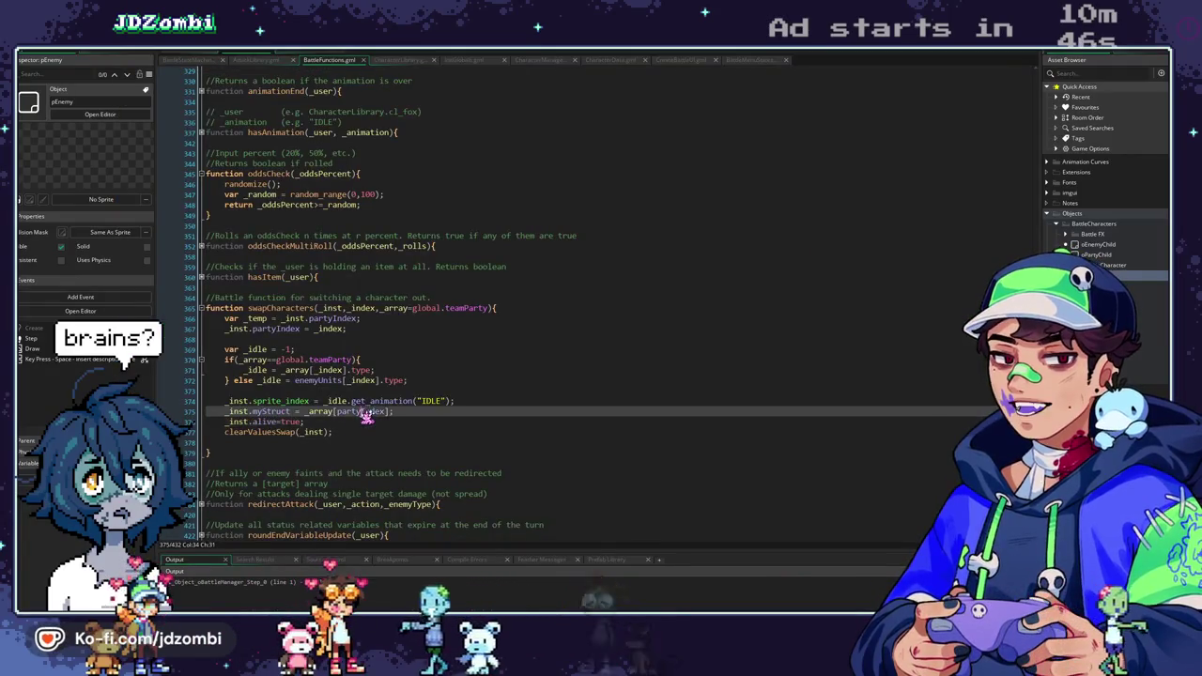
double_click(330, 329)
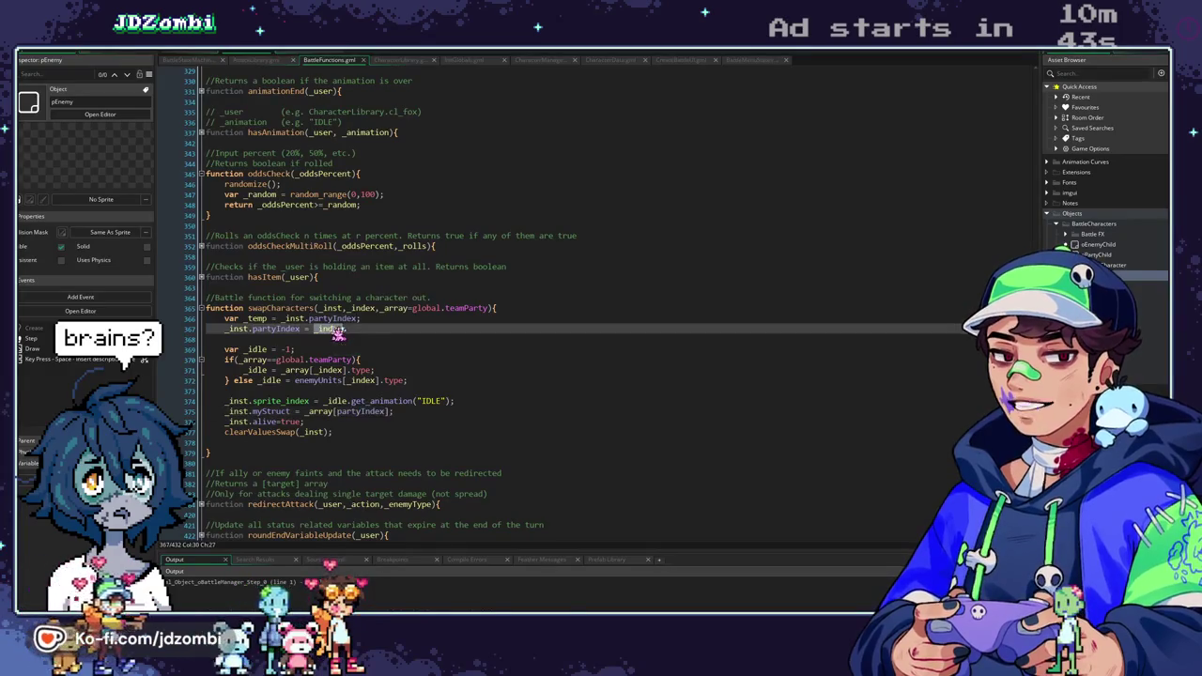
double_click(376, 413)
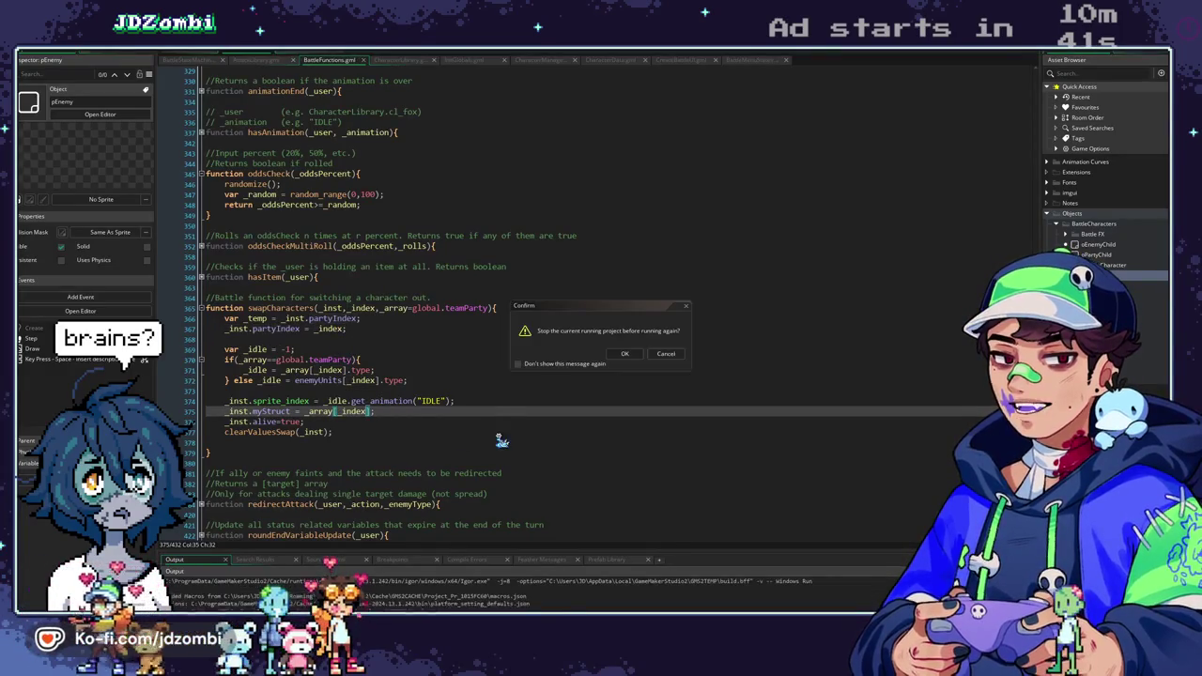
Rerun and win the test battle using Dizzy Boost, with Deman and Plasmau reaching level 17.
left_click(669, 356)
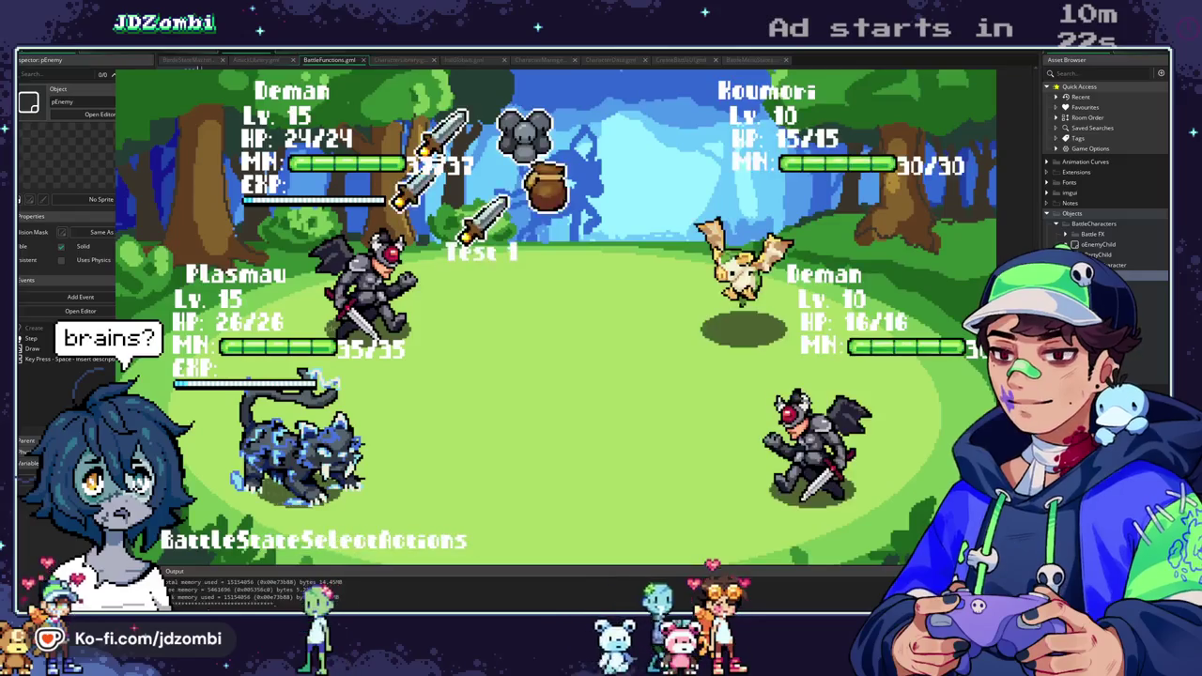
key("Return")
key("Down")
key("Down")
key("Return")
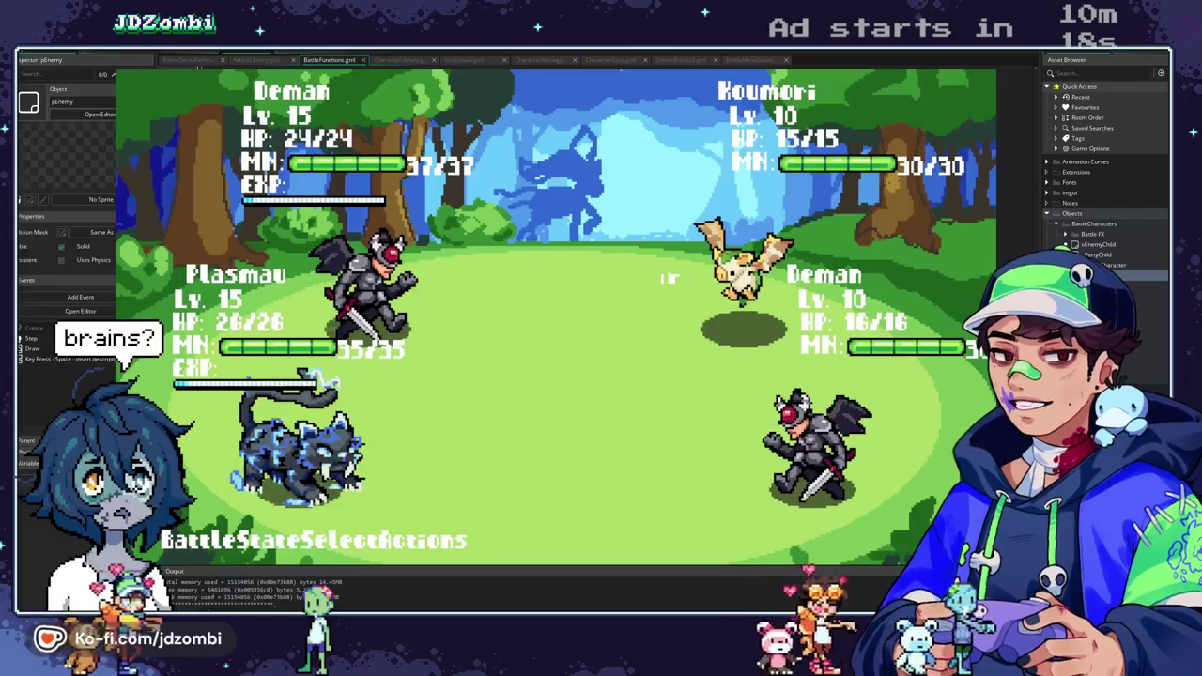
key("Return")
key("Return")
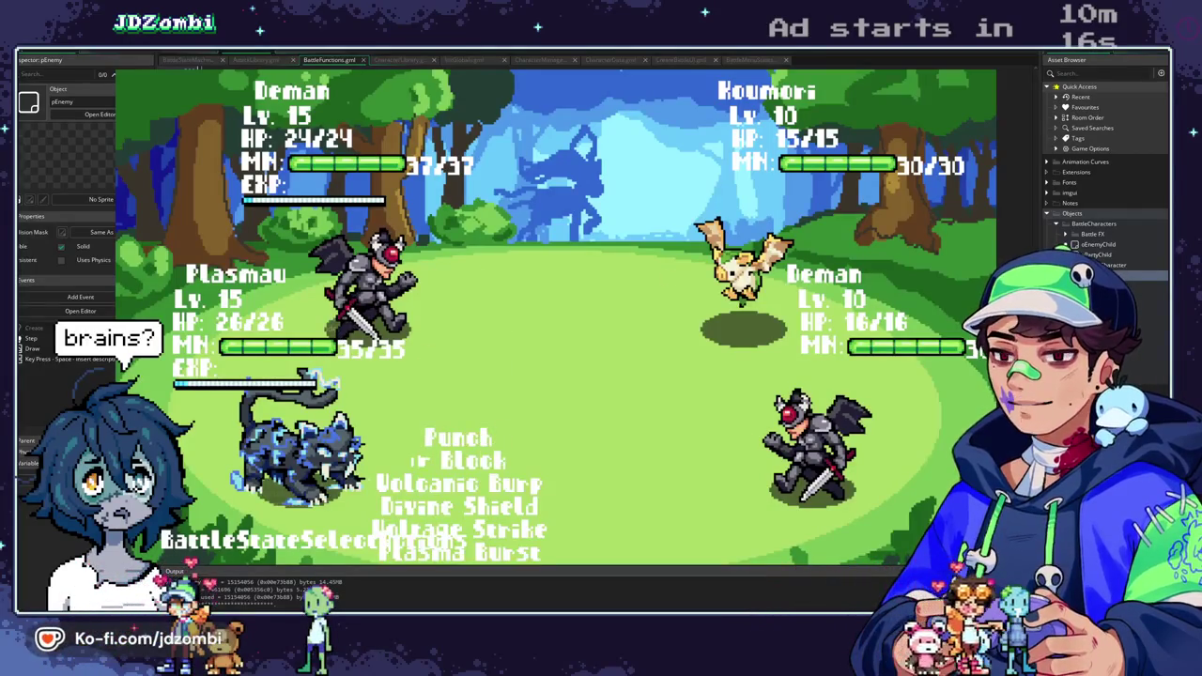
key("Return")
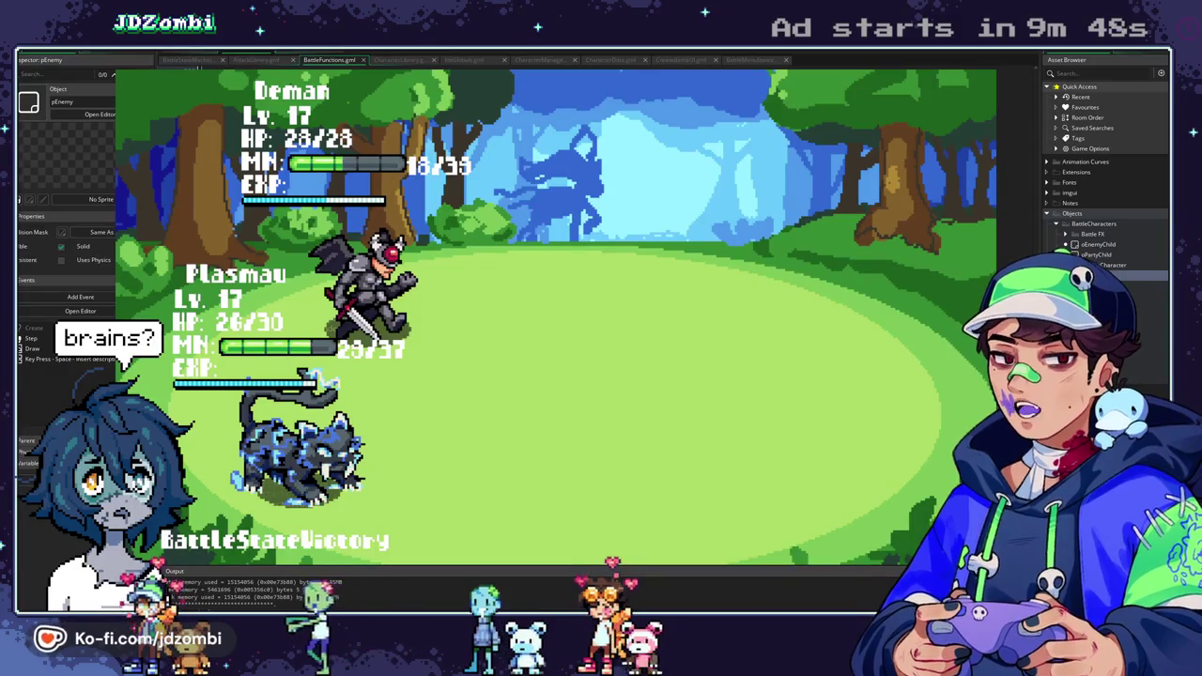
key("Escape")
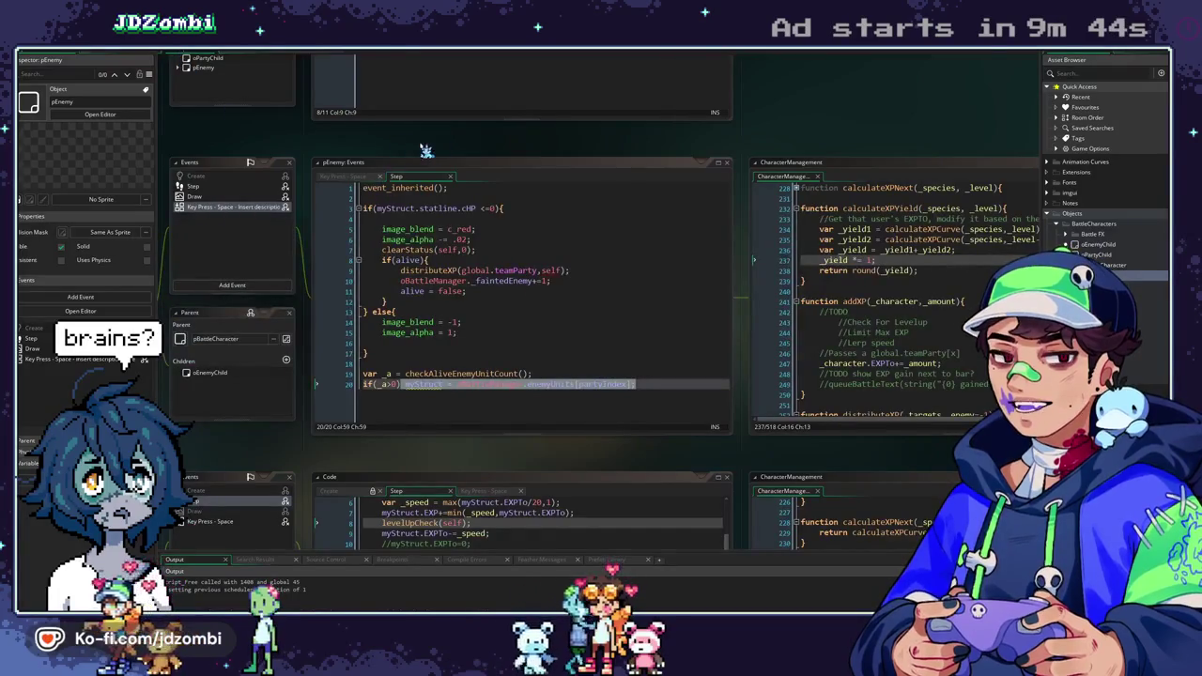
Show the CreateBattleUI script where _exp and _expNext come from calculateXPCurve.
scroll(638, 349, "down", 5)
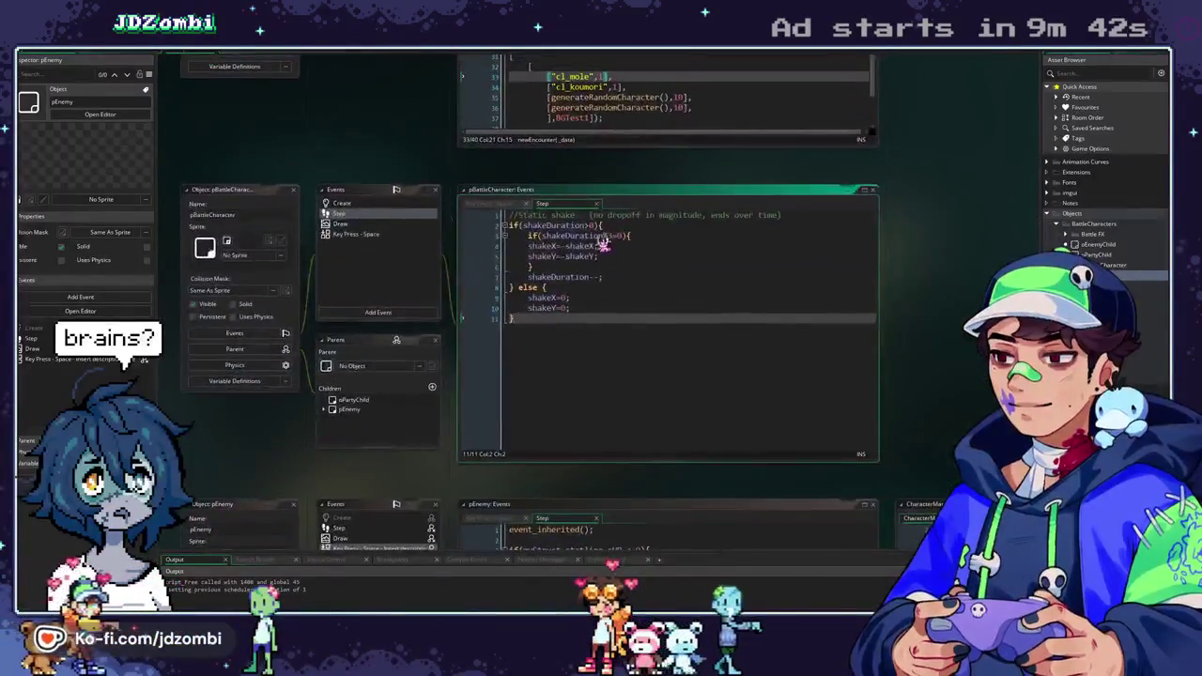
scroll(594, 286, "down", 1)
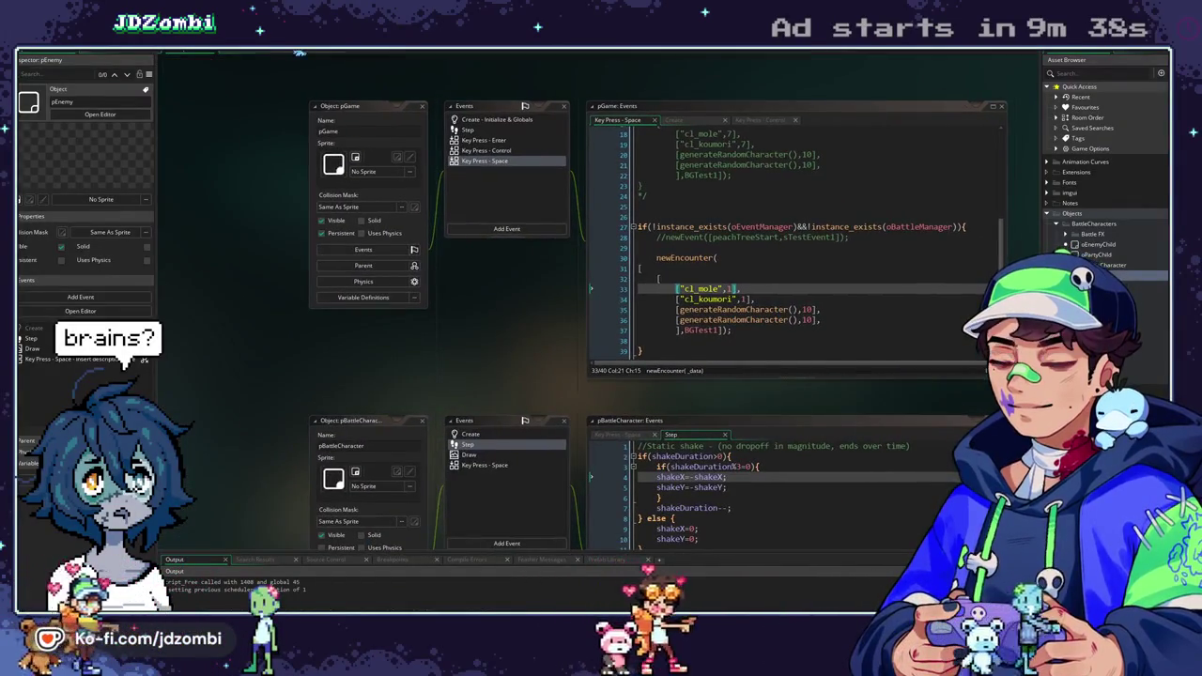
left_click(253, 55)
left_click(253, 54)
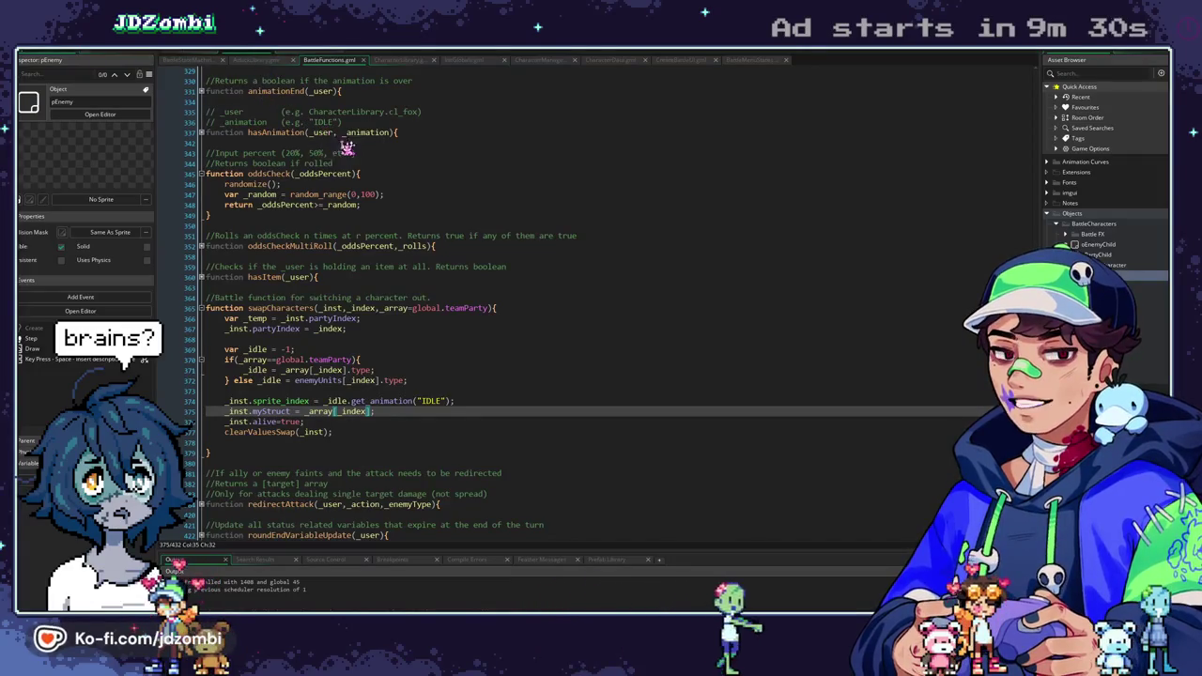
left_click(702, 60)
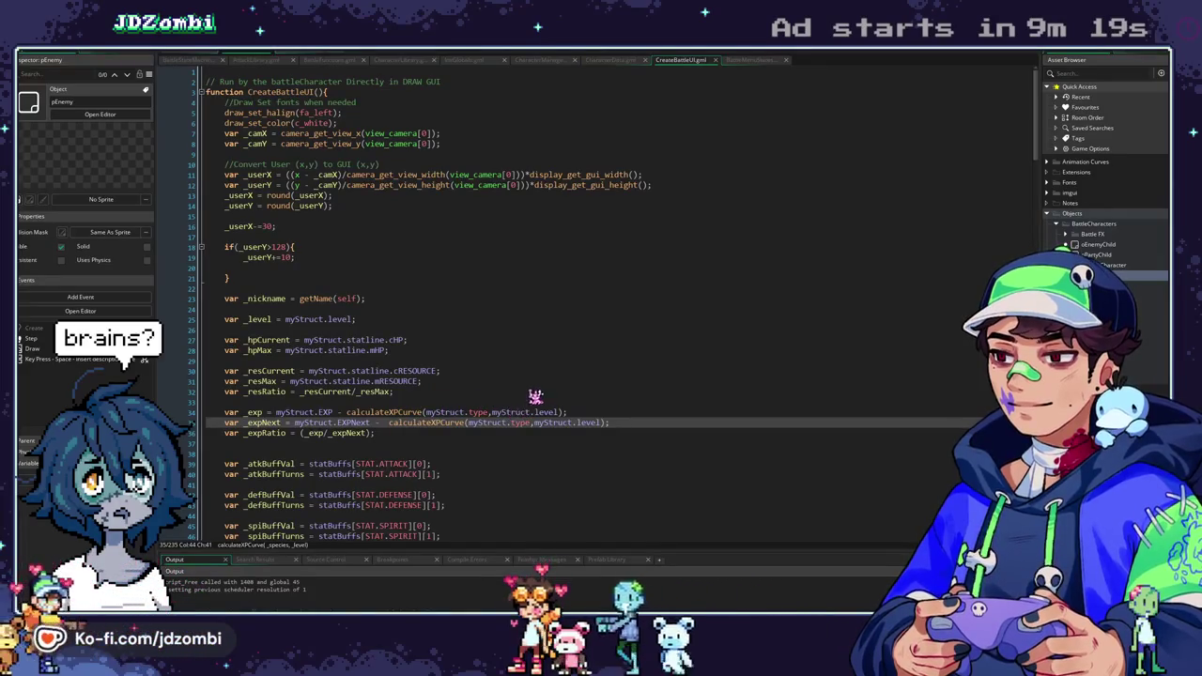
Add var _finalAMT = min(round(_yield),2); below the multiplier and select round(_yield) in the return.
middle_click(448, 421)
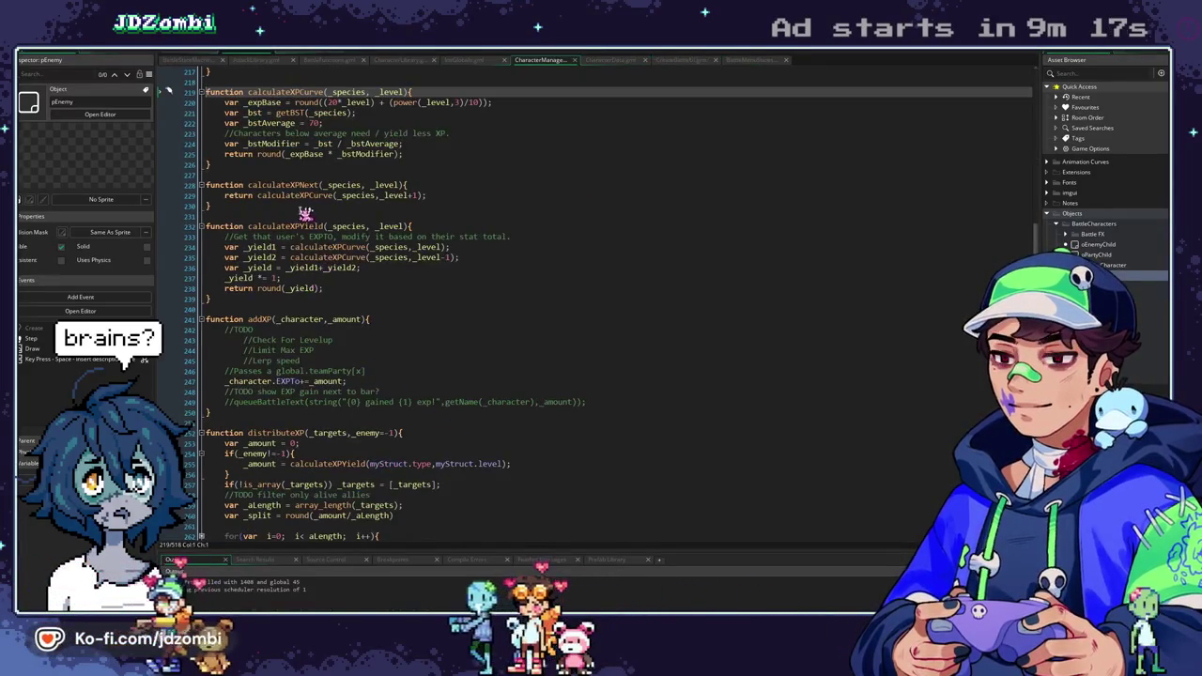
left_click(350, 268)
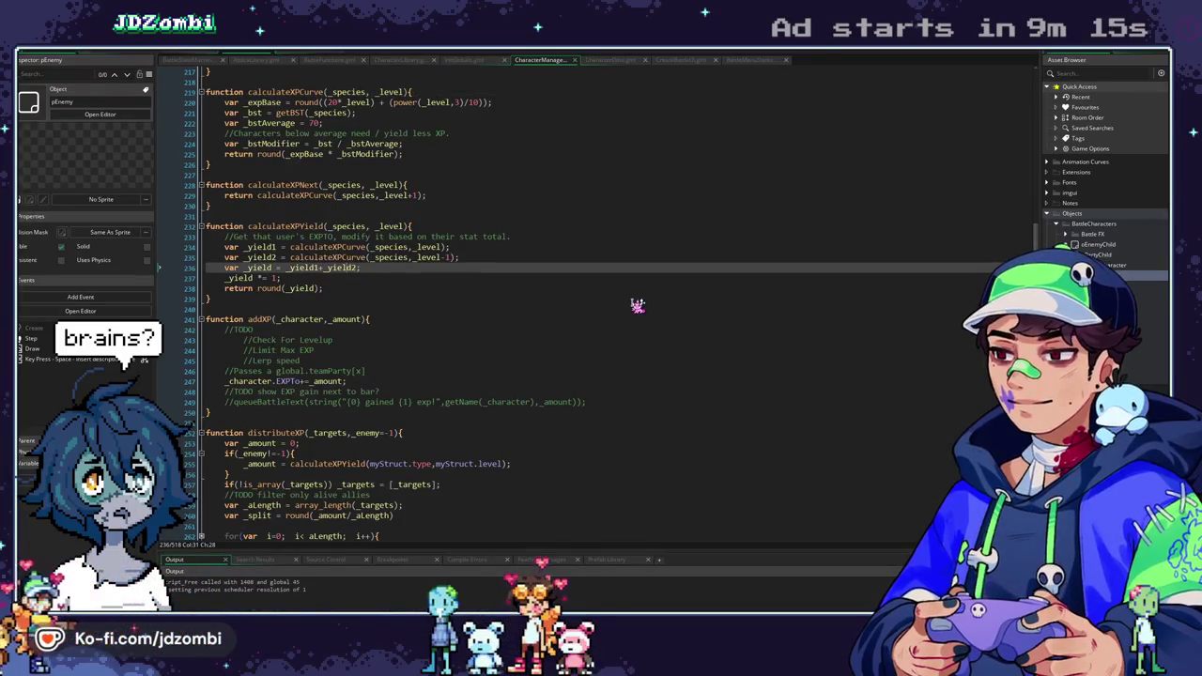
left_click(274, 278)
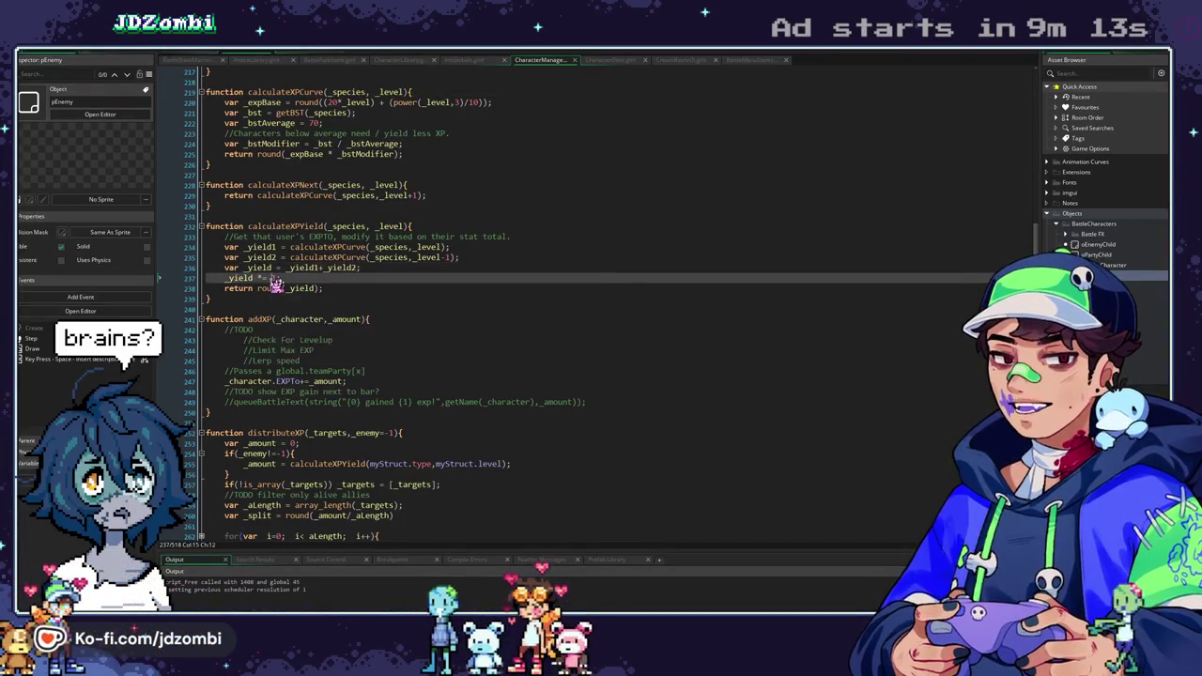
type("0")
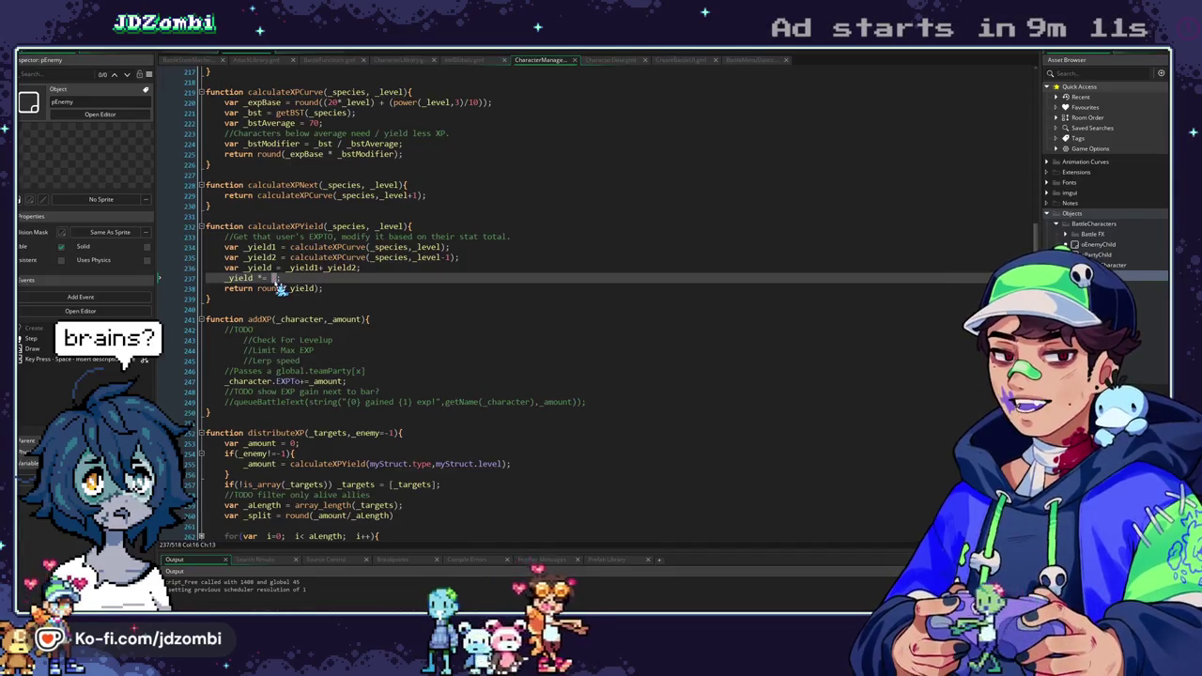
type(".4;")
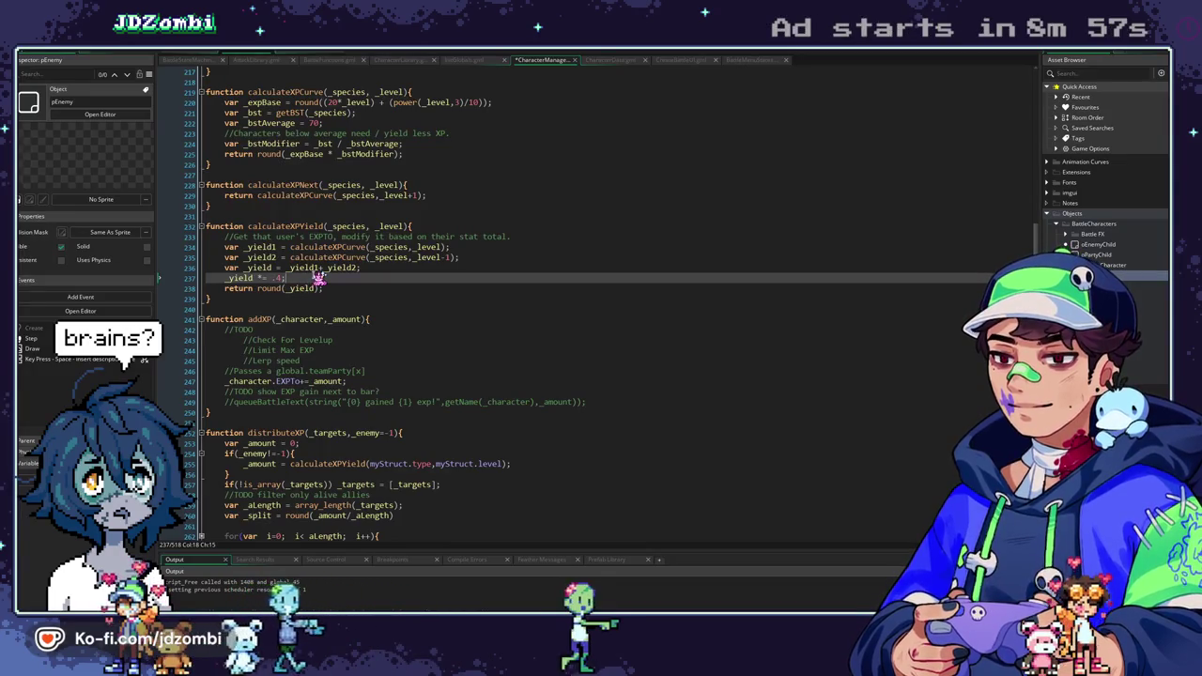
key("Return")
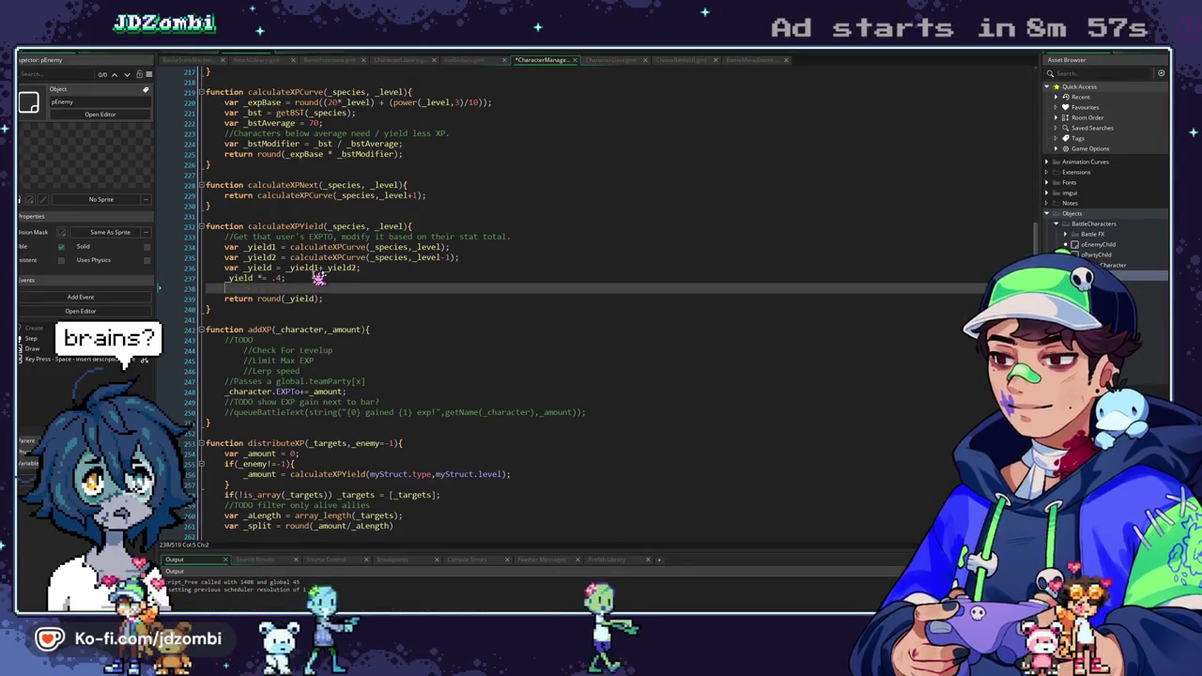
type("var _final")
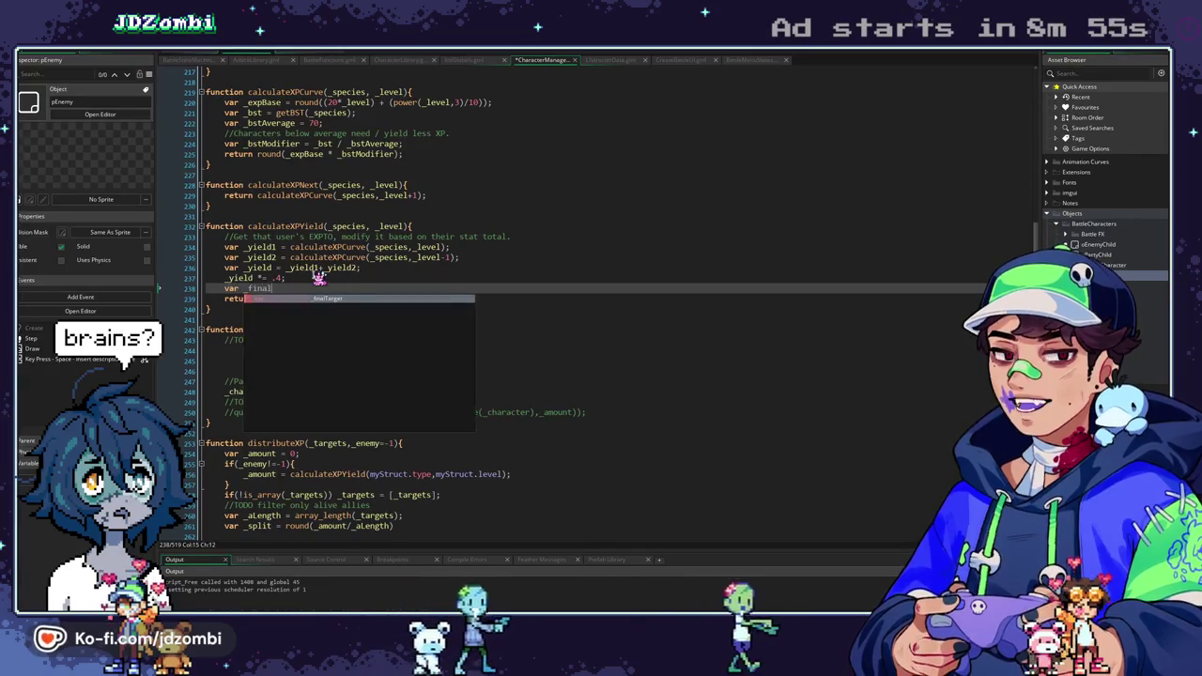
type("AMT = min(")
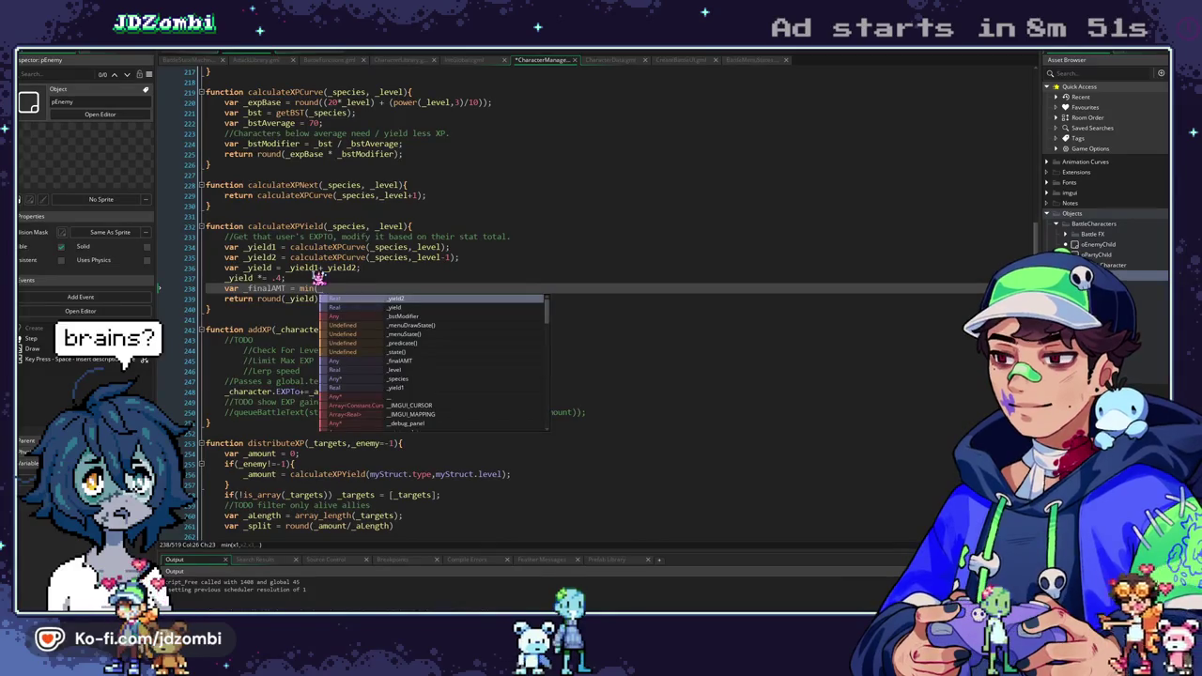
type("yield,")
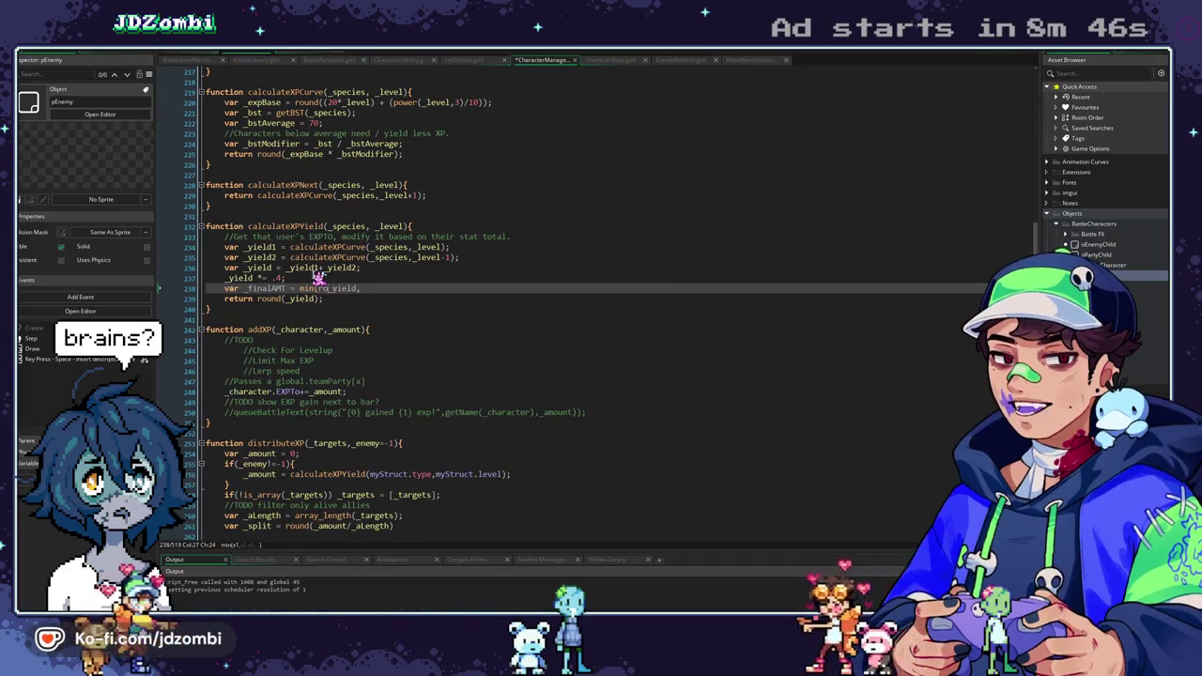
type("und(")
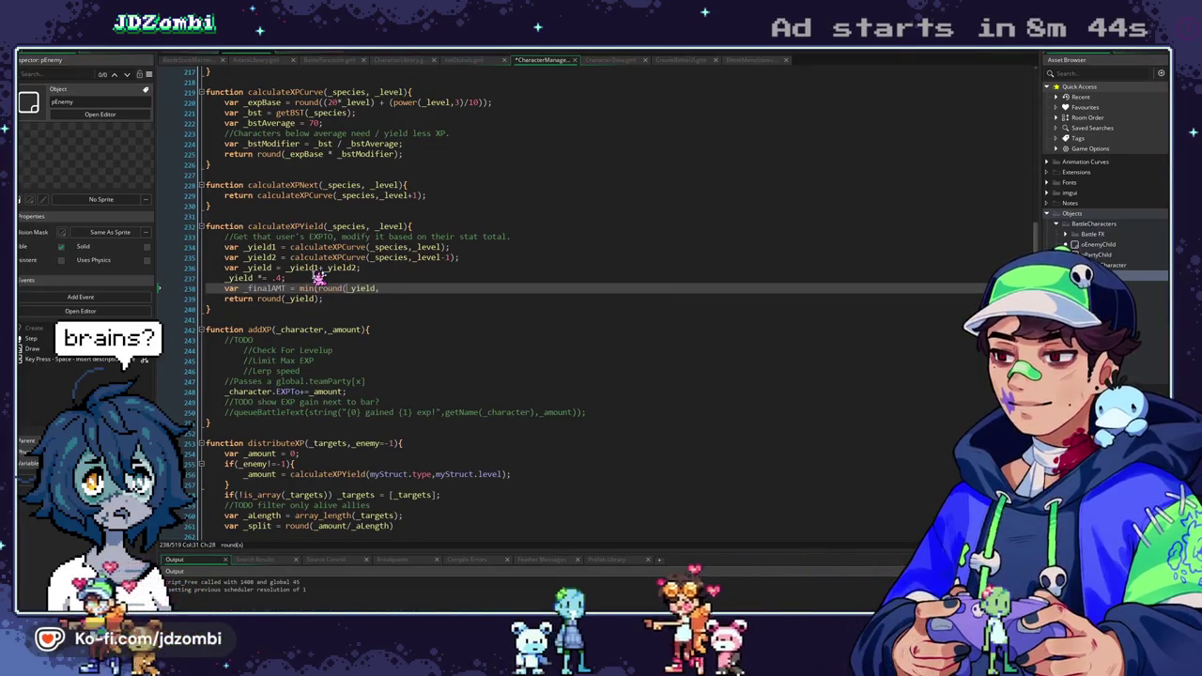
key("BackSpace")
type("),")
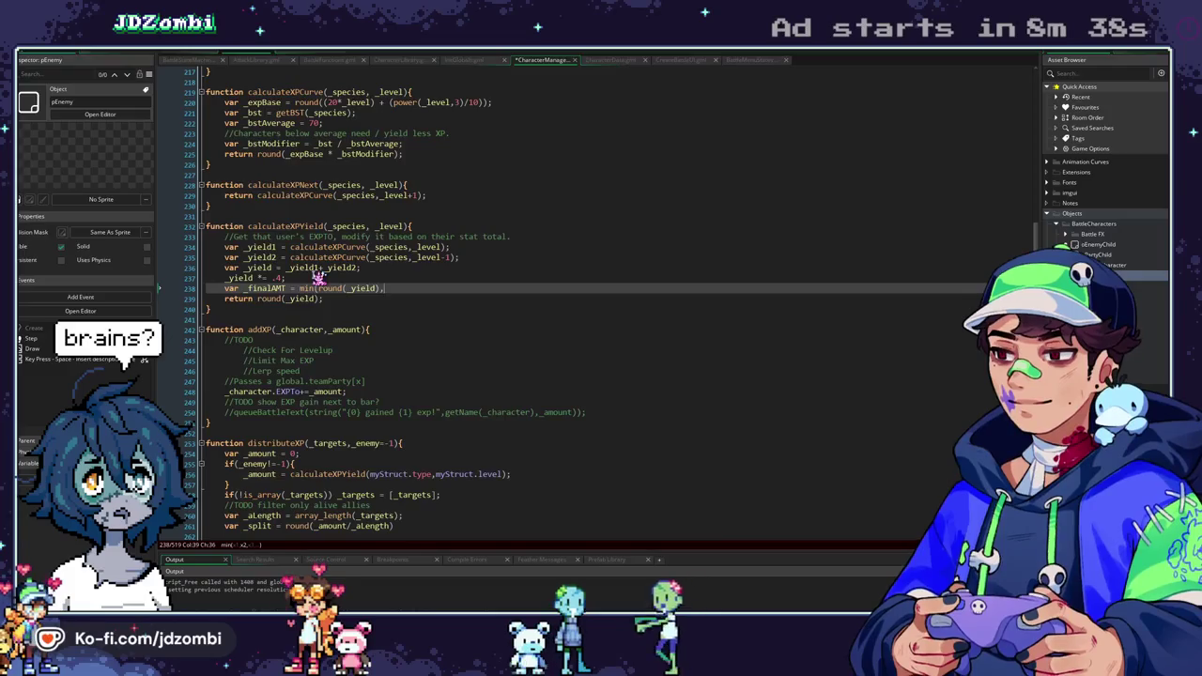
type("2);")
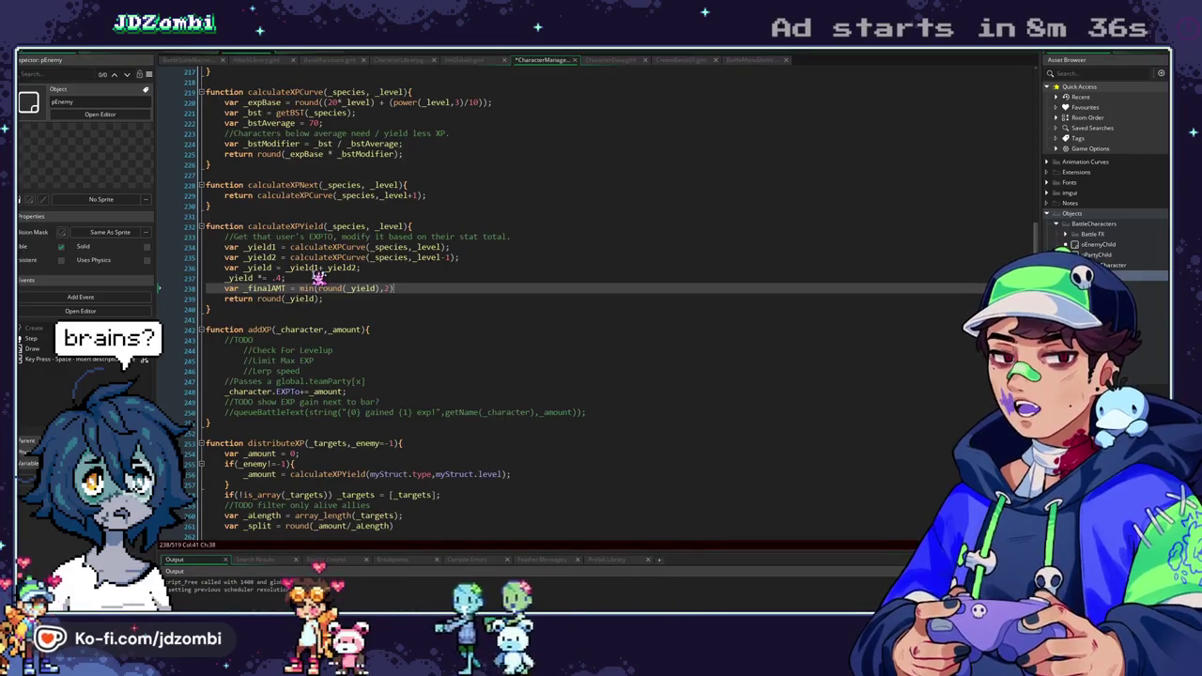
double_click(266, 288)
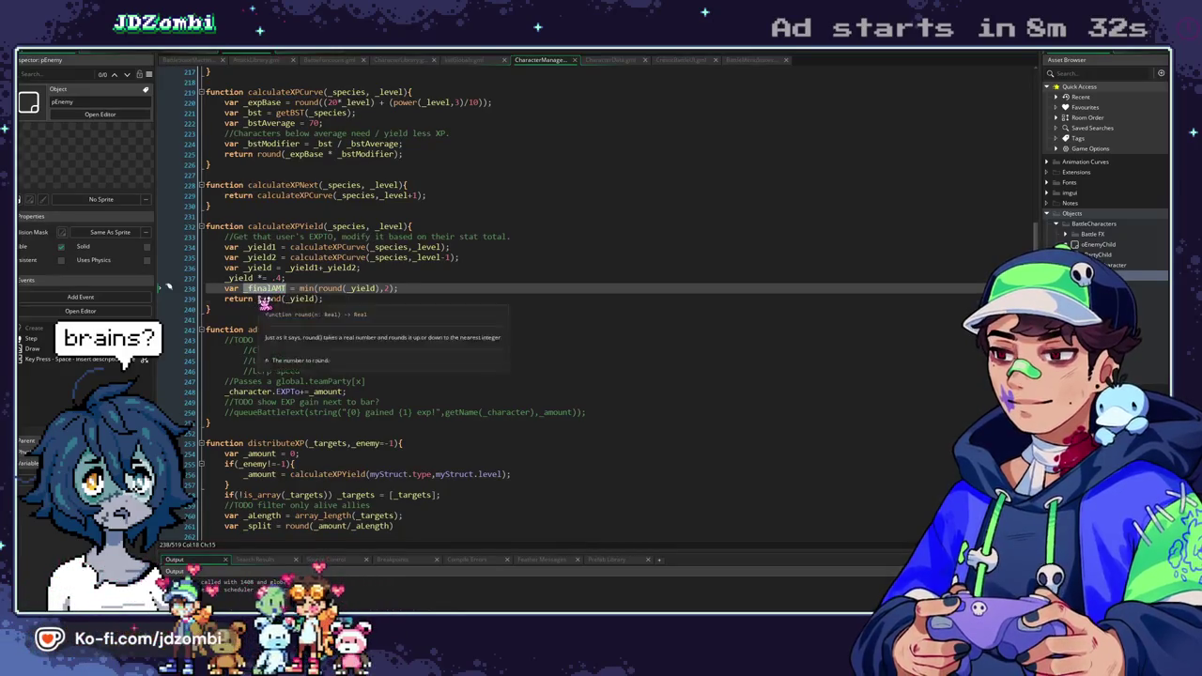
left_click_drag(258, 298, 317, 300)
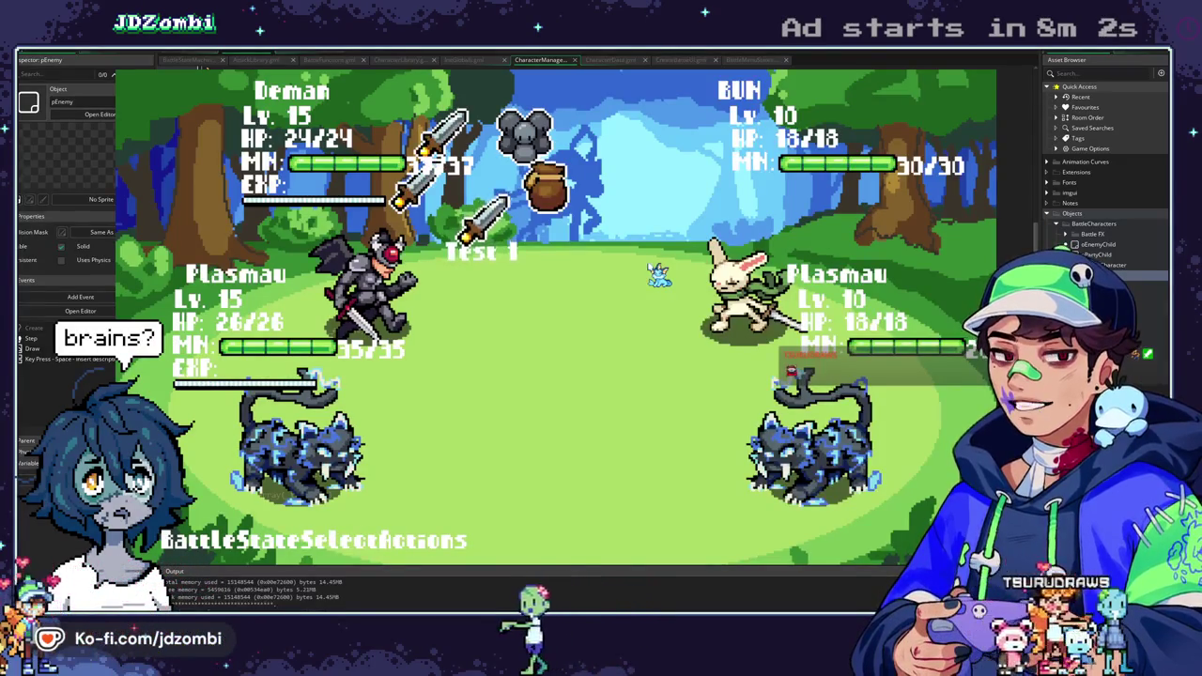
Test the _finalAMT return in a battle by choosing Divine Shield, then go back to the _finalAMT line.
key("space")
key("space")
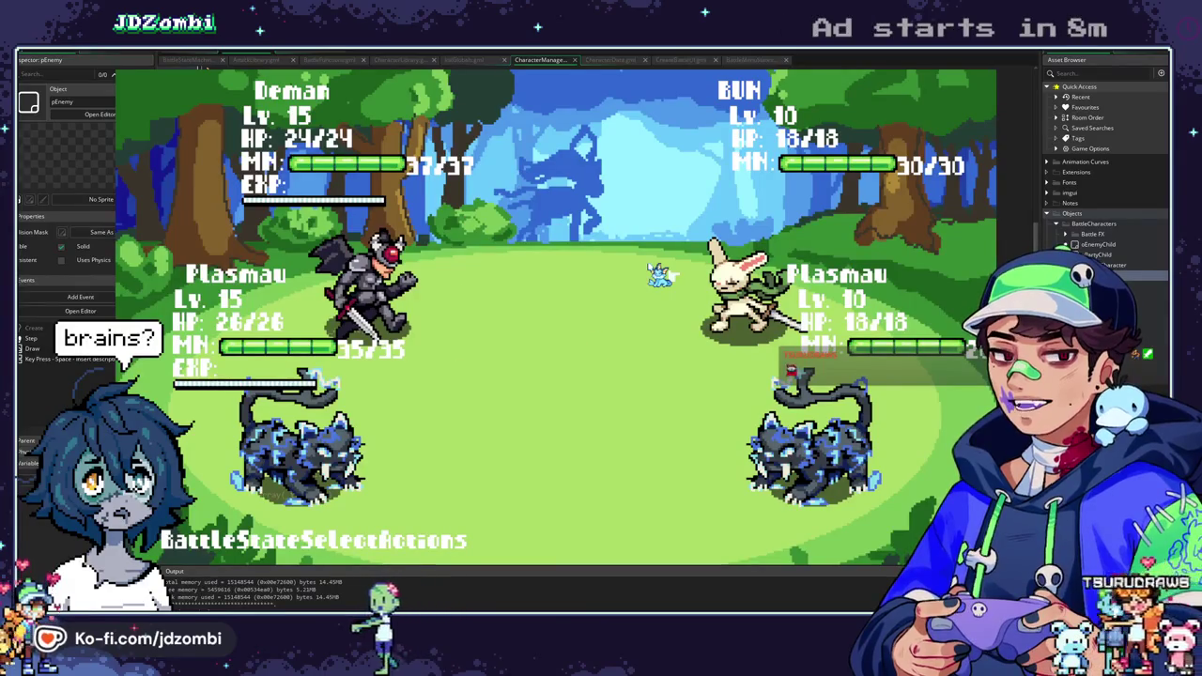
key("space")
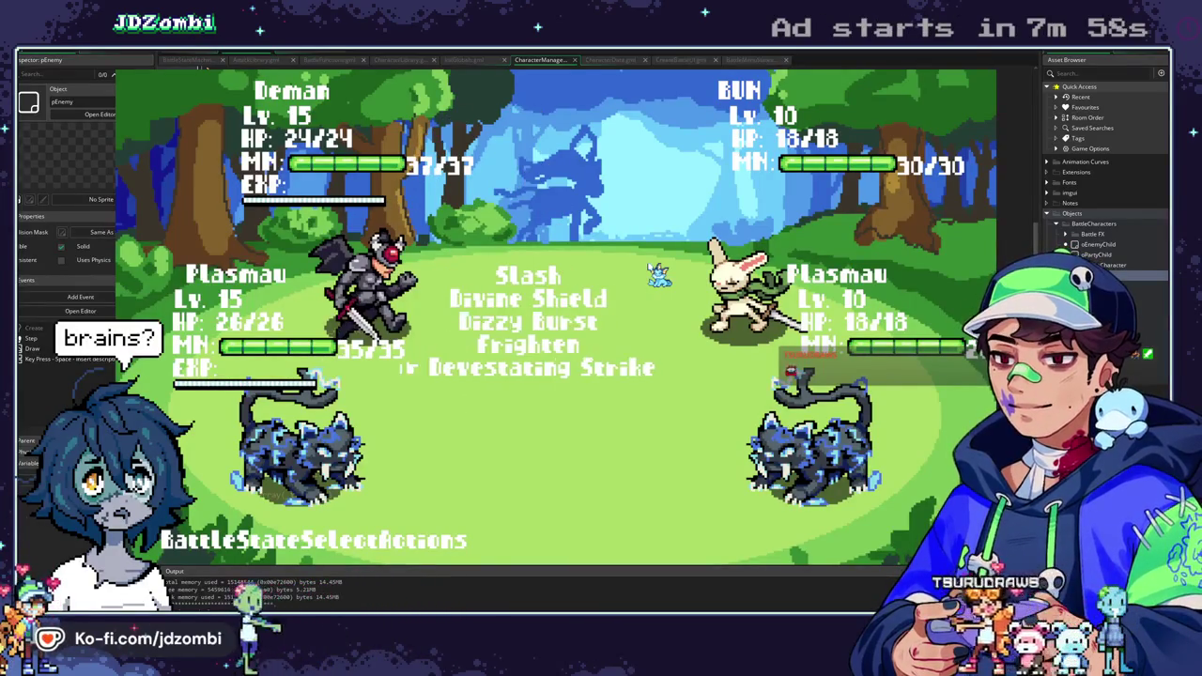
key("space")
key("space")
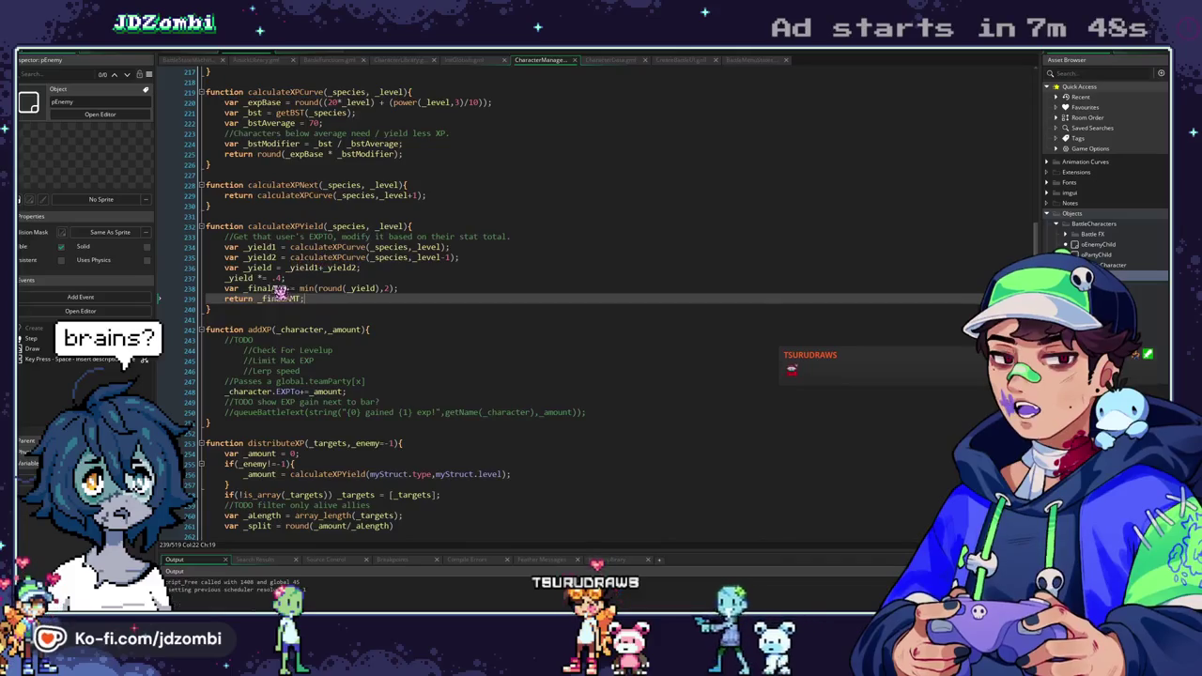
left_click(329, 288)
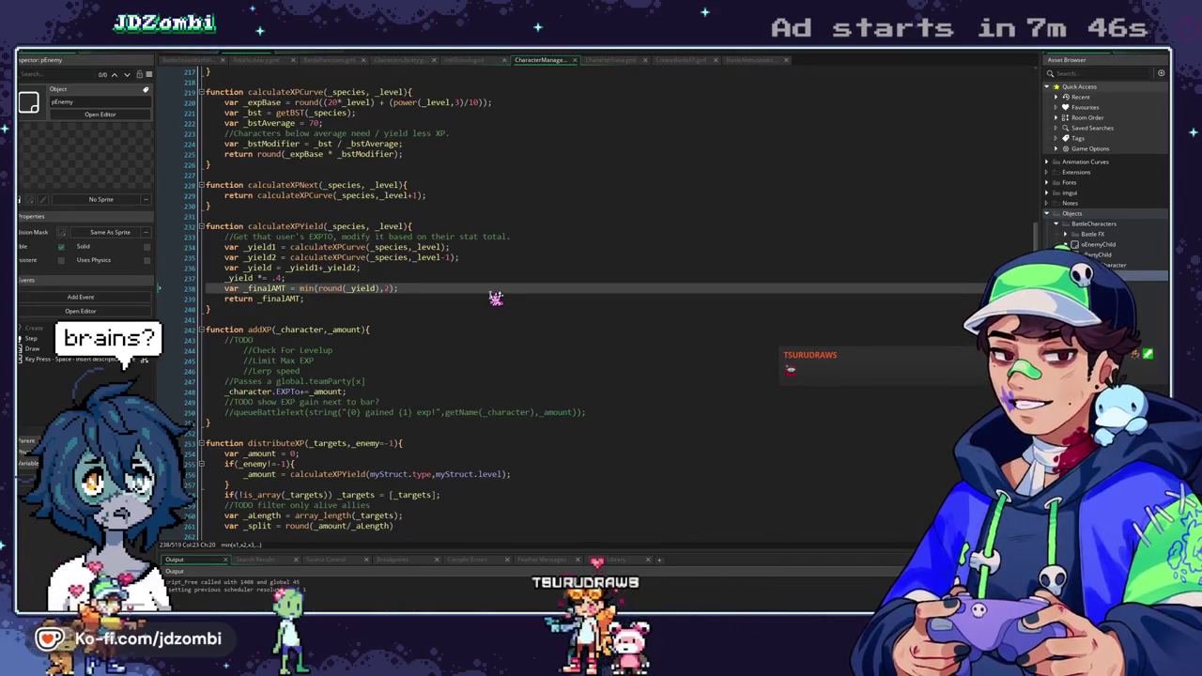
Change min to max on the _finalAMT line so XP yield never drops below 2.
key("BackSpace")
key("Delete")
type("ax")
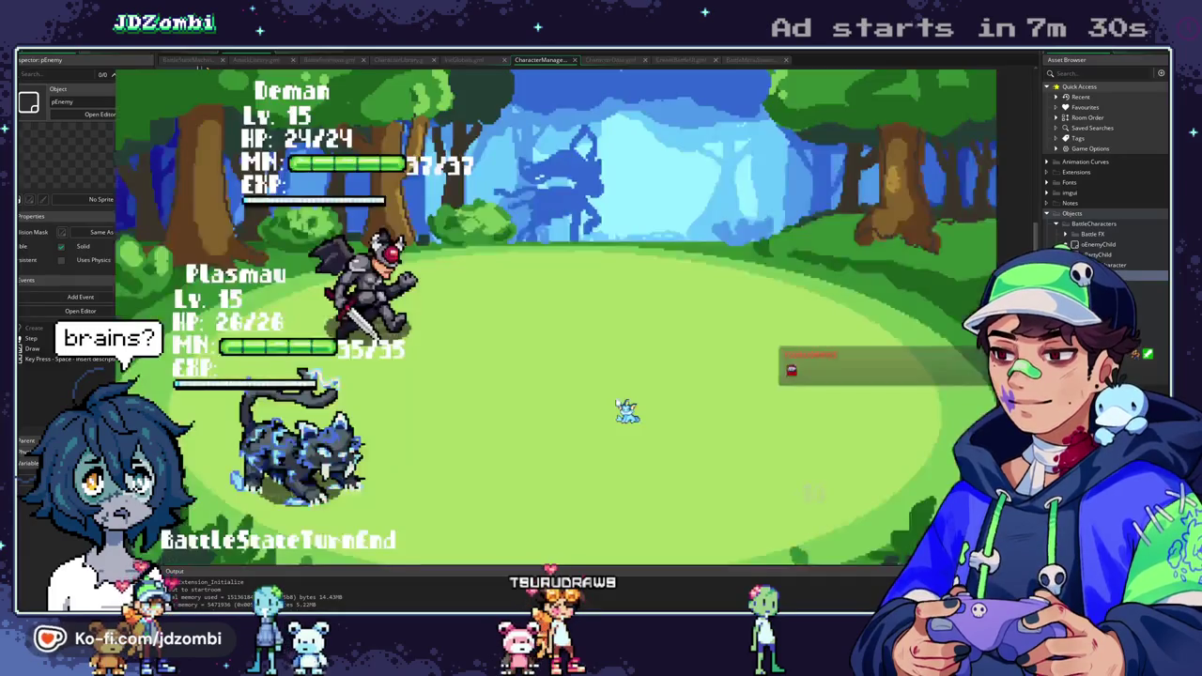
Test-fight with Devastating Strike and Slash, close the game, and select the first three encounter entries.
key("Return")
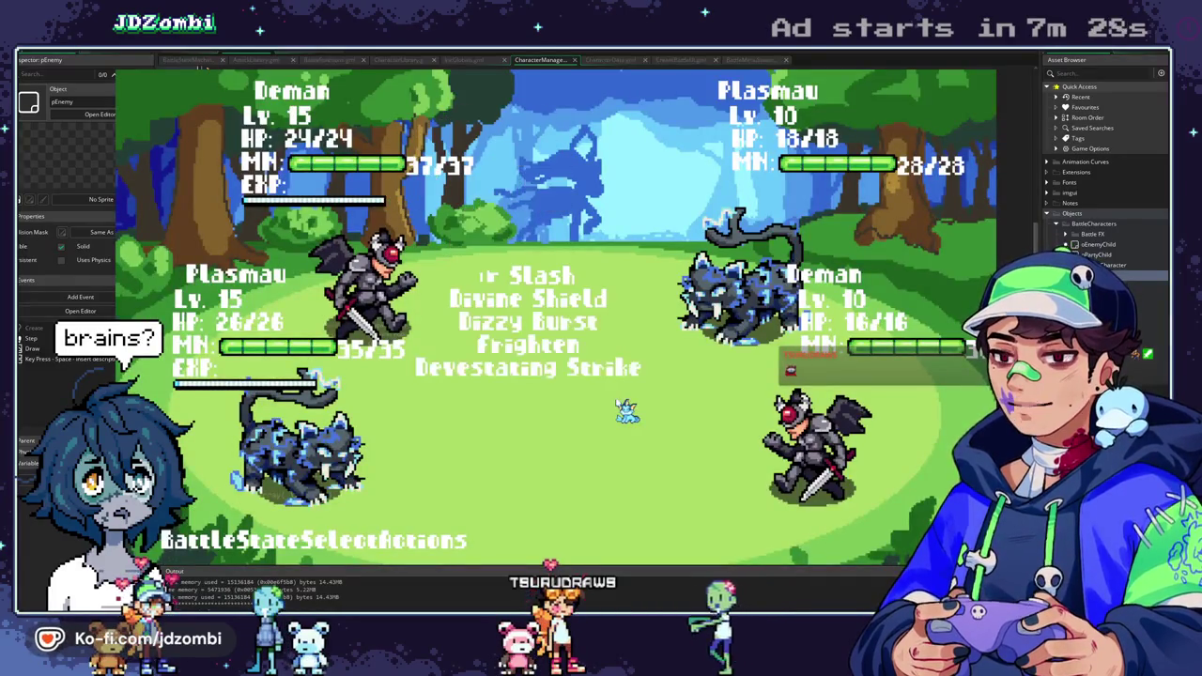
key("Down")
key("Down")
key("Down")
key("Down")
key("Return")
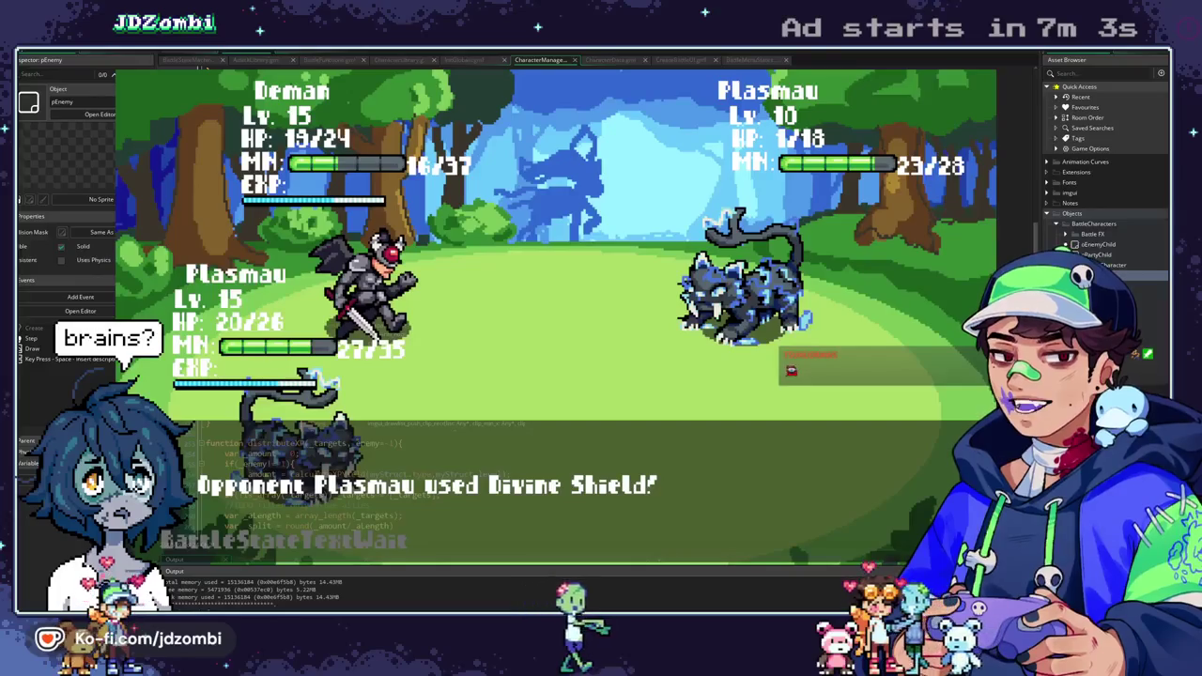
key("space")
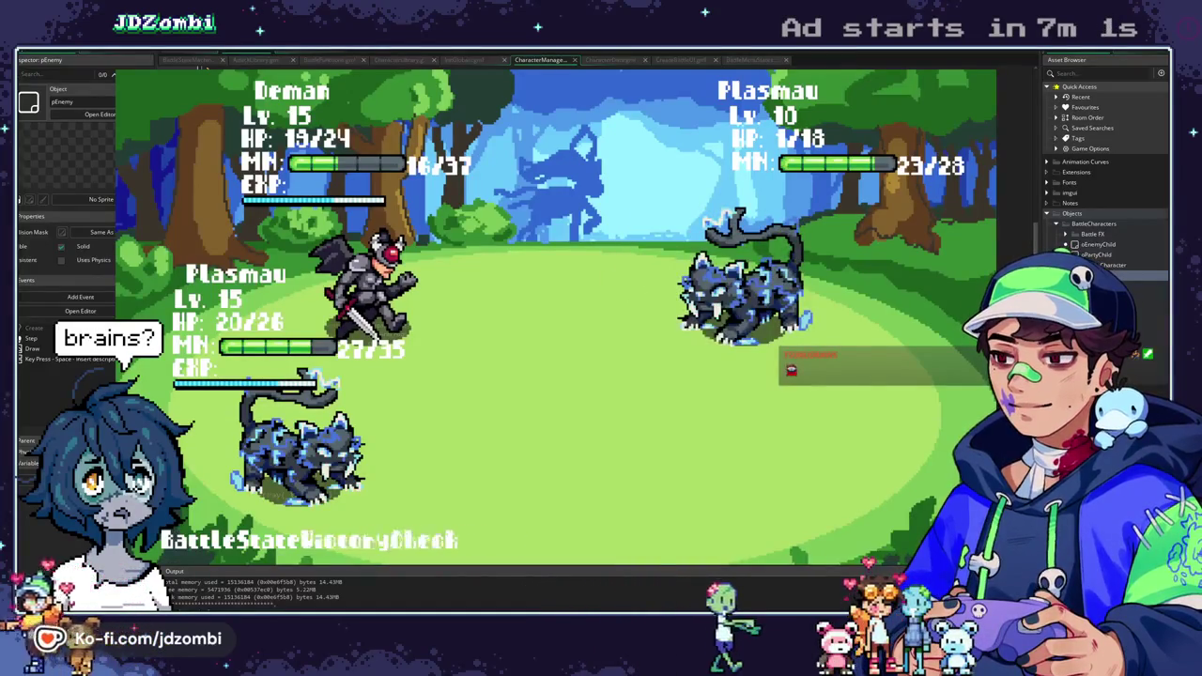
key("space")
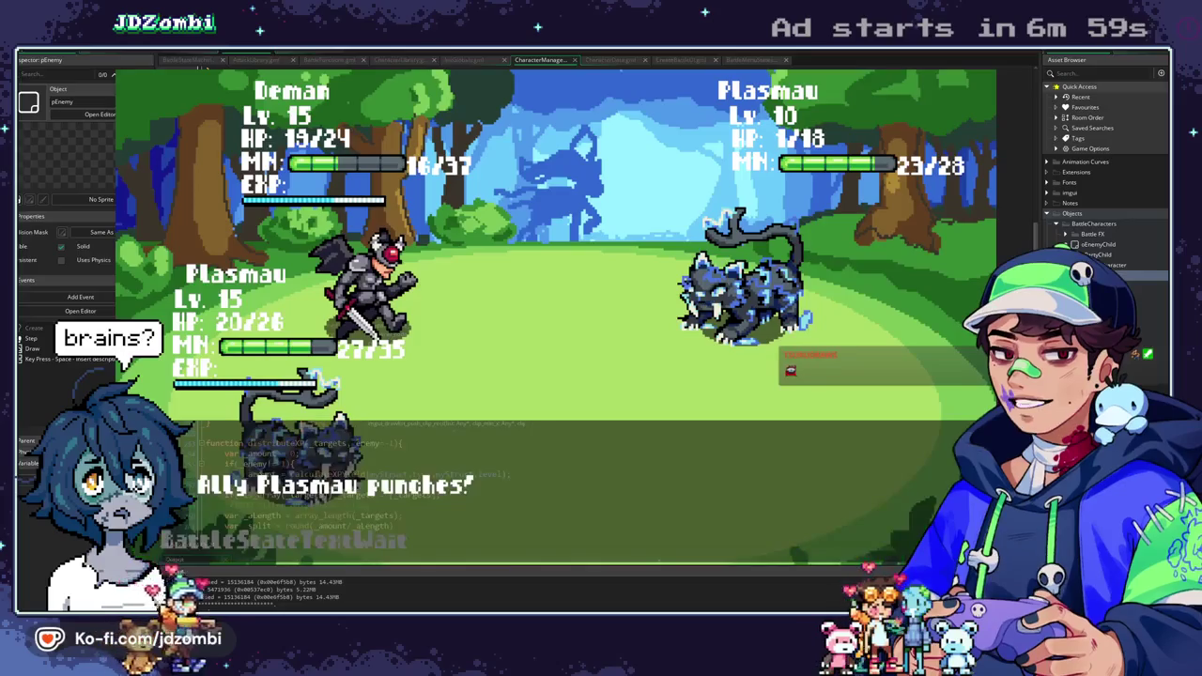
key("space")
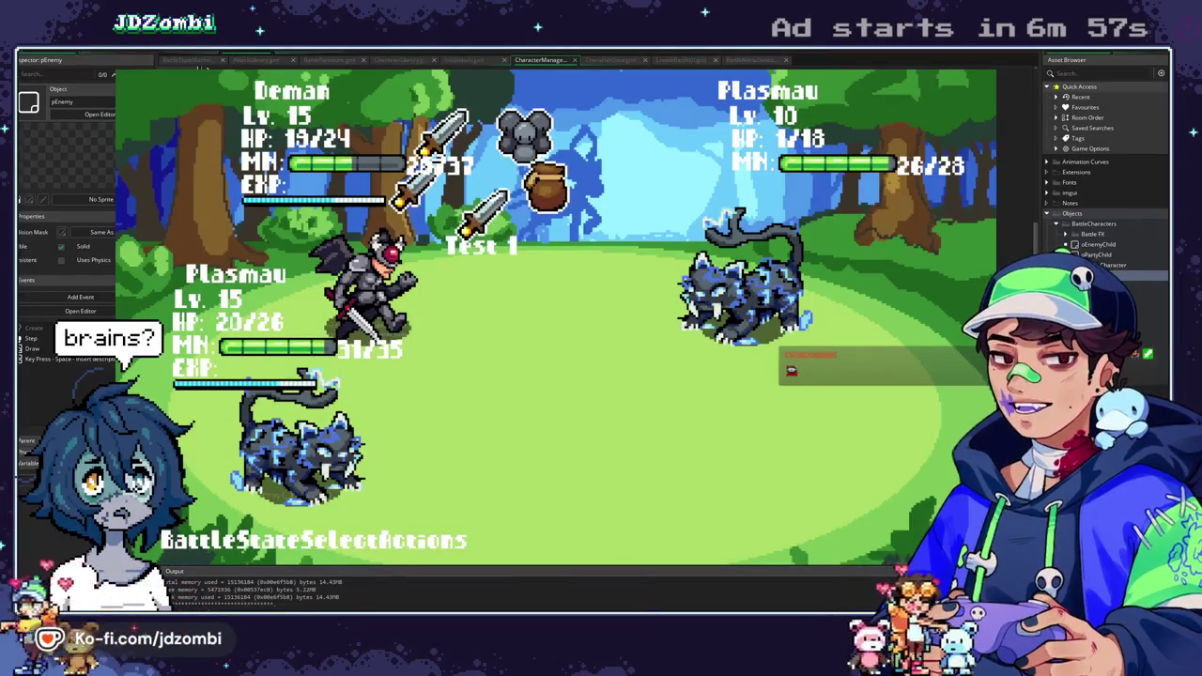
key("space")
key("space")
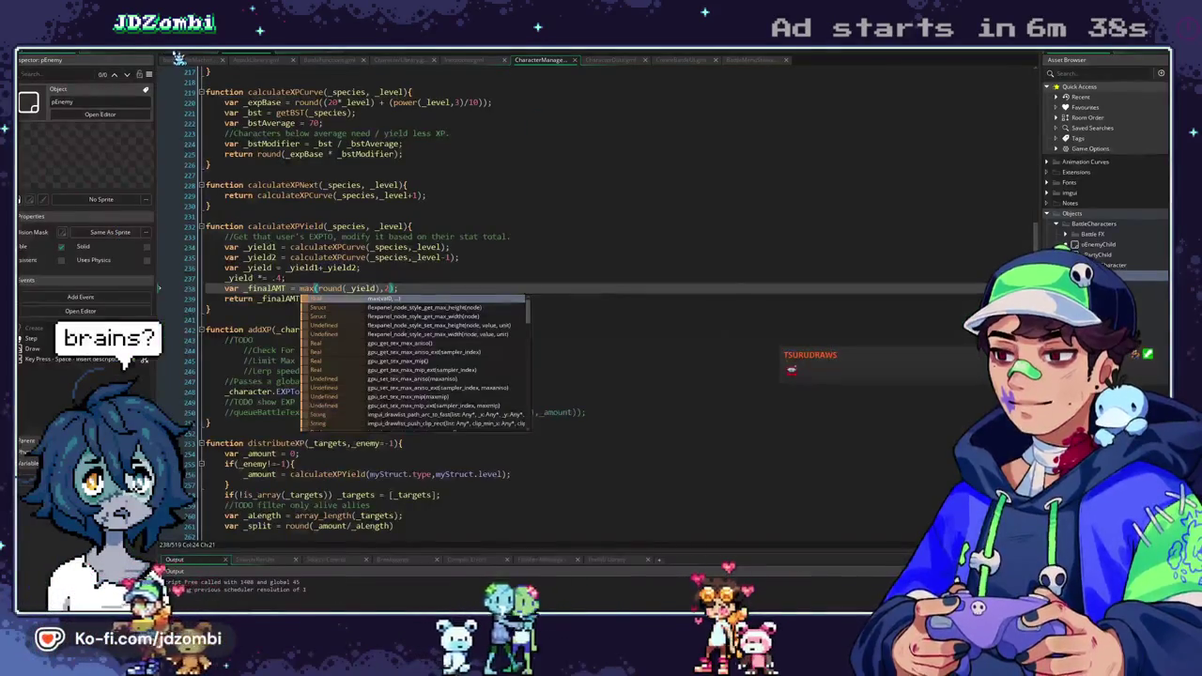
left_click(182, 59)
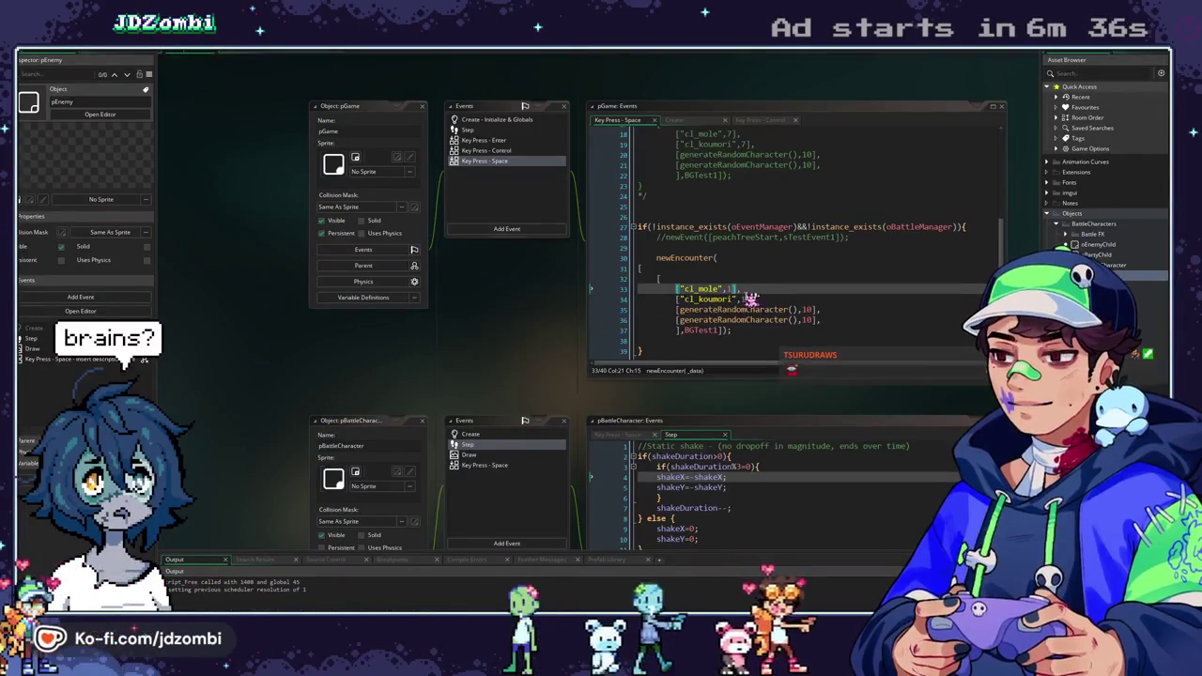
left_click_drag(831, 317, 635, 292)
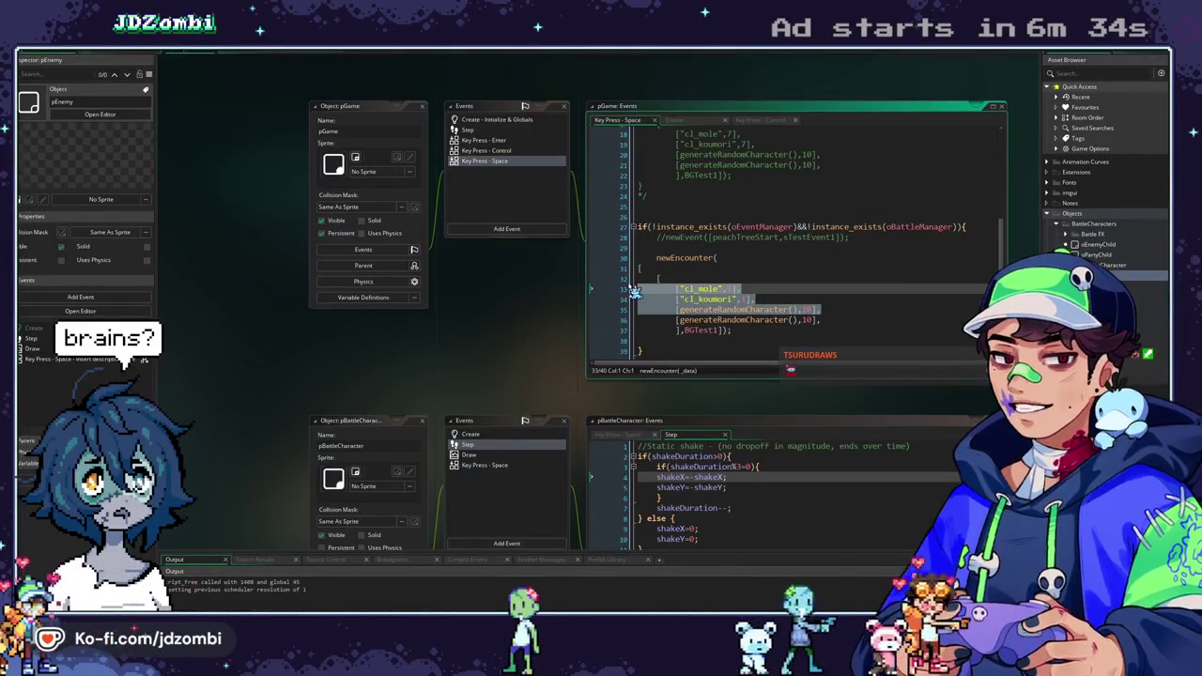
Delete the cl_mole, cl_koumori and first random encounter entries, plus Create lines 20–22.
key("BackSpace")
key("BackSpace")
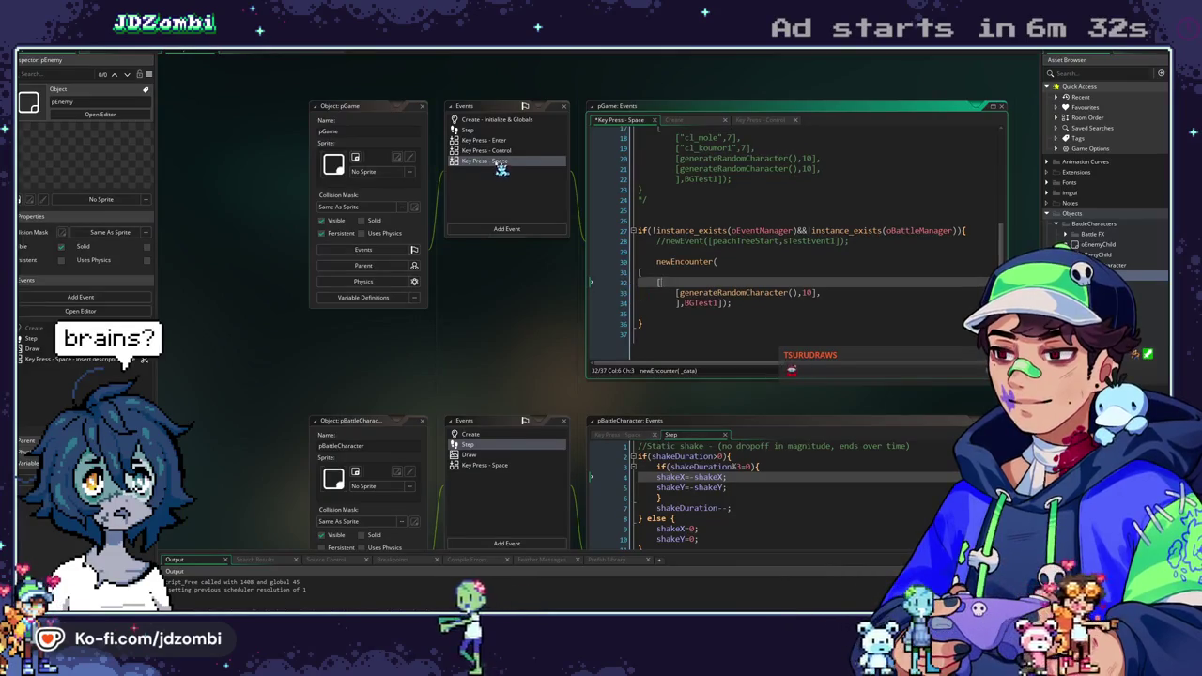
left_click(516, 121)
left_click_drag(829, 331, 576, 313)
key("BackSpace")
key("BackSpace")
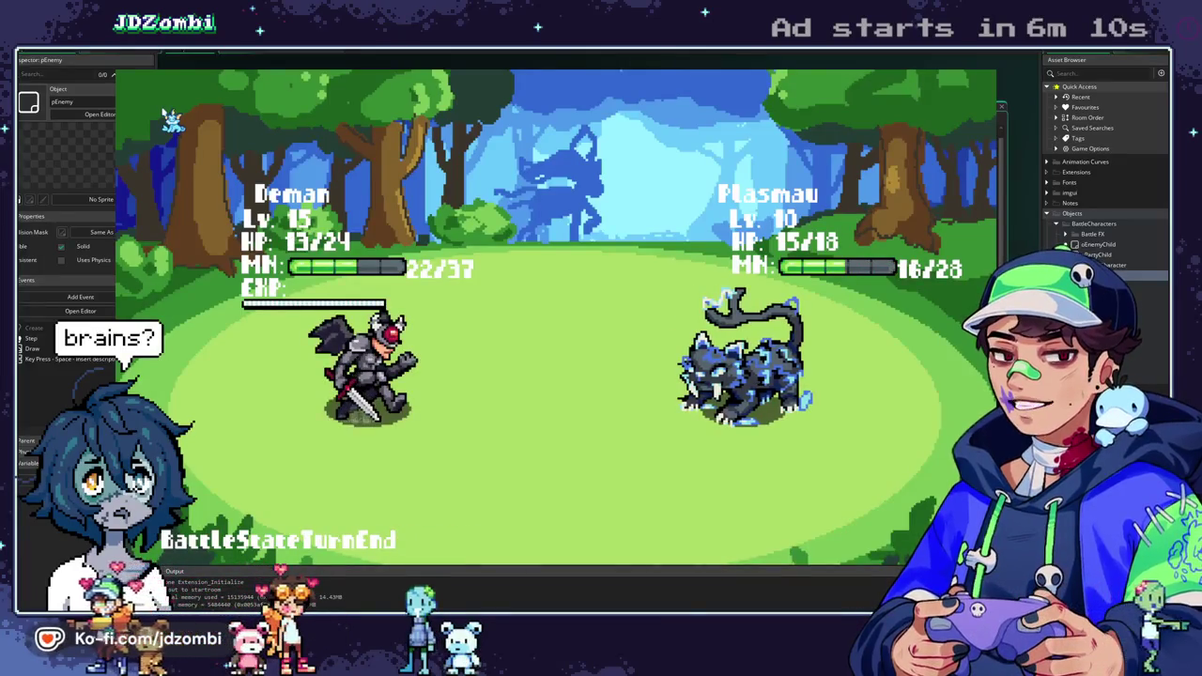
Win a test battle as solo Deman using Devastating Strike, then close the game.
key("Down")
key("Down")
key("Down")
key("Down")
key("space")
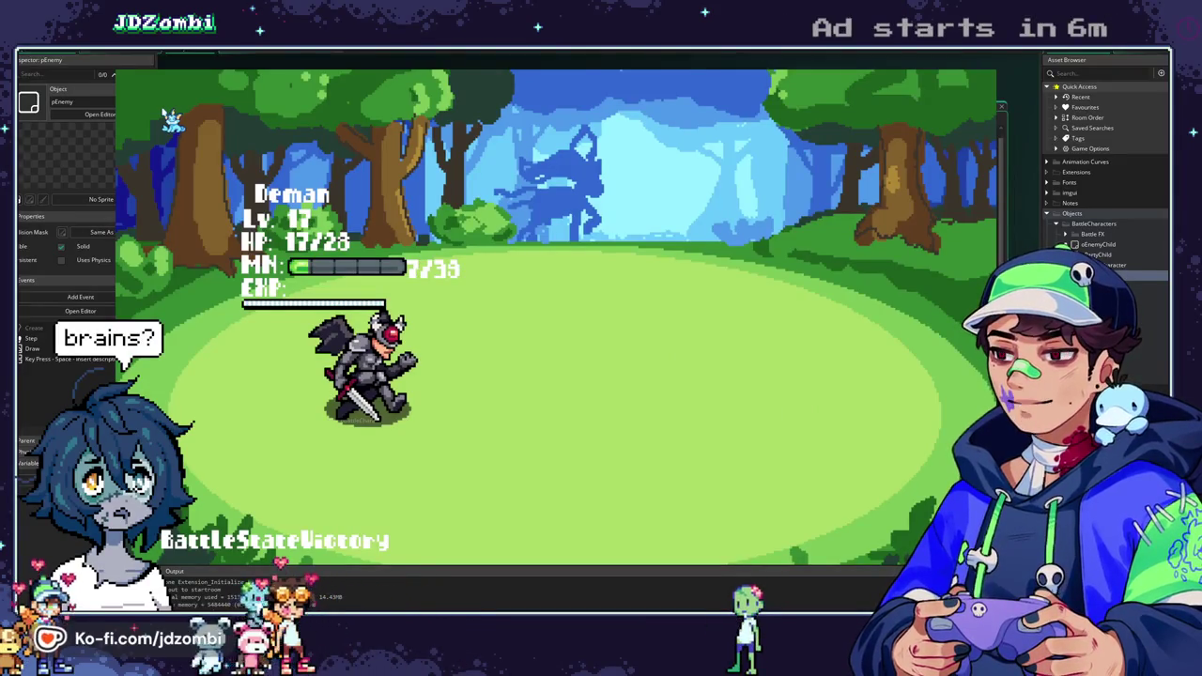
key("Escape")
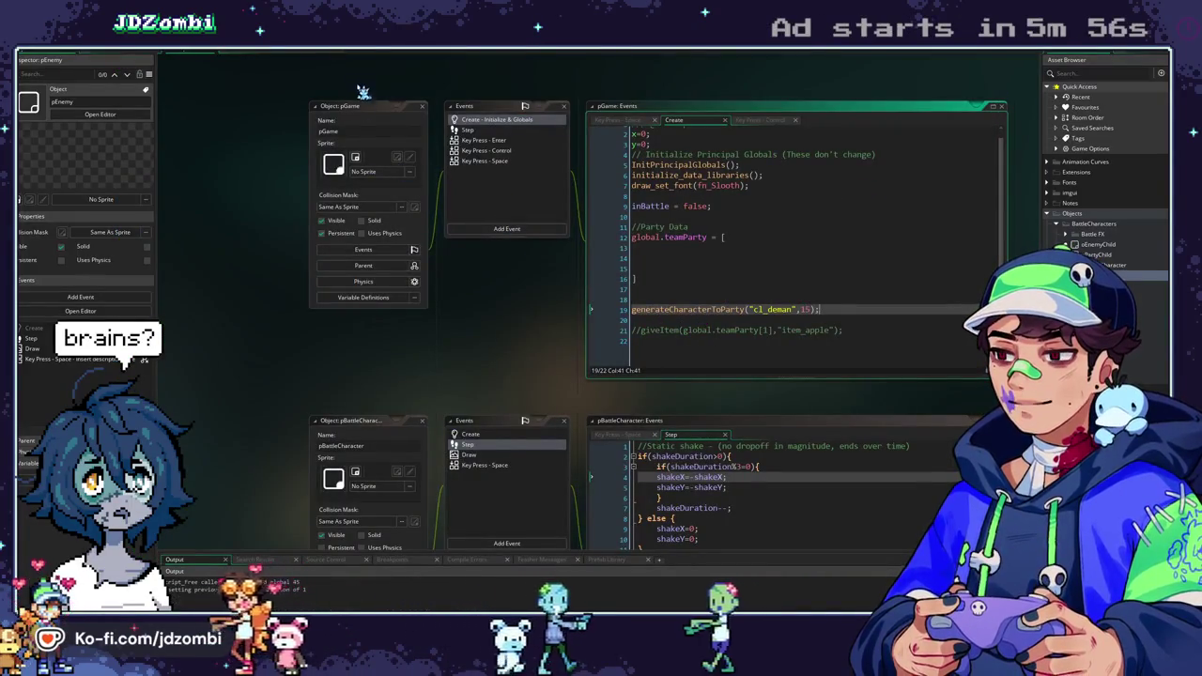
Delete the _yield2 line, its blank line, and the _yield1+_yield2 summing line in calculateXPYield.
left_click(256, 58)
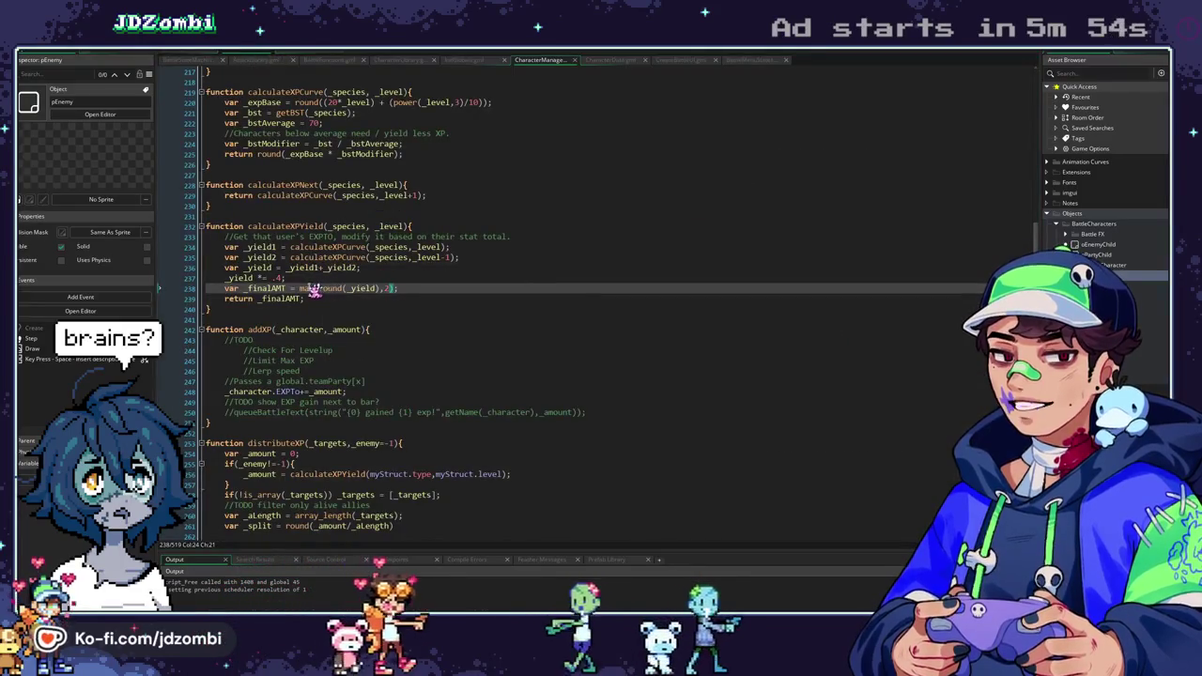
key("Up")
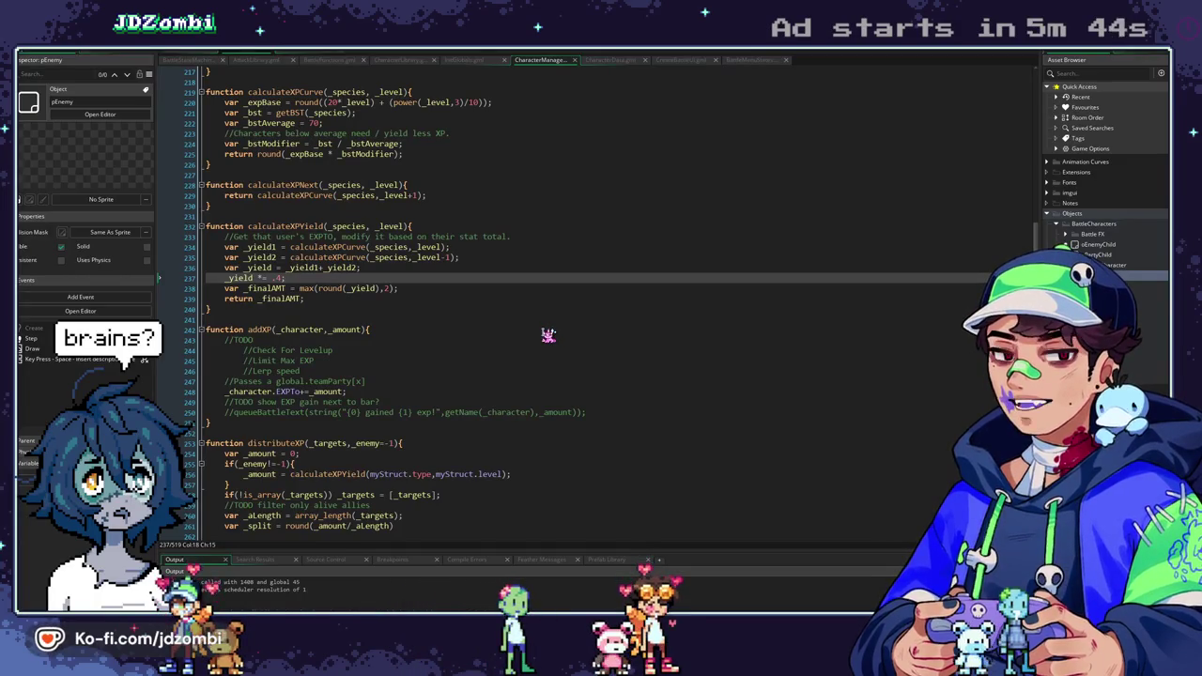
double_click(415, 257)
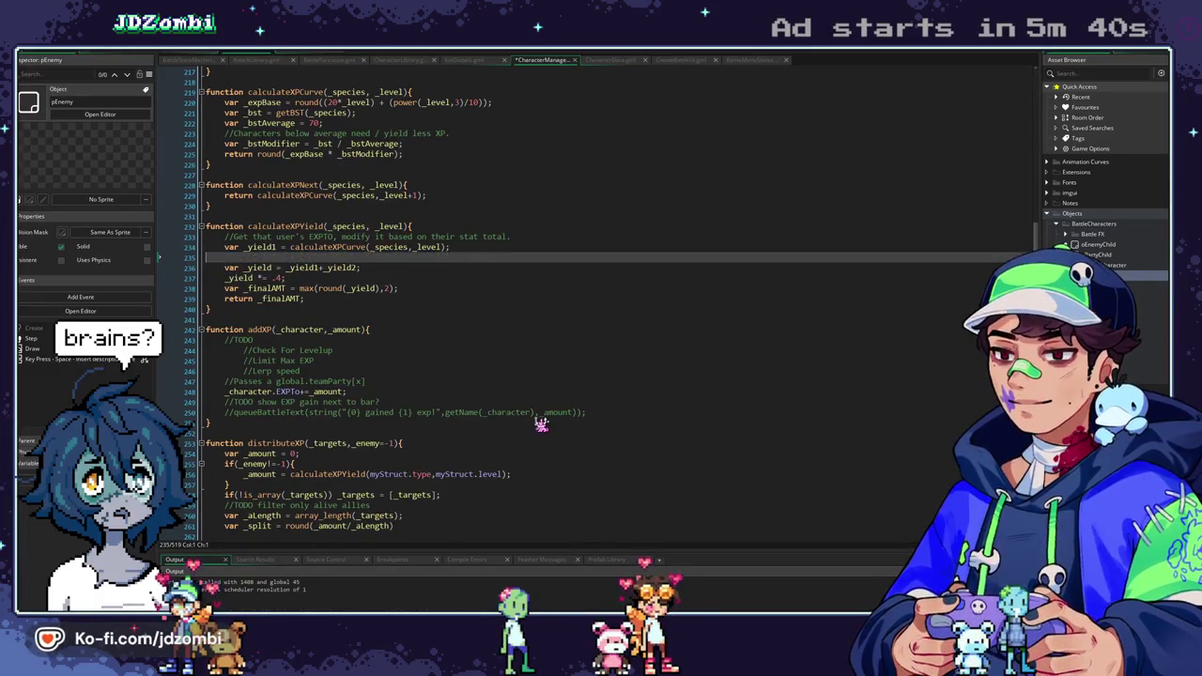
key("BackSpace")
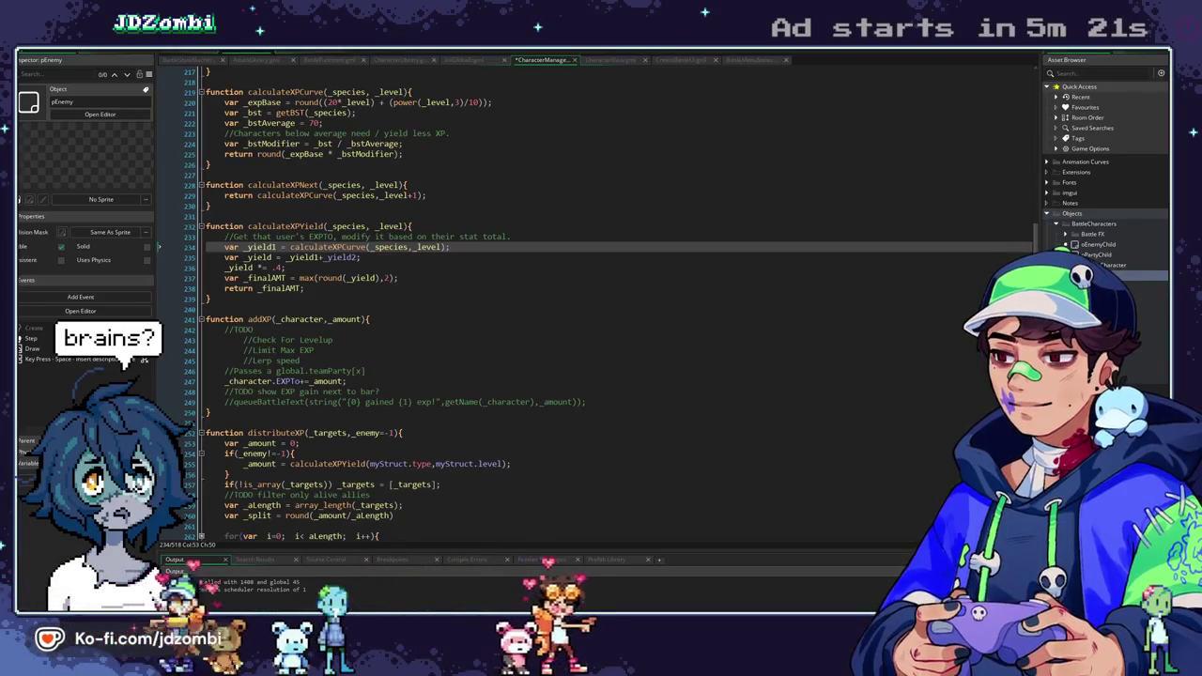
left_click_drag(361, 258, 210, 262)
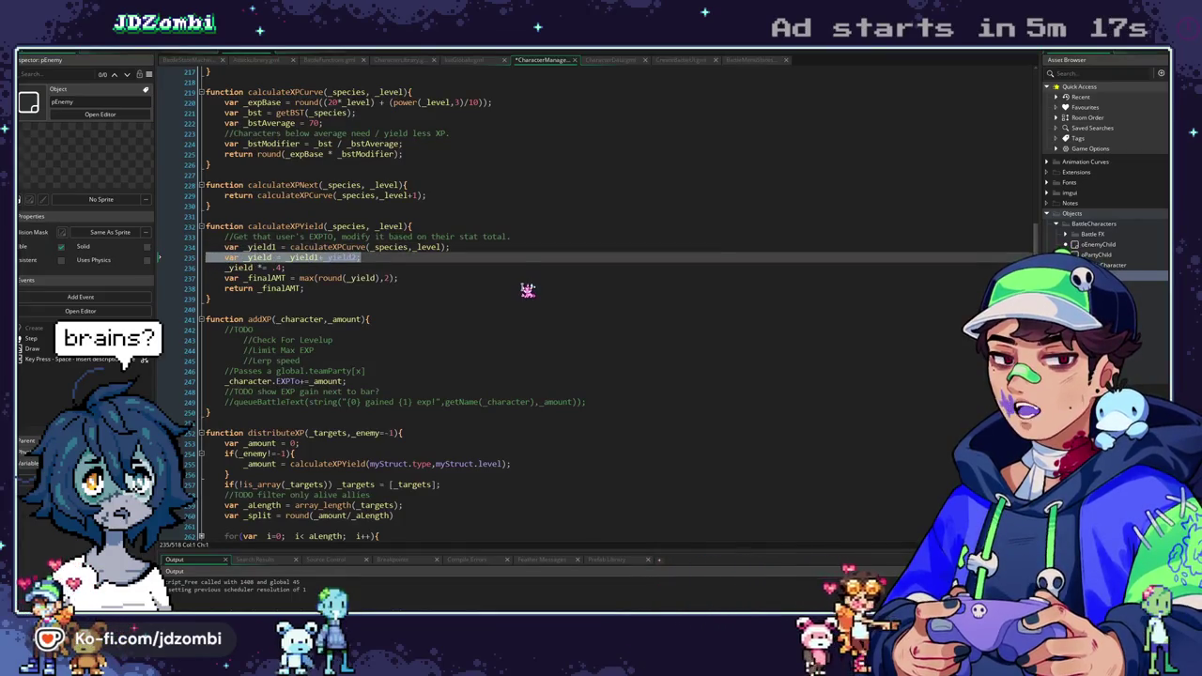
key("BackSpace")
key("BackSpace")
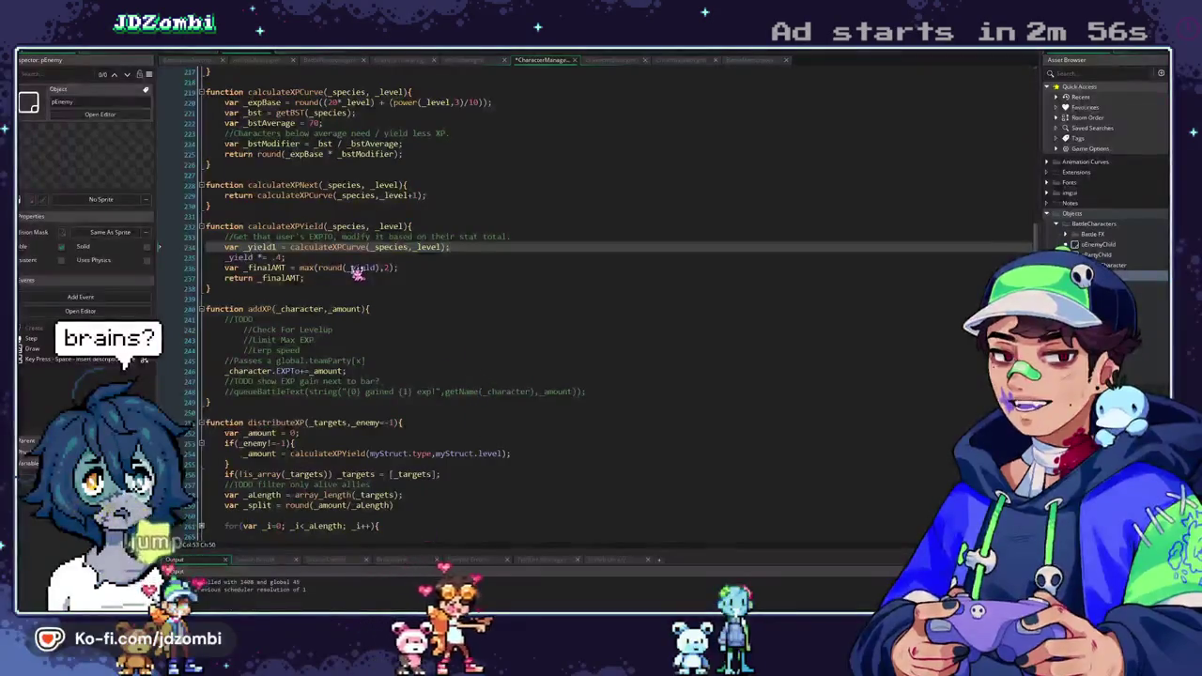
Remove the '_yield *= .4' line, rename _yield1 to _yield, divide _yield inside round(), and run.
left_click(348, 258)
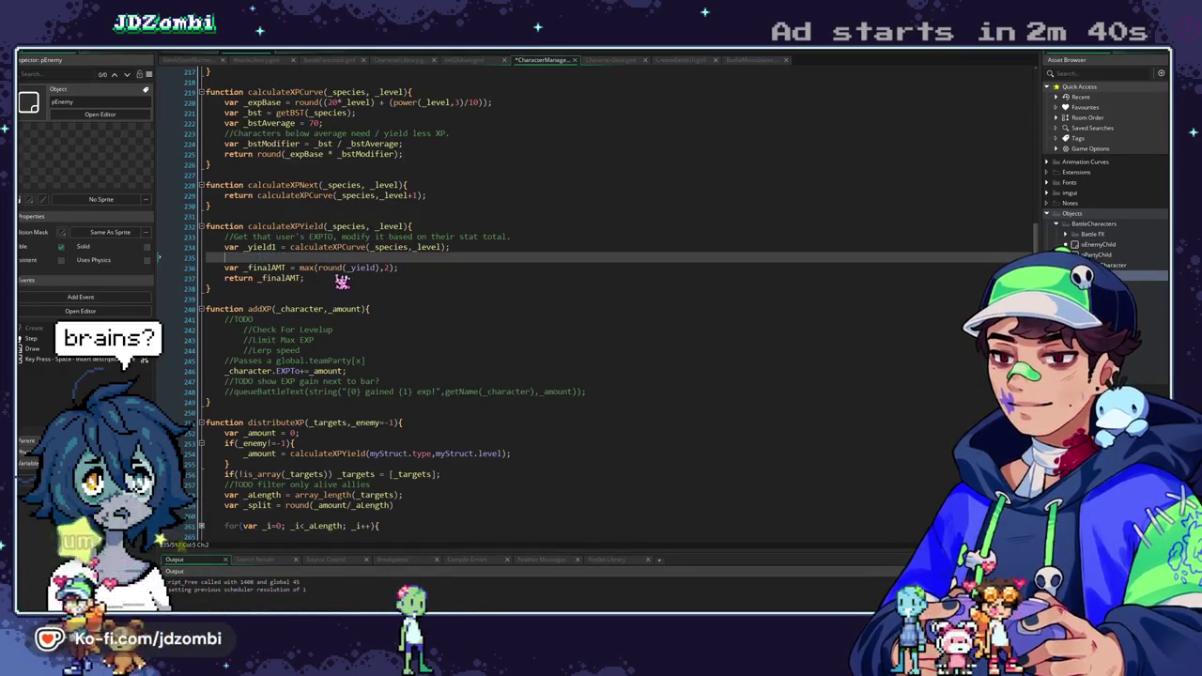
left_click(281, 246)
left_click(330, 237)
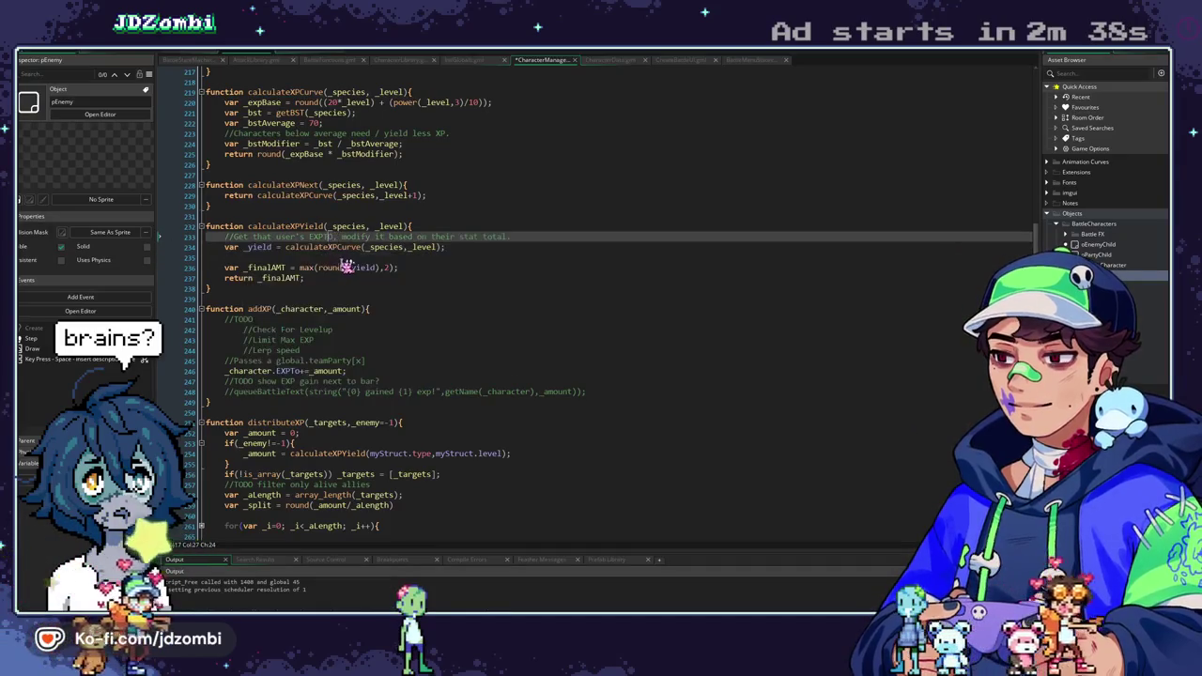
double_click(373, 269)
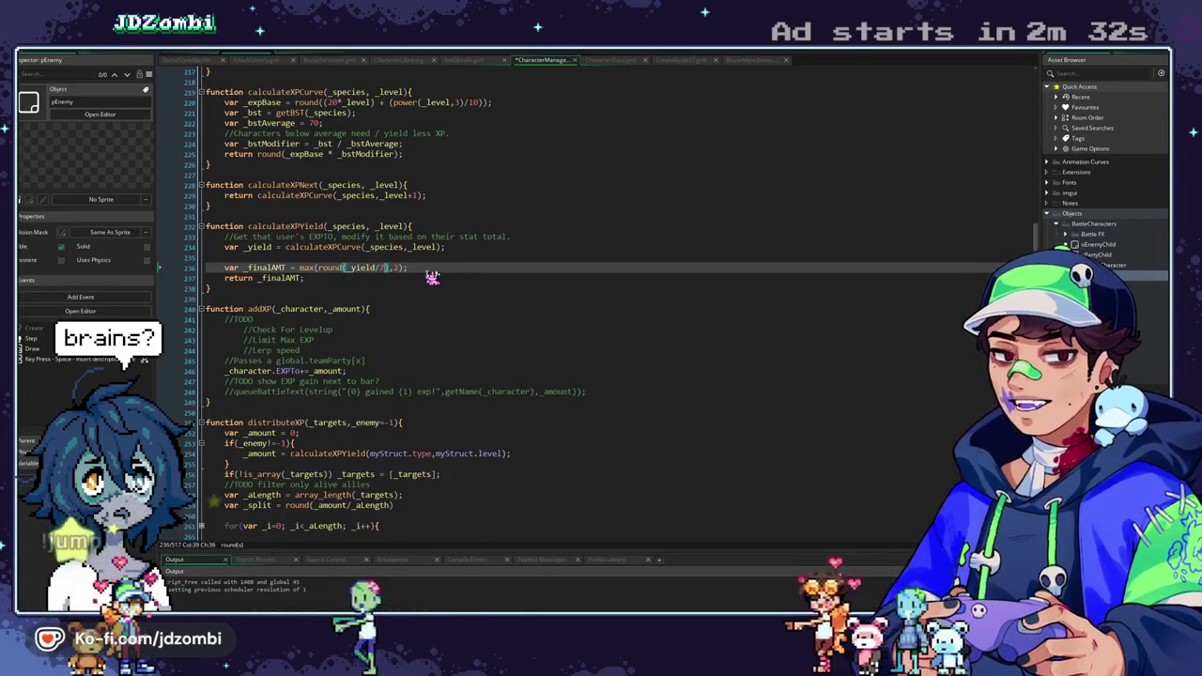
key("F5")
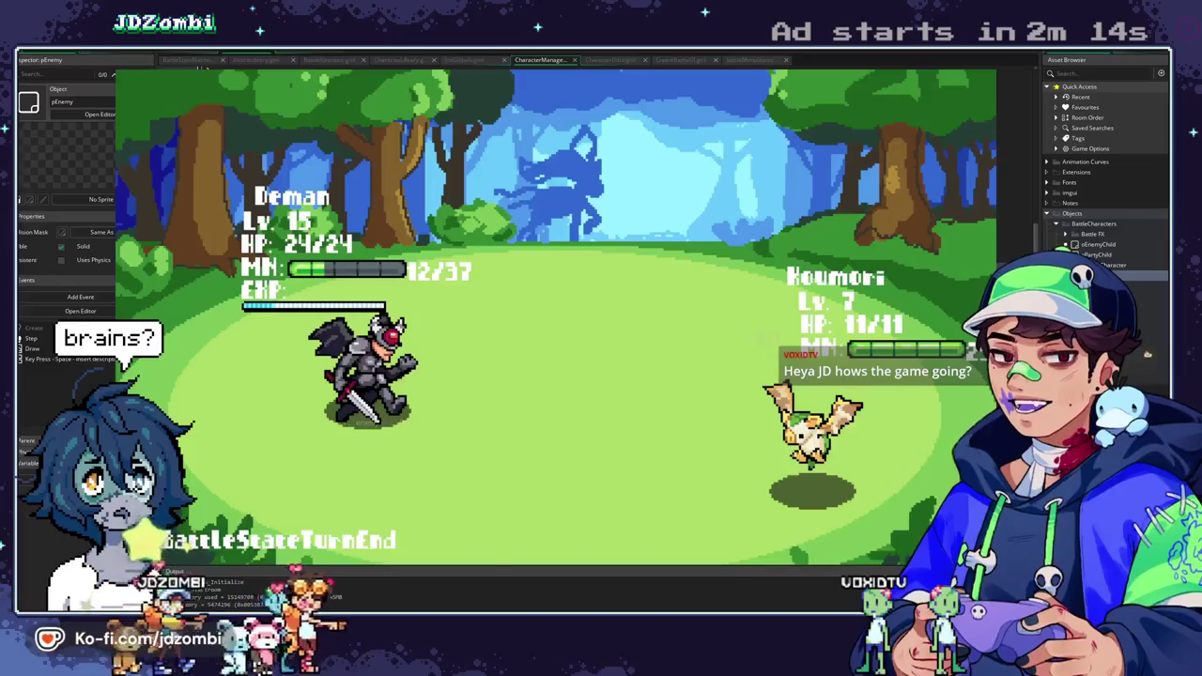
Defeat the level-7 Koumori with Slash, close the game, and return to pGame's Create code.
key("space")
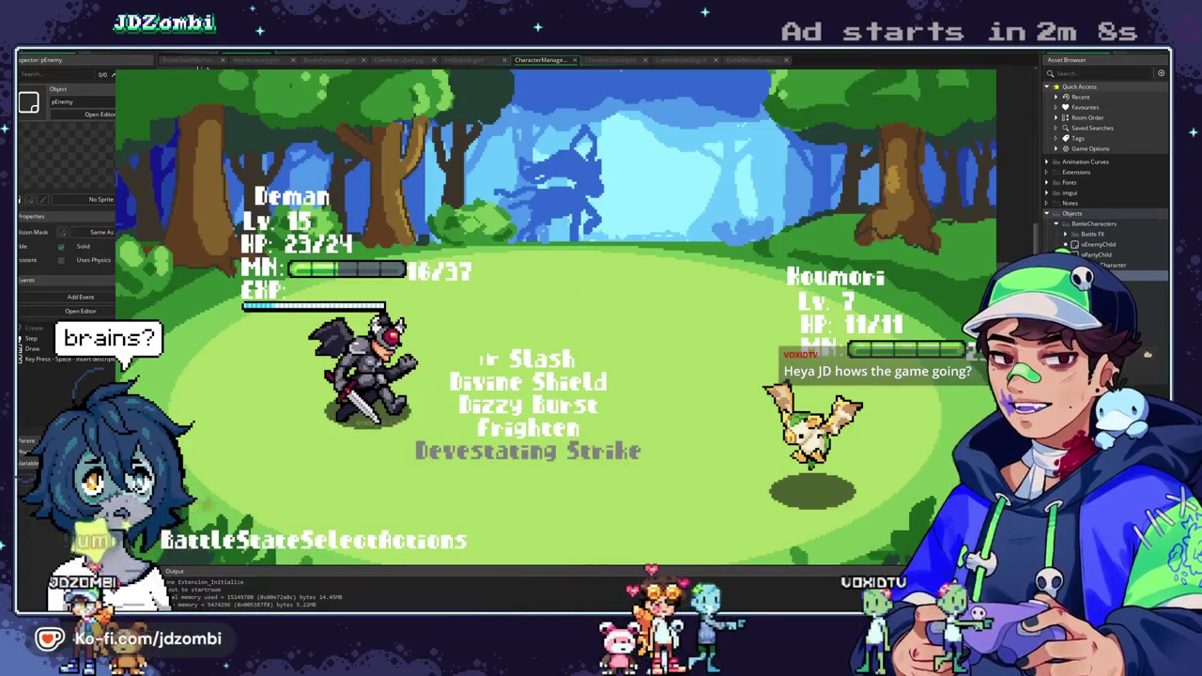
key("space")
key("space")
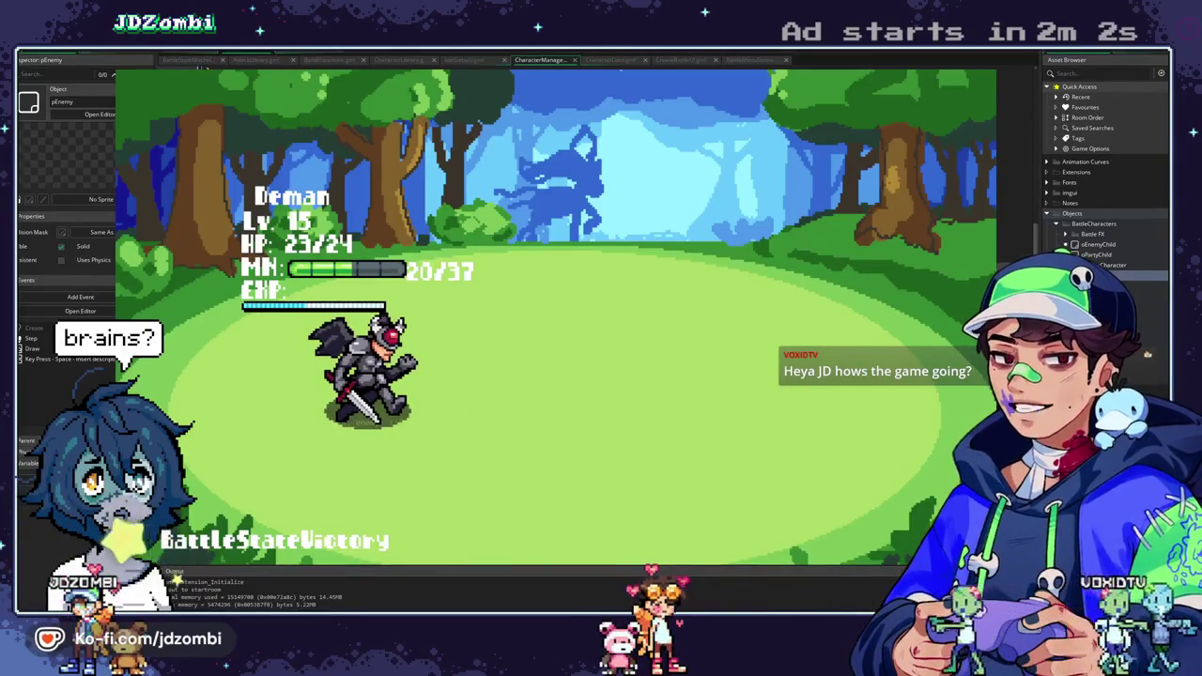
key("Escape")
left_click(228, 59)
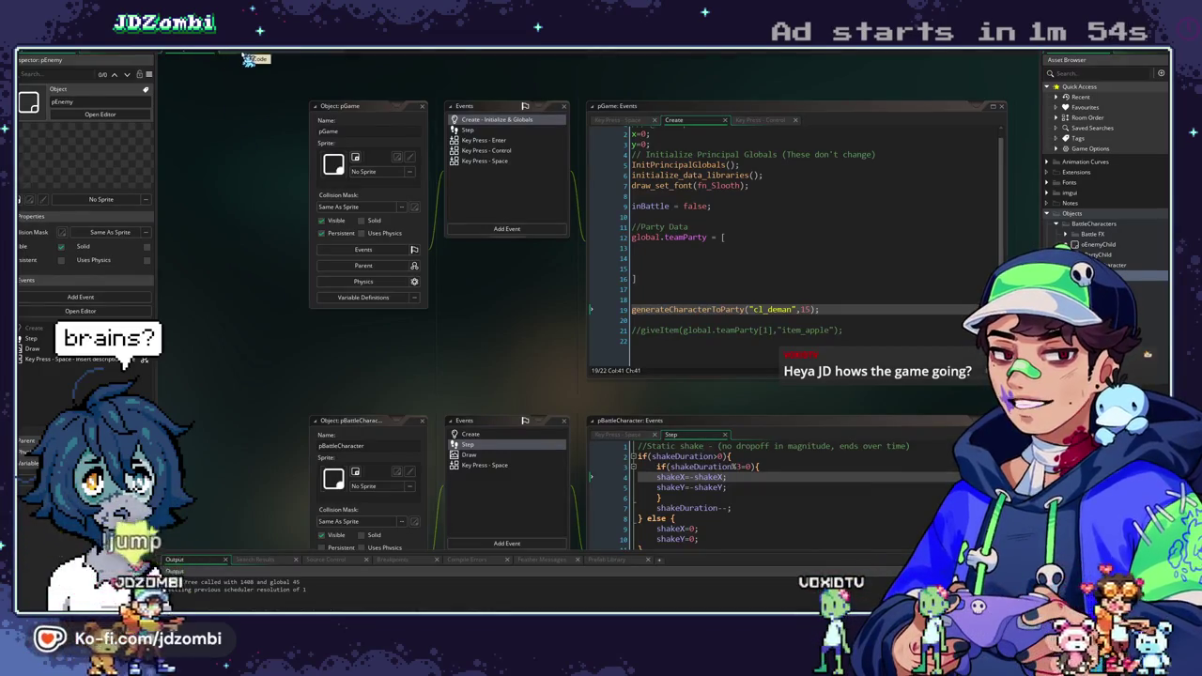
Add Plasmau, Frostbare and Mole party lines, then start a new newEncounter entry in Key Press - Space.
key("ctrl+v")
scroll(733, 328, "down", 3)
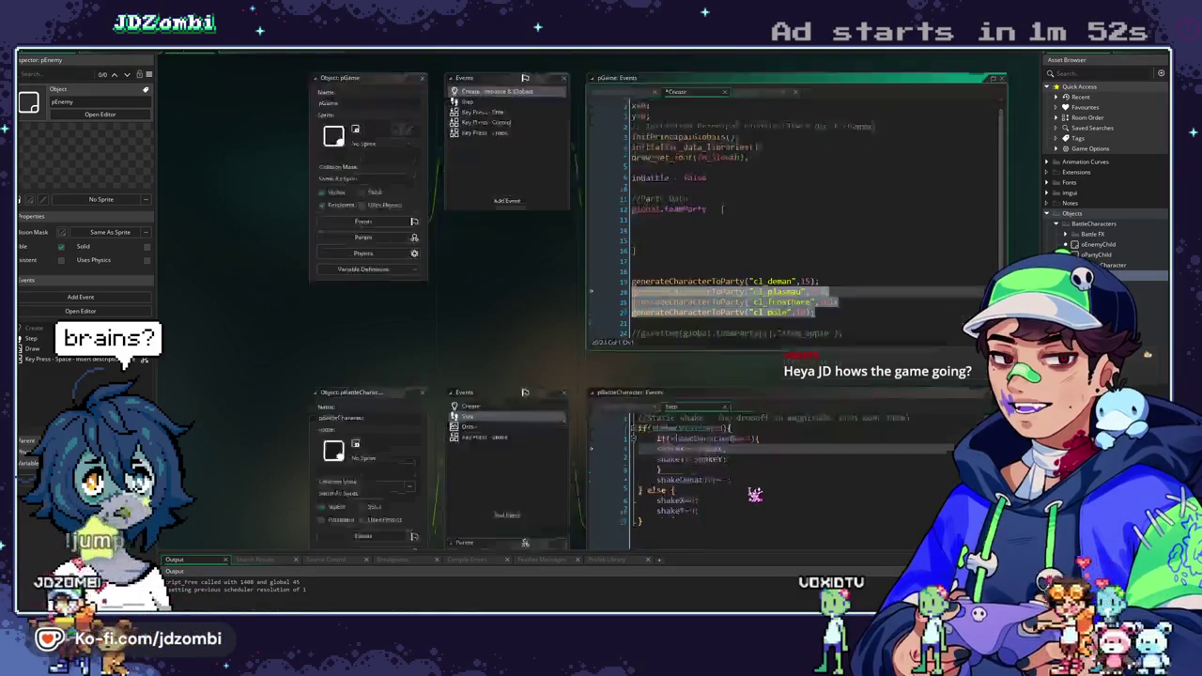
left_click(514, 78)
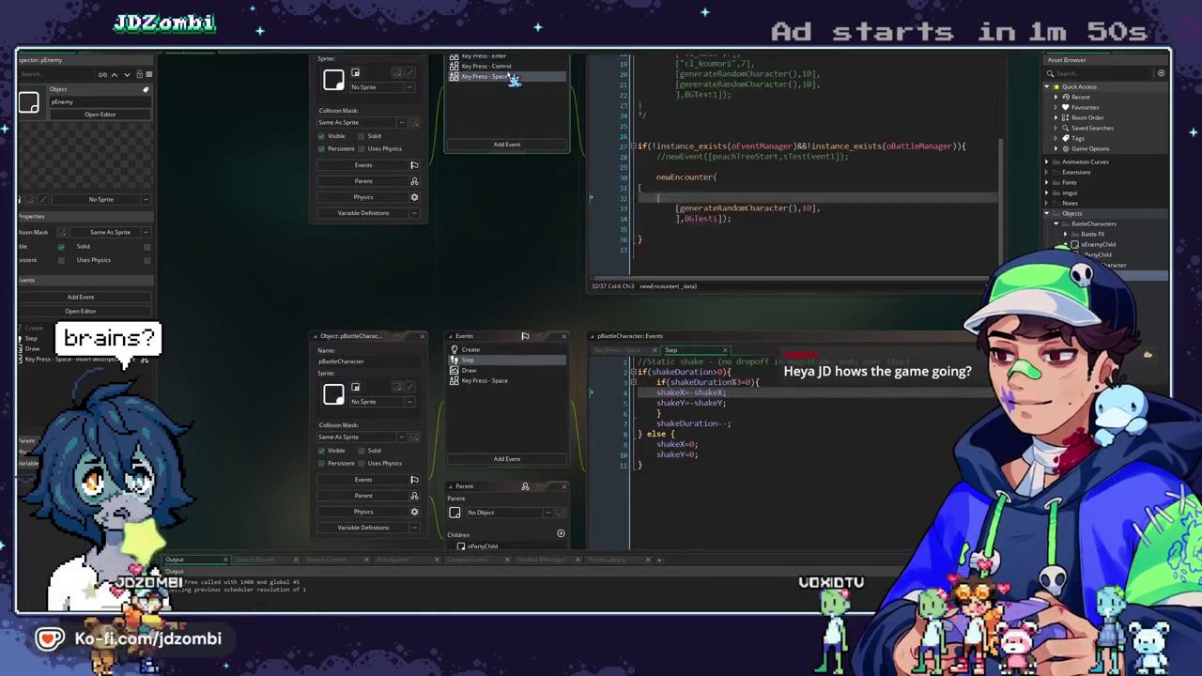
key("Return")
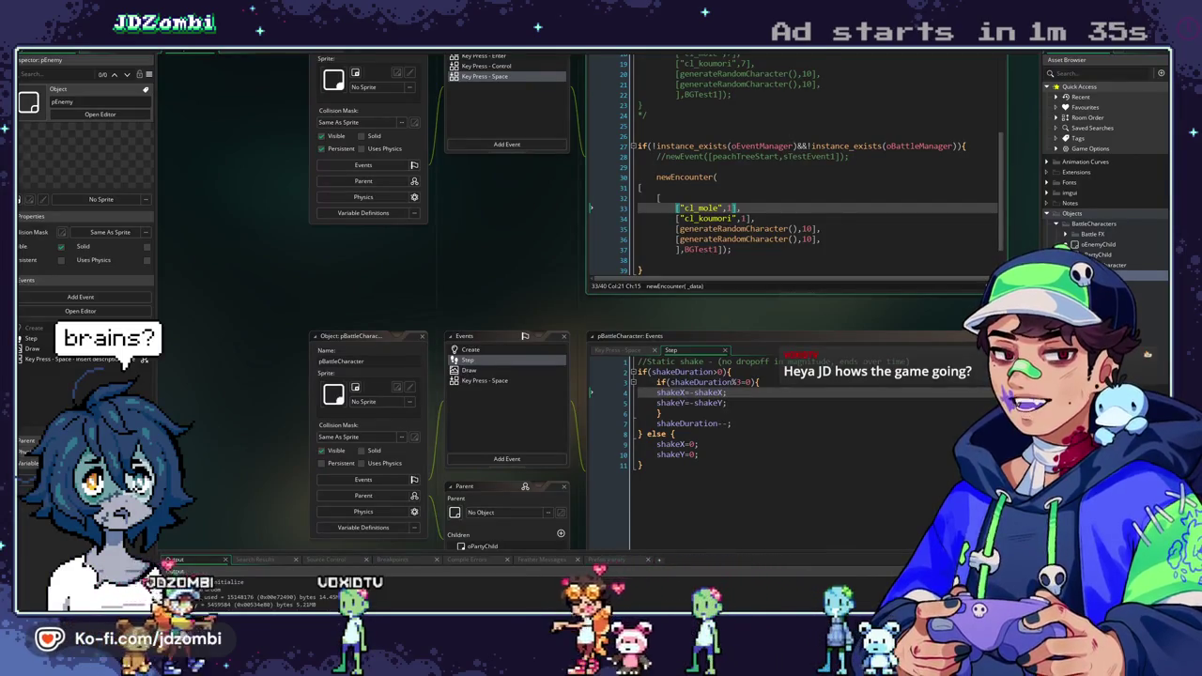
key("Down")
key("Down")
key("Down")
key("Return")
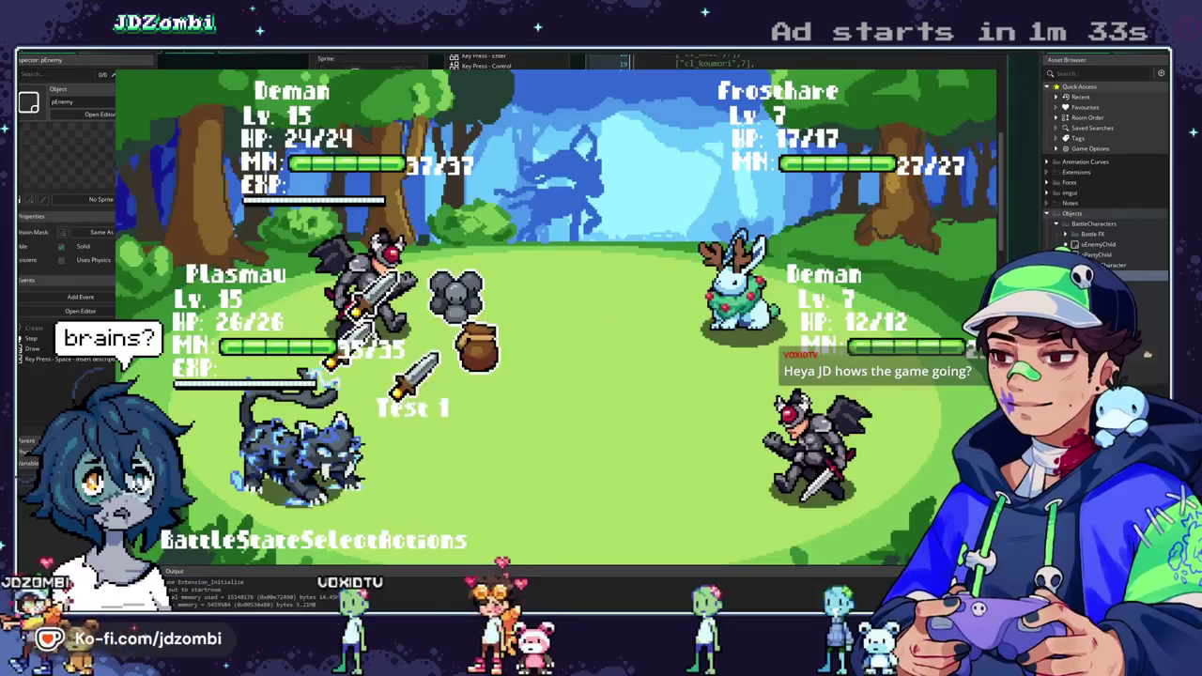
key("Return")
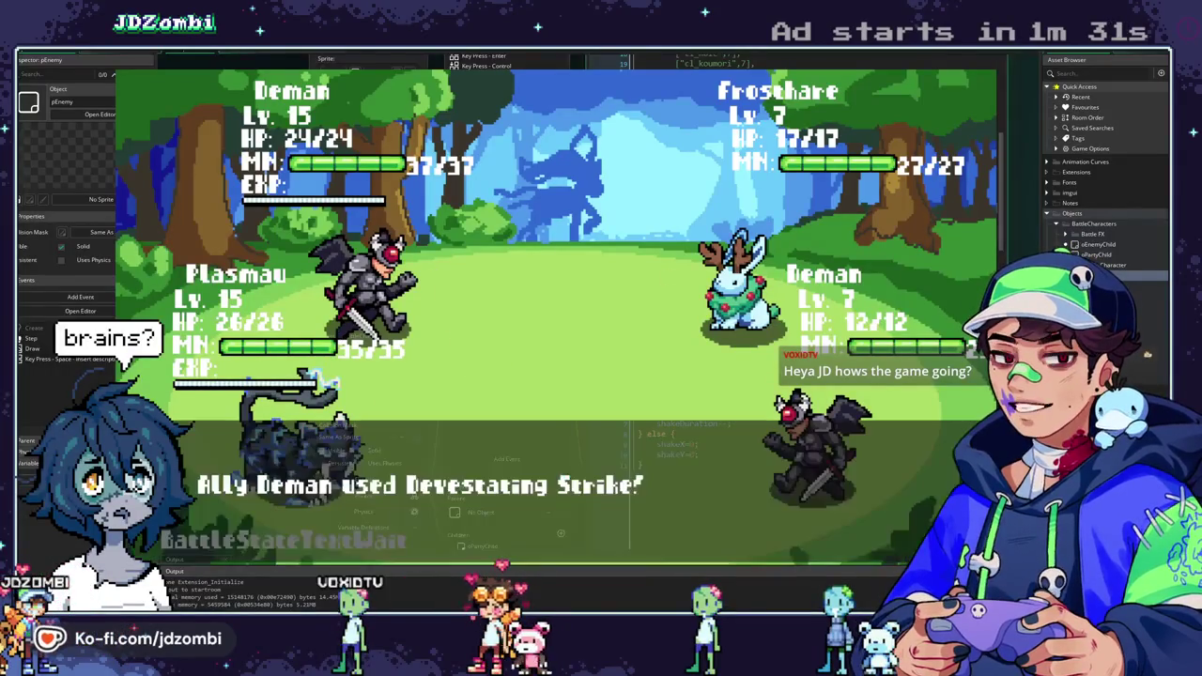
key("Return")
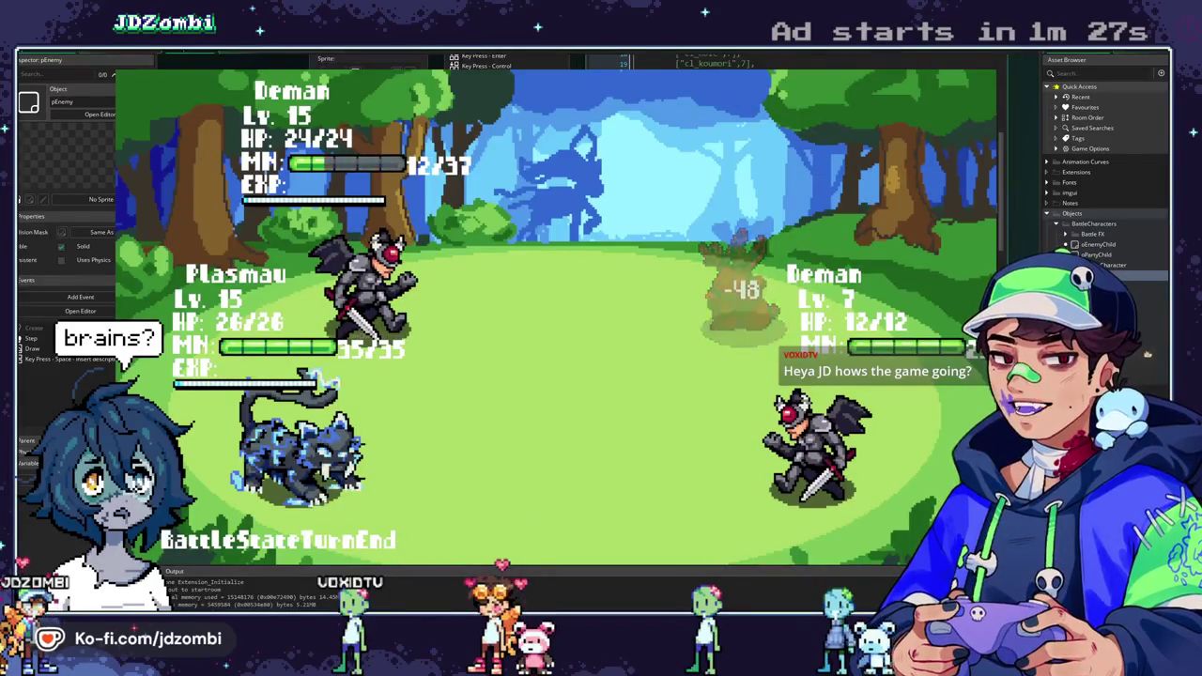
key("Return")
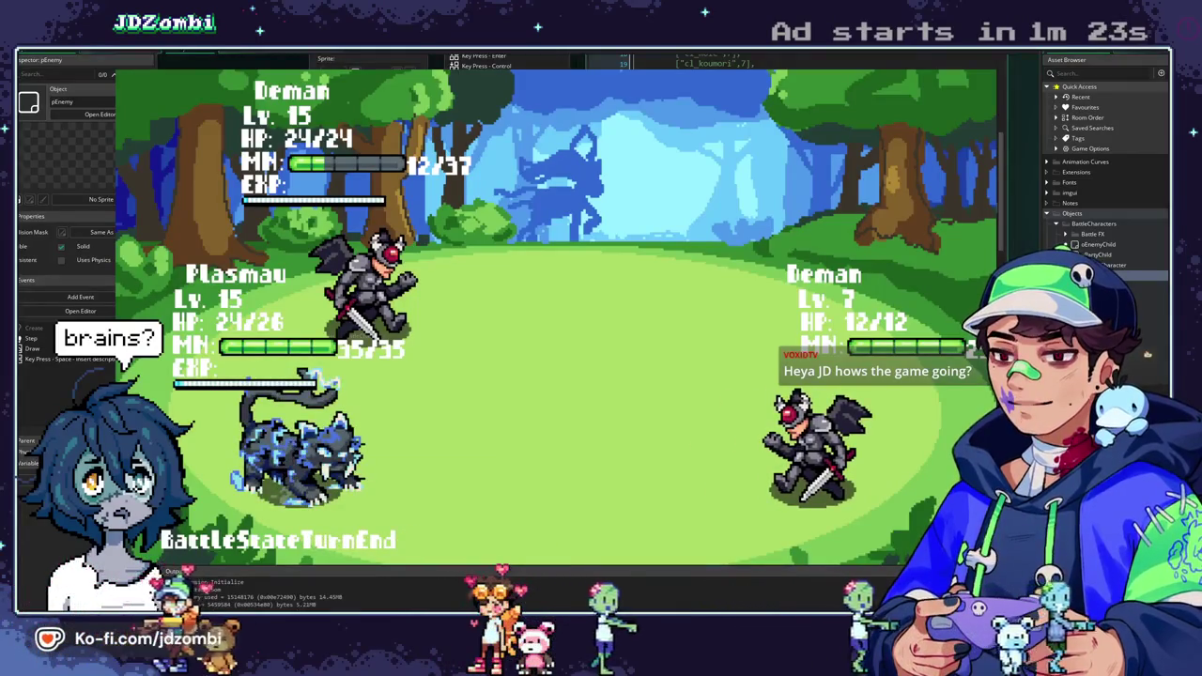
key("Return")
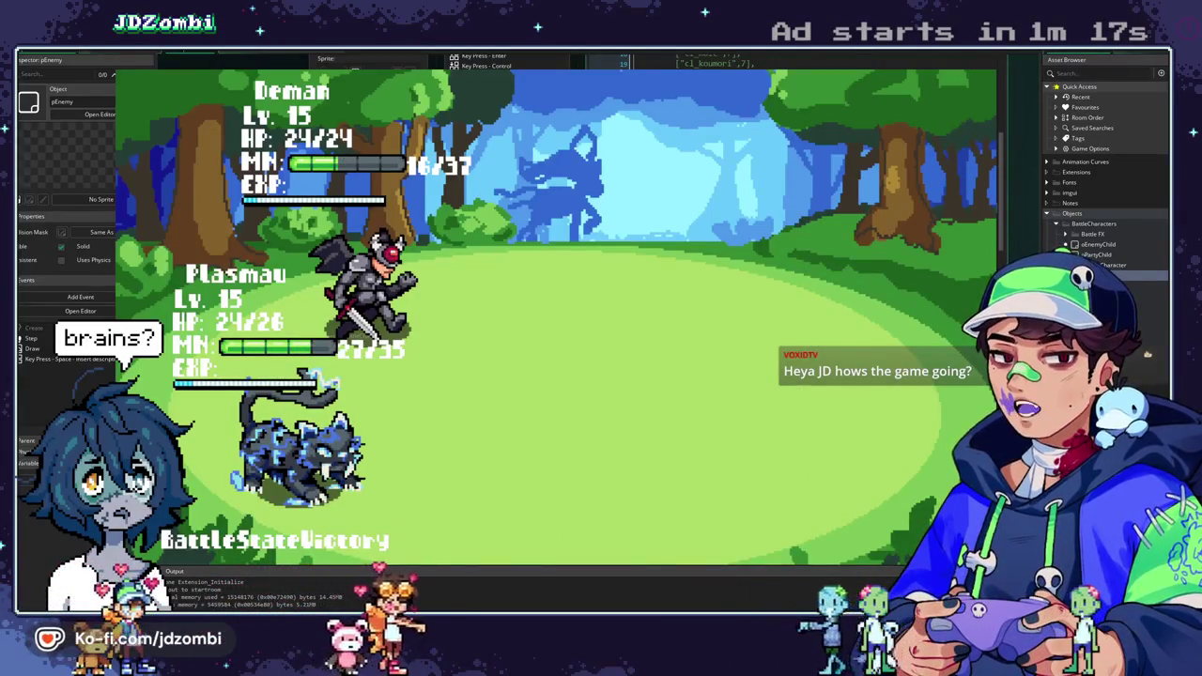
key("Escape")
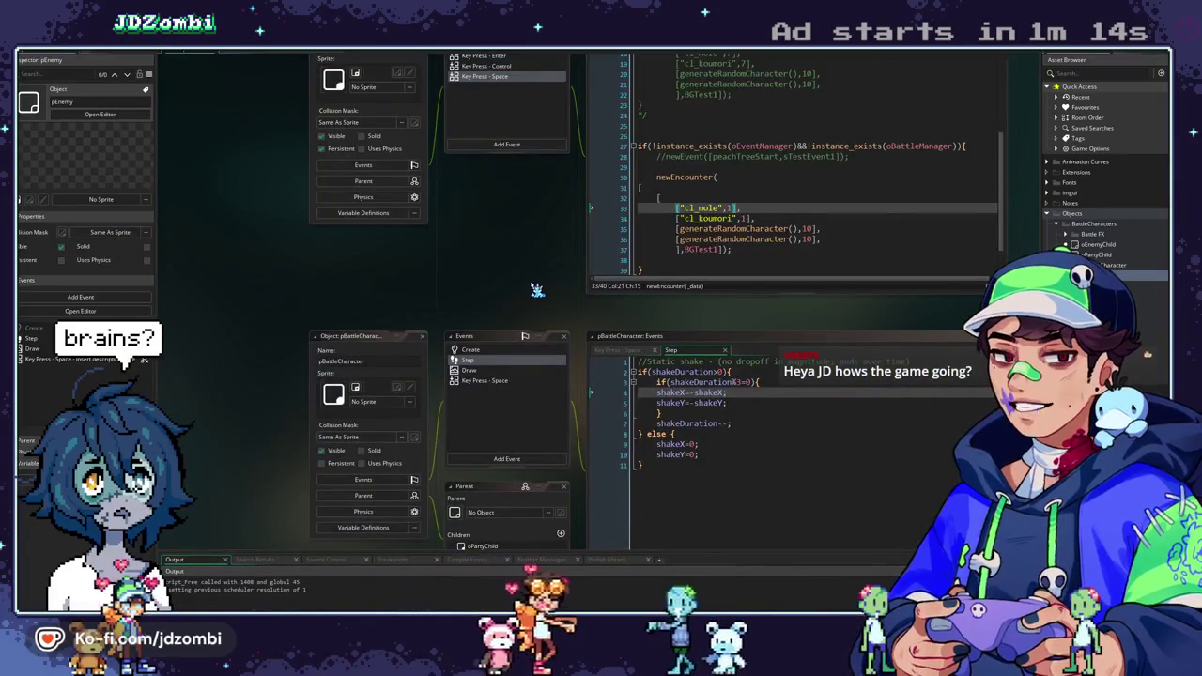
key("F5")
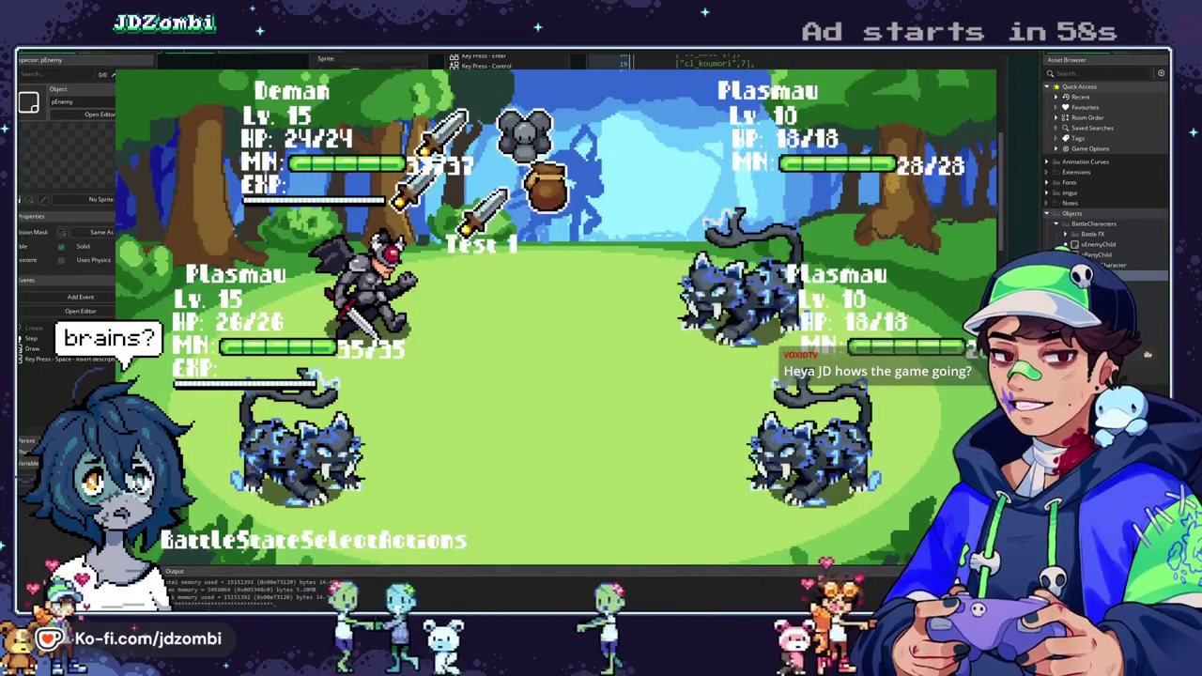
key("Return")
key("Down")
key("Down")
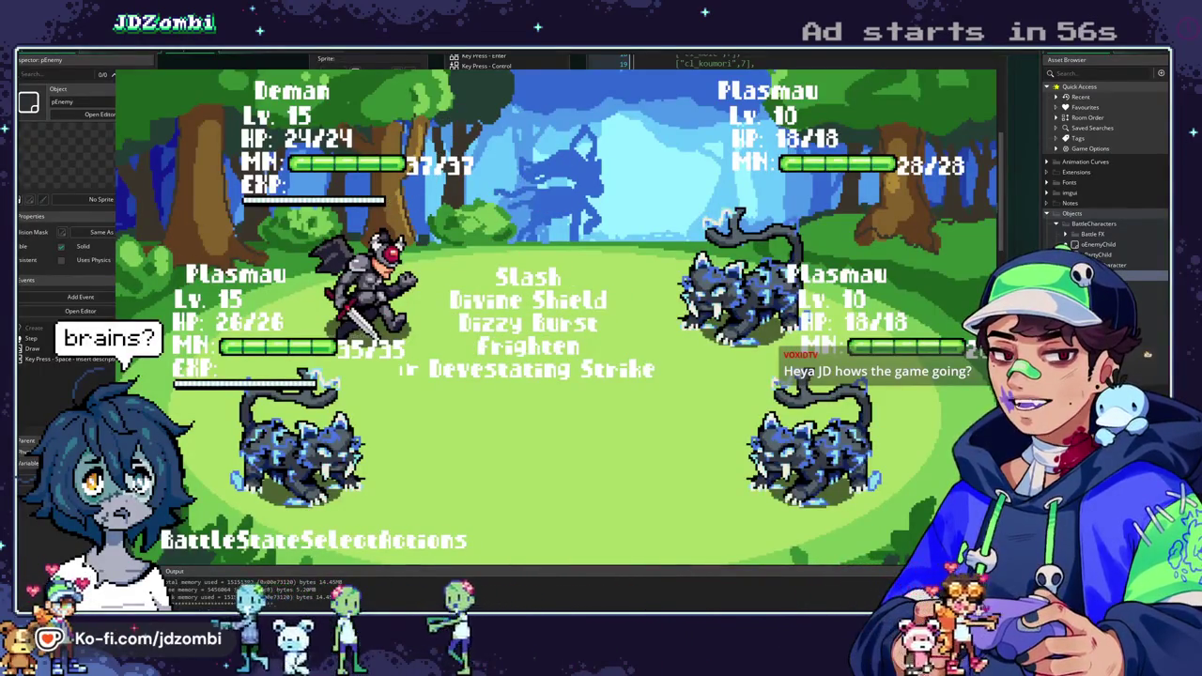
key("Return")
key("Up")
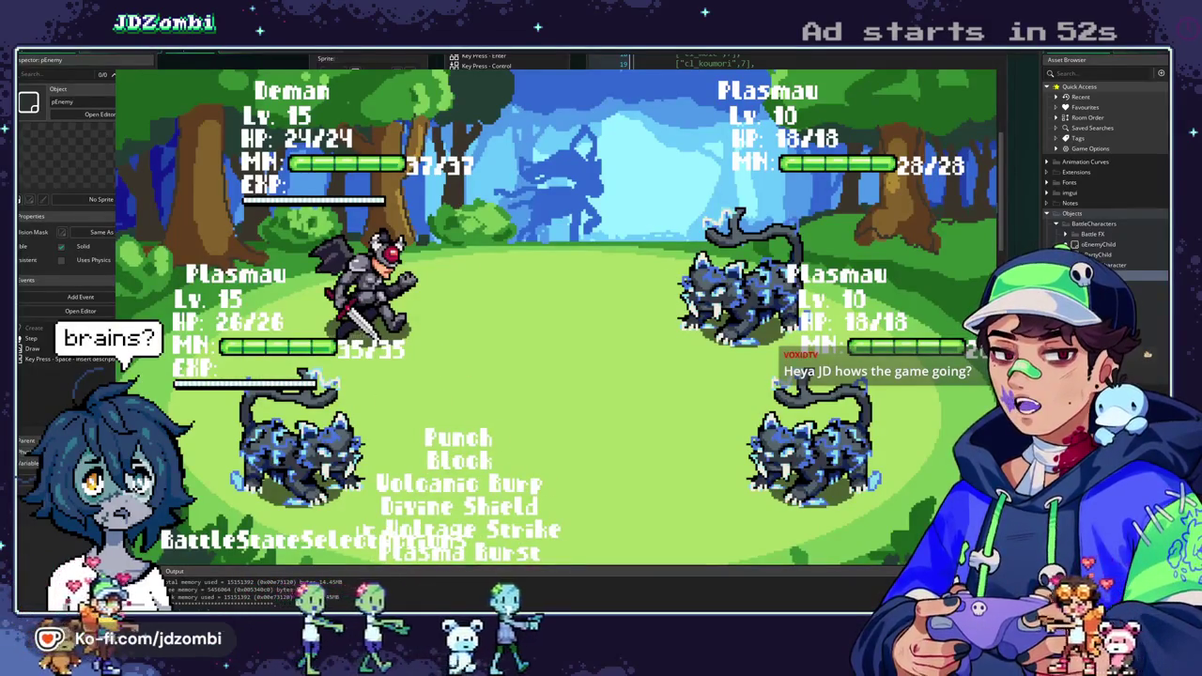
key("Return")
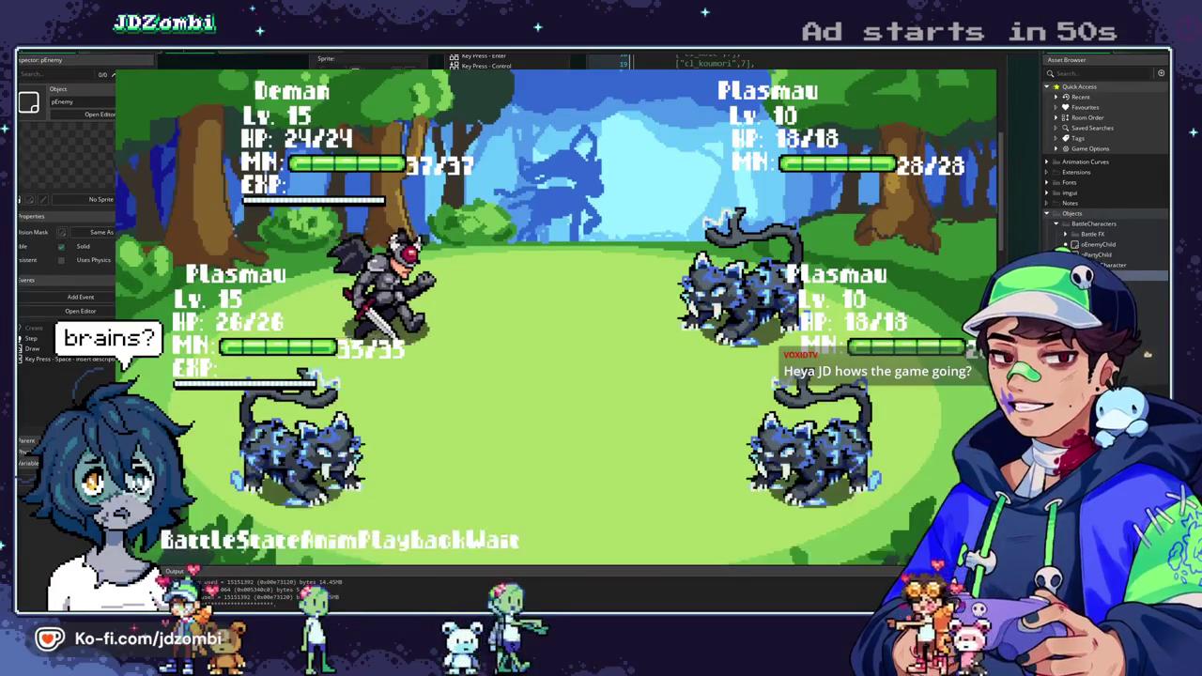
key("Return")
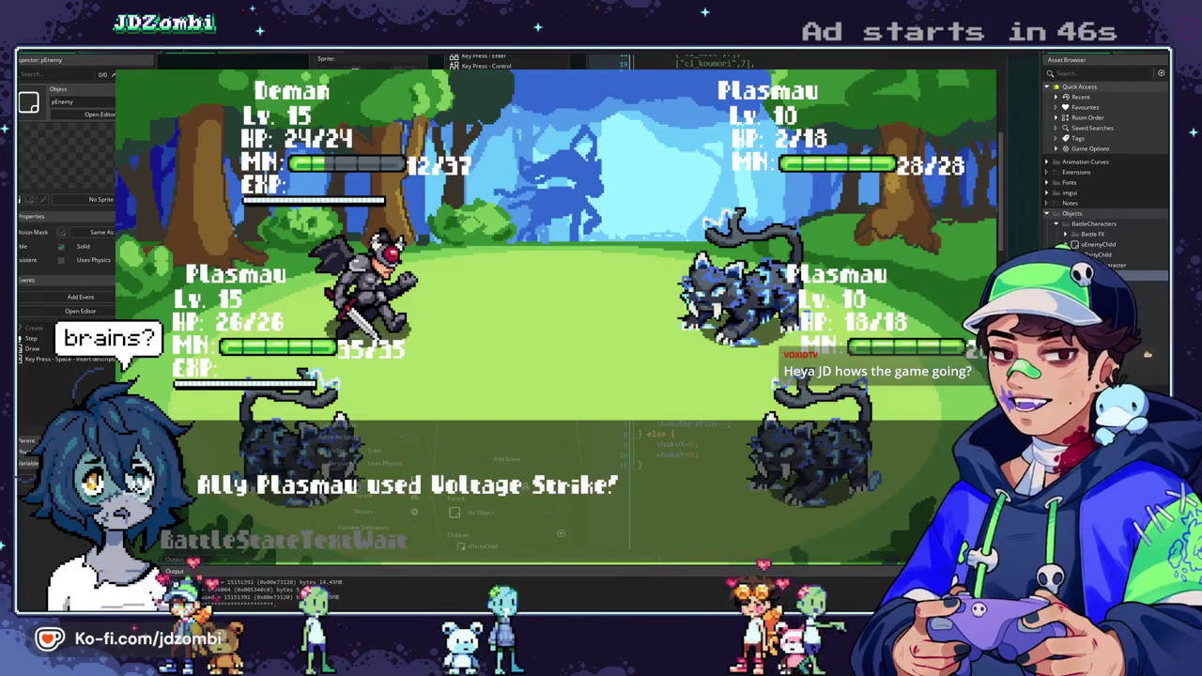
key("Return")
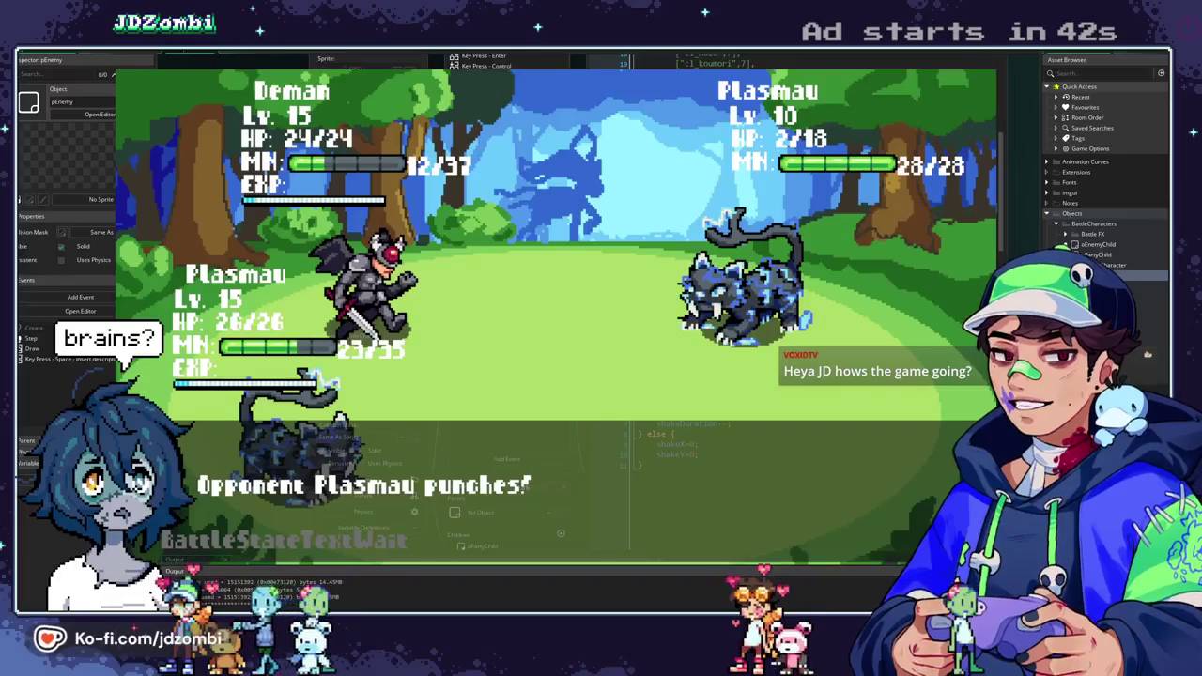
key("Return")
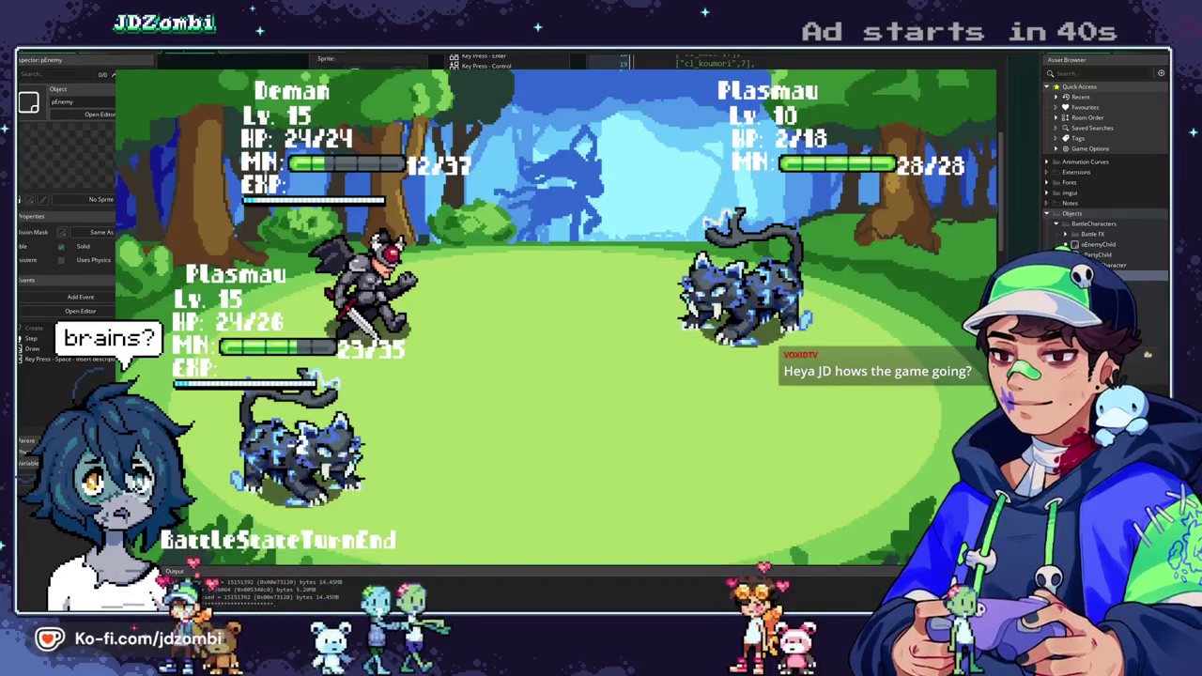
key("Return")
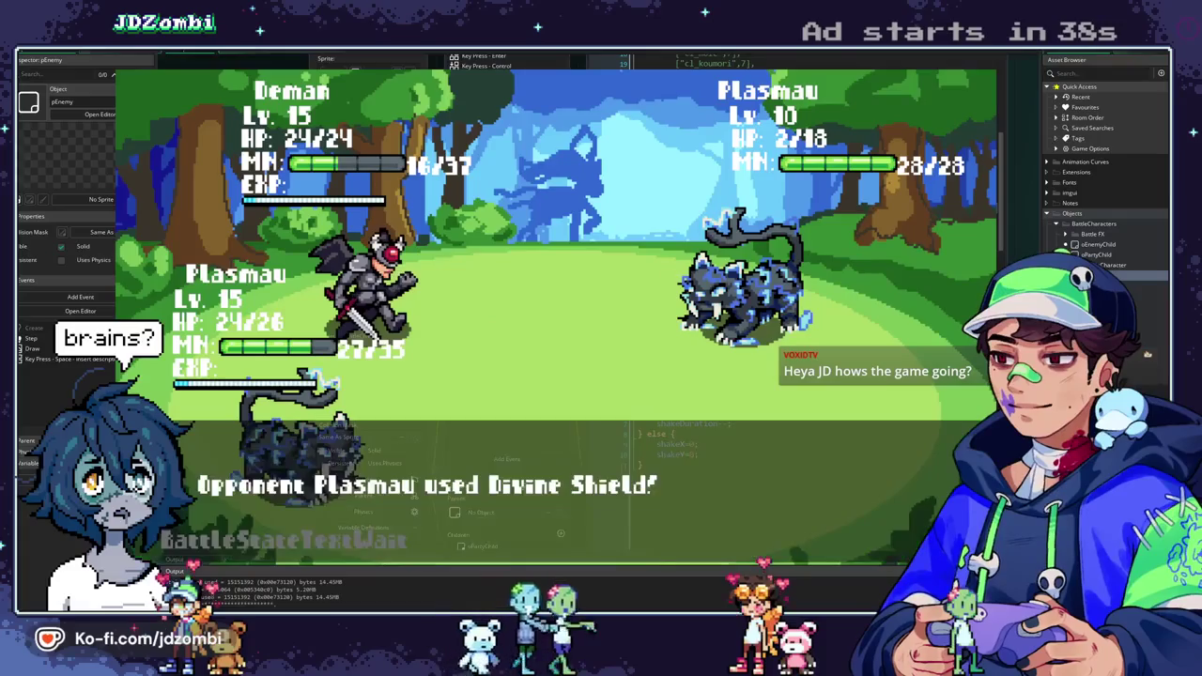
key("Return")
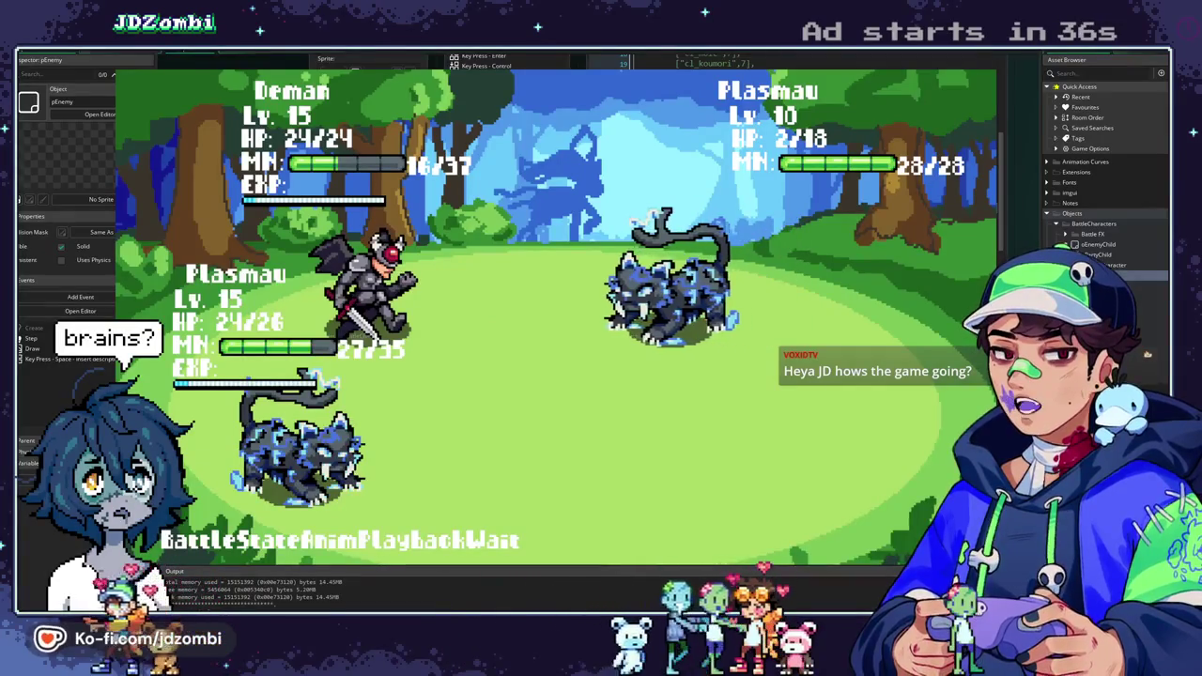
key("Return")
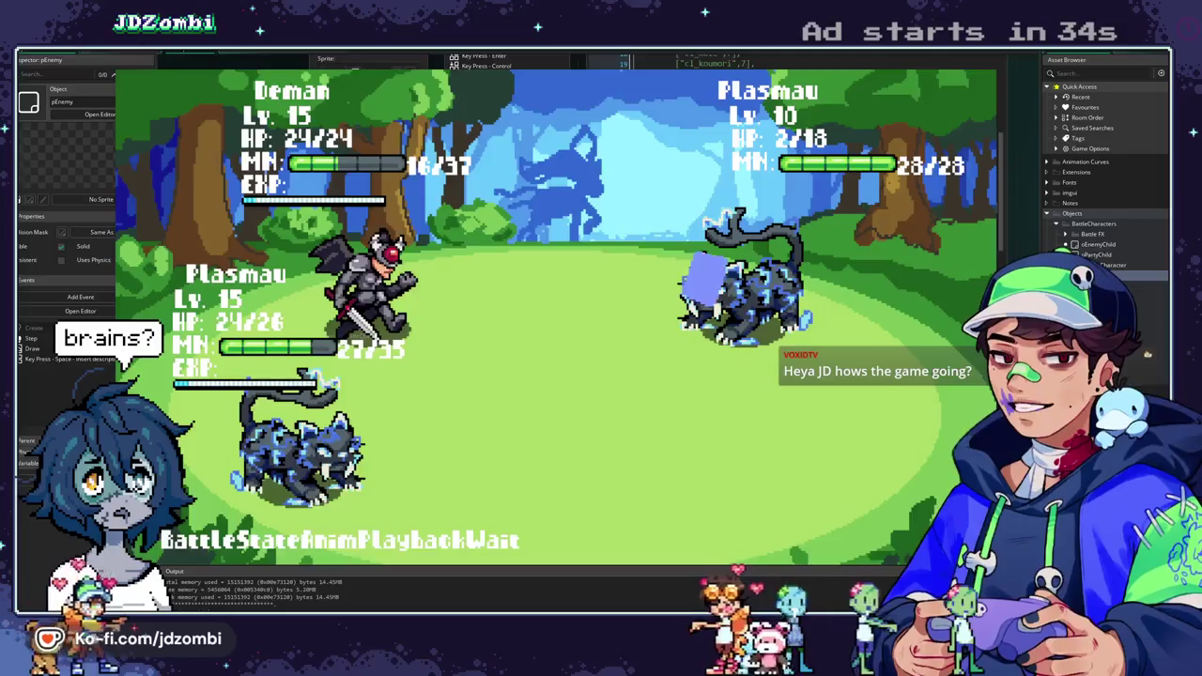
key("Escape")
type("5")
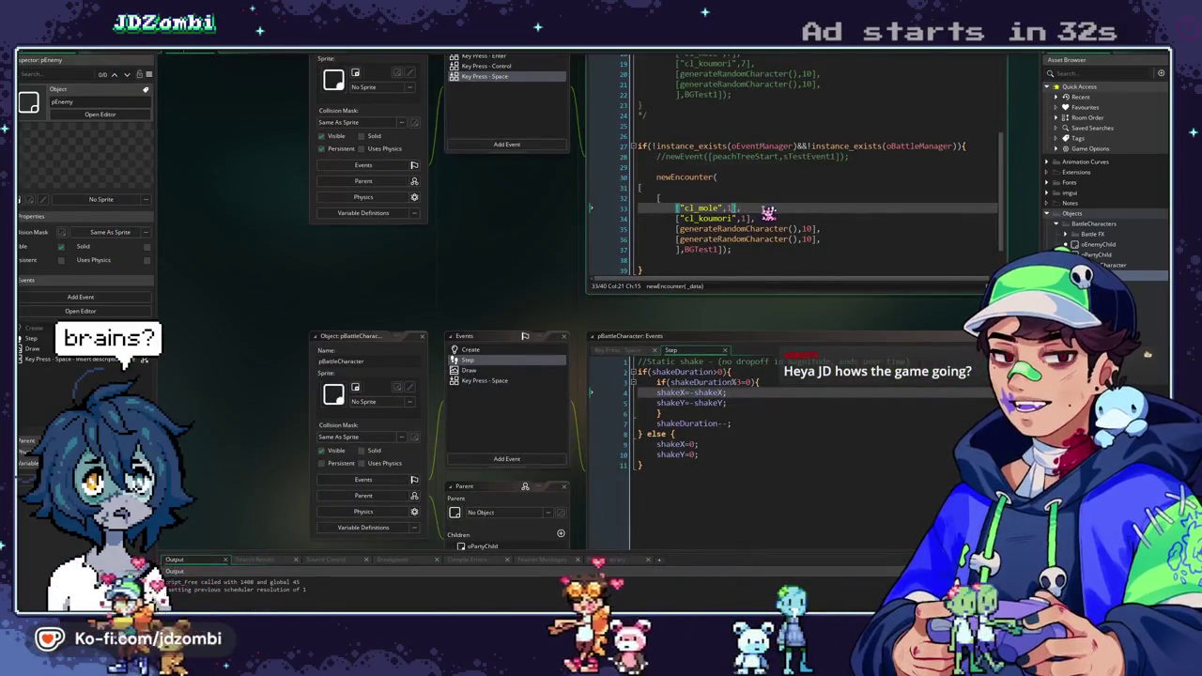
Raise the Mole and Koumori encounter entries to level 15 and run the game.
left_click(751, 218)
type("5")
key("F5")
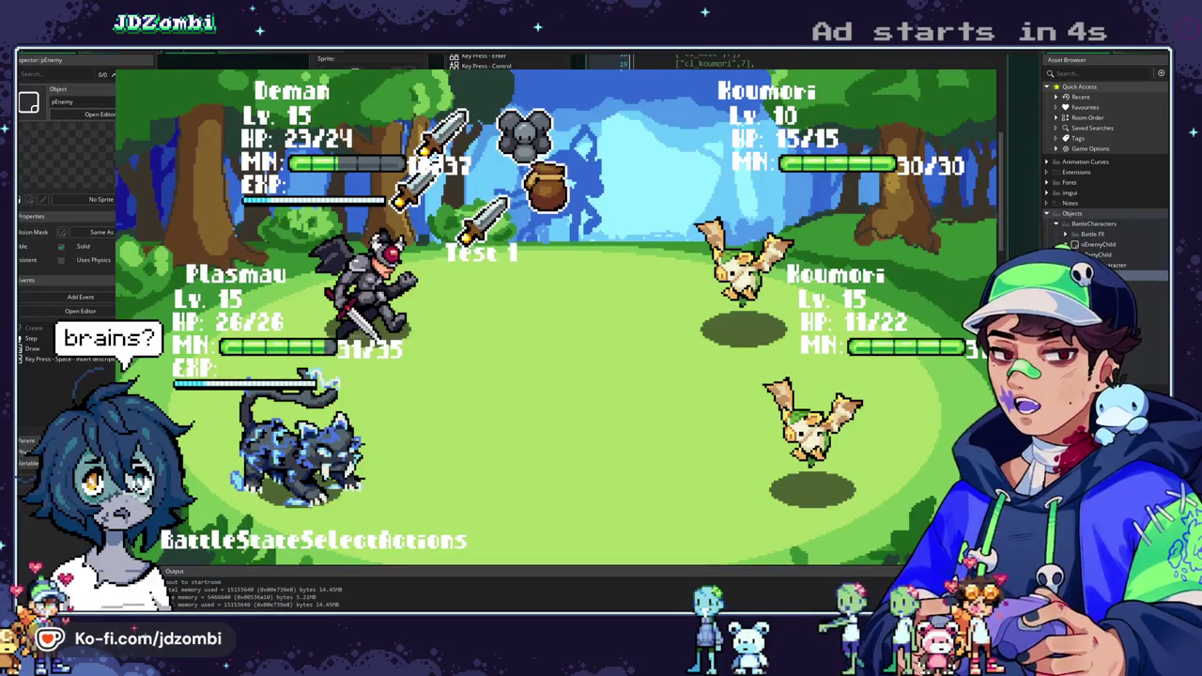
key("Escape")
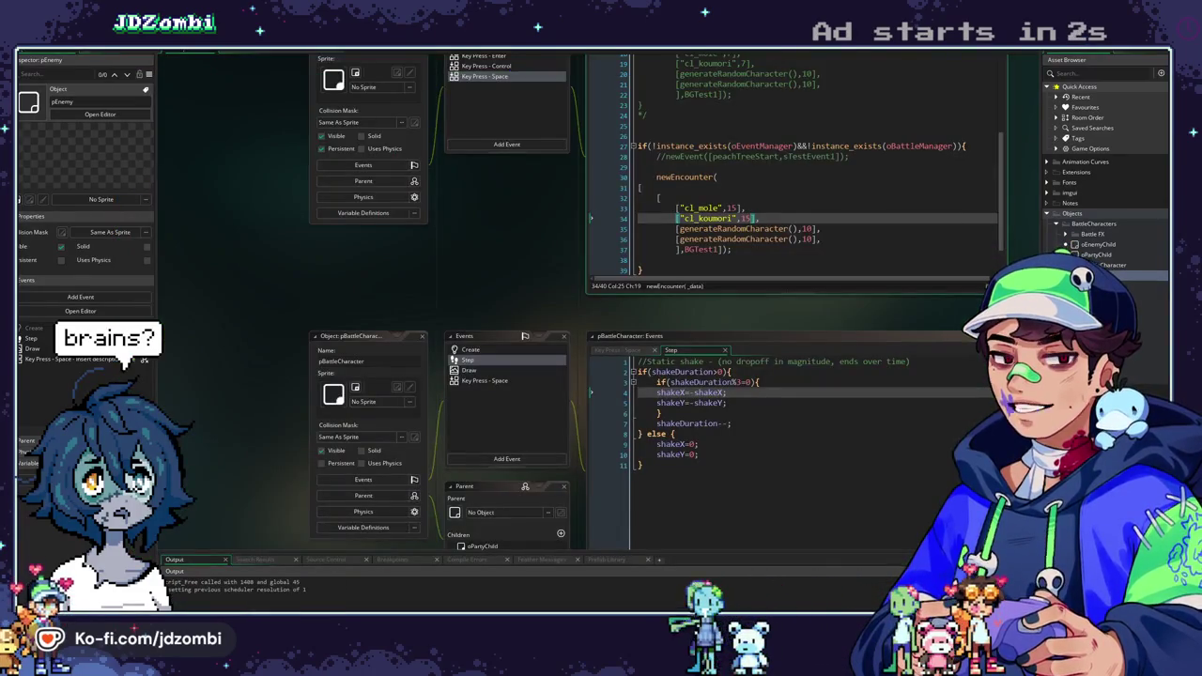
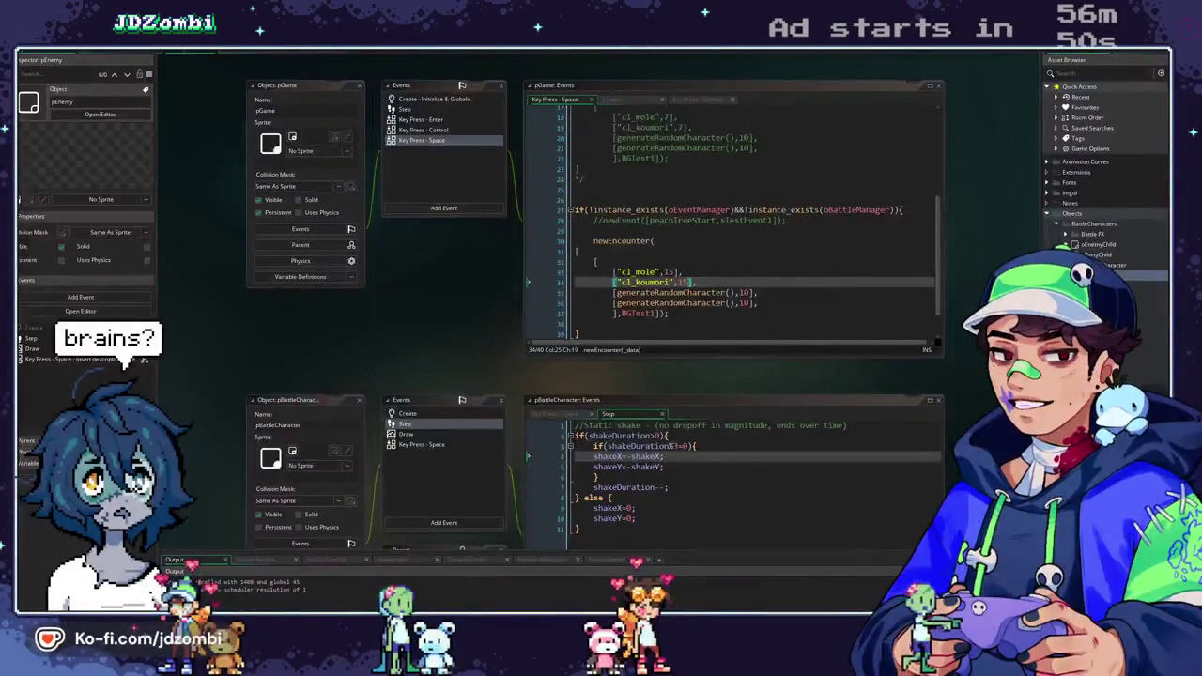
Scroll the workspace to pEnemy and place the caret in its Step event code.
left_click_drag(509, 272, 481, 271)
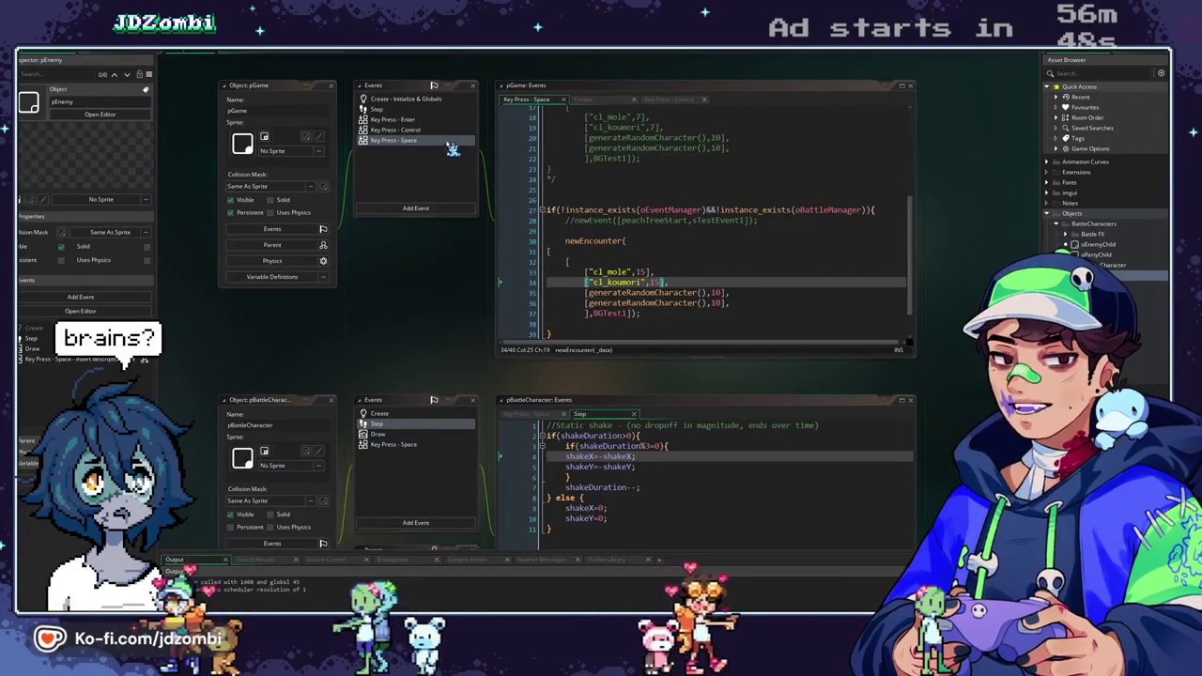
scroll(430, 308, "down", 4)
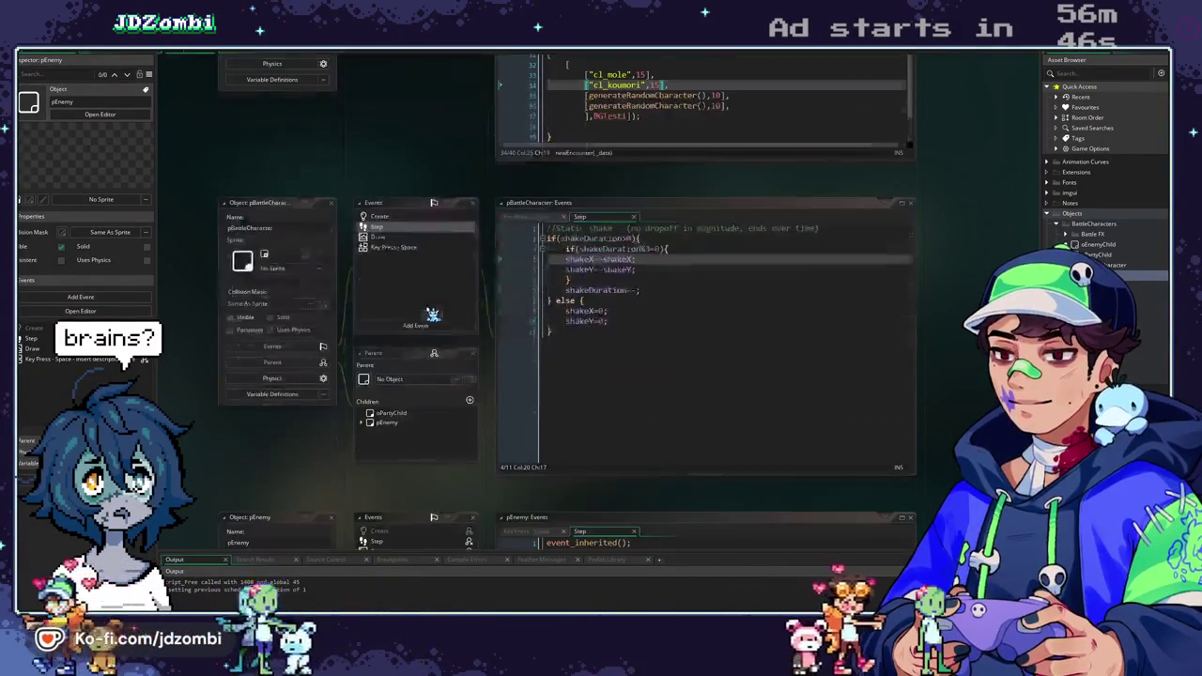
scroll(432, 314, "down", 7)
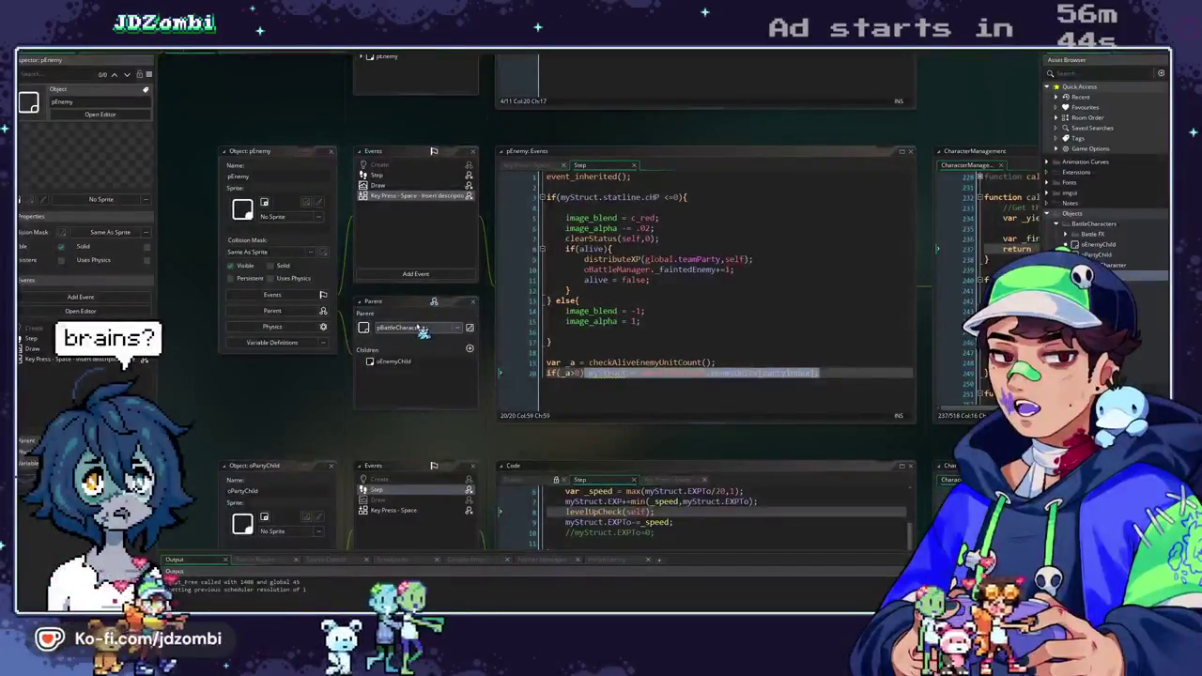
left_click(725, 349)
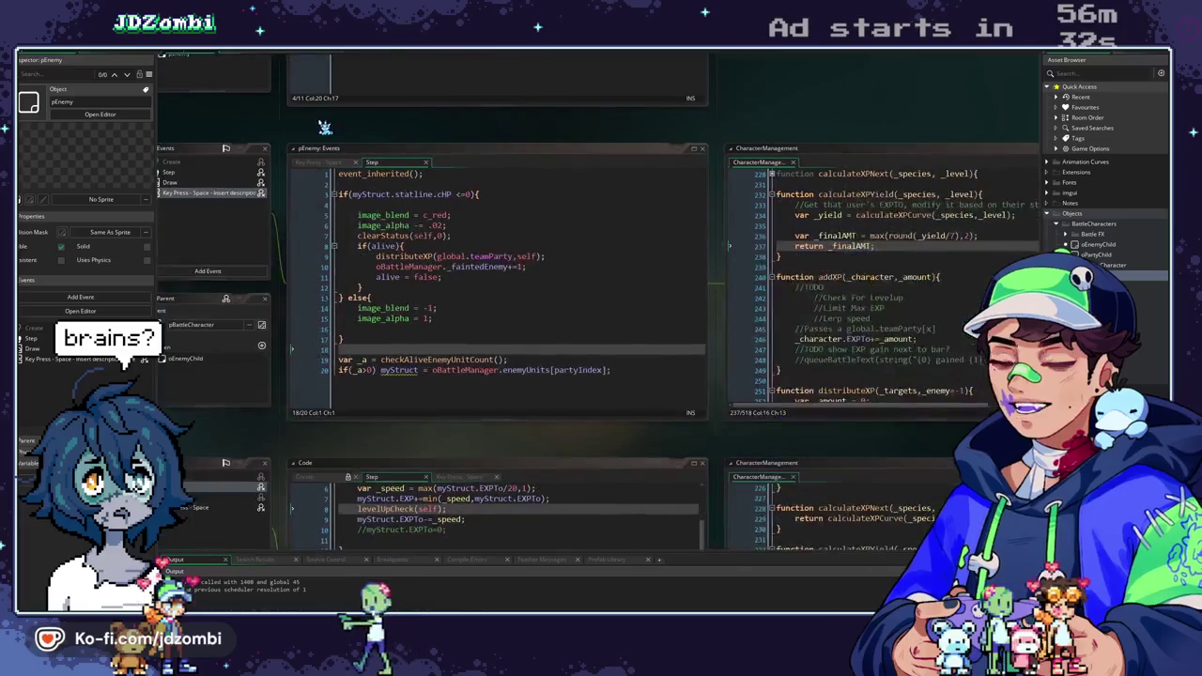
Follow the distributeXP call in pEnemy's Step event to its definition in CharacterManagement.
mouse_move(747, 113)
left_mouse_down()
mouse_move(628, 150)
mouse_move(740, 155)
left_mouse_up()
scroll(776, 319, "up", 8)
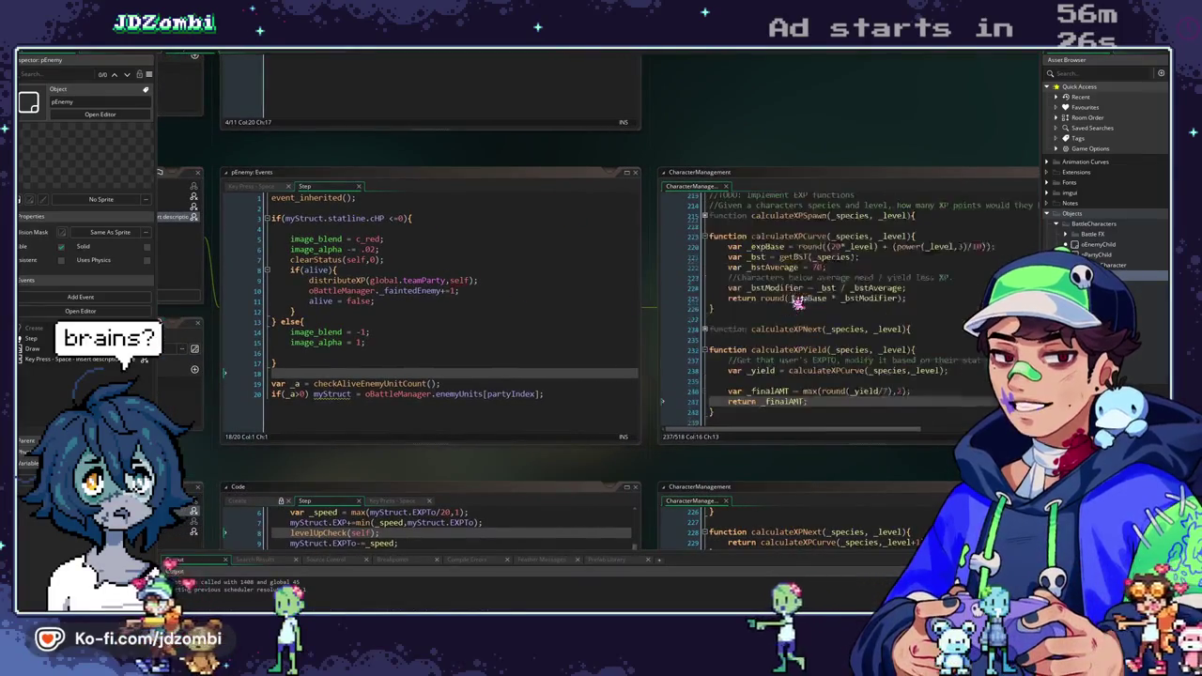
scroll(776, 319, "up", 7)
scroll(799, 238, "up", 20)
left_click_drag(797, 142, 904, 129)
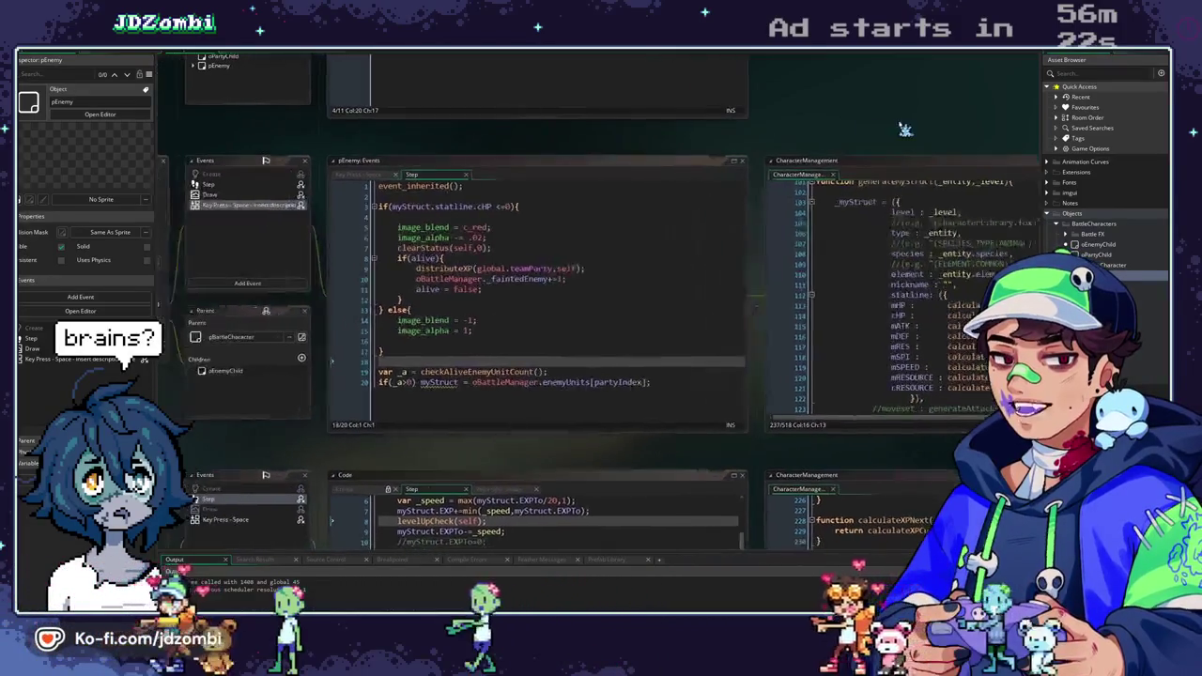
left_click_drag(635, 129, 786, 134)
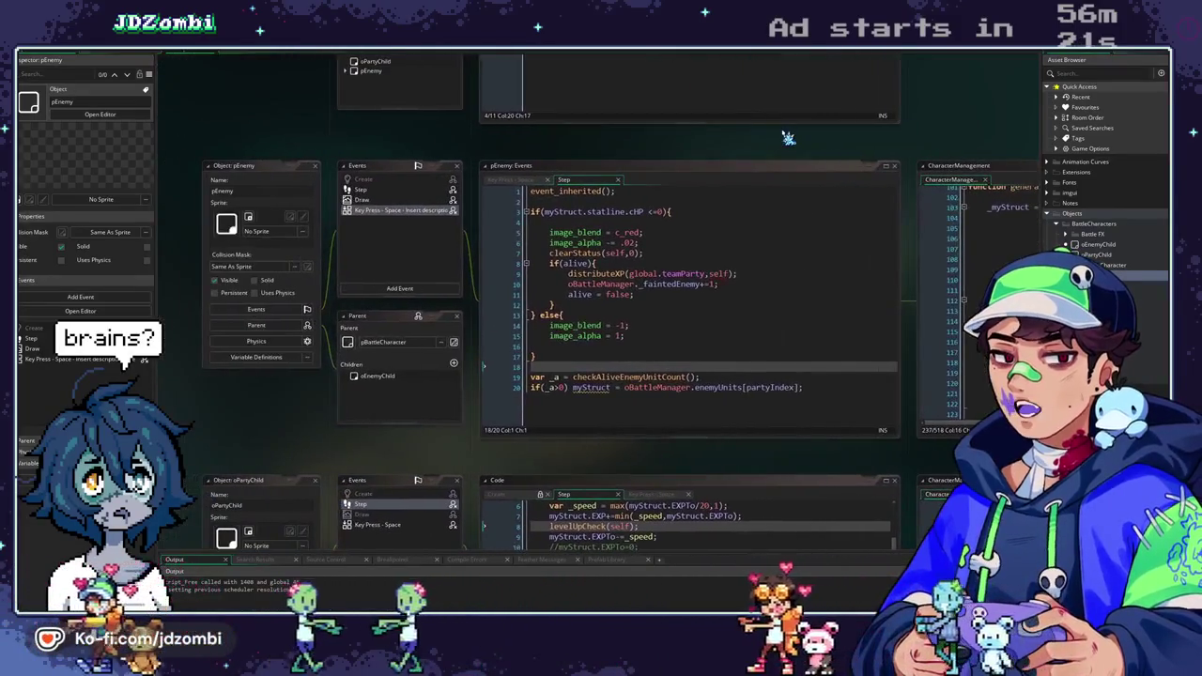
left_click(534, 180)
left_click(573, 182)
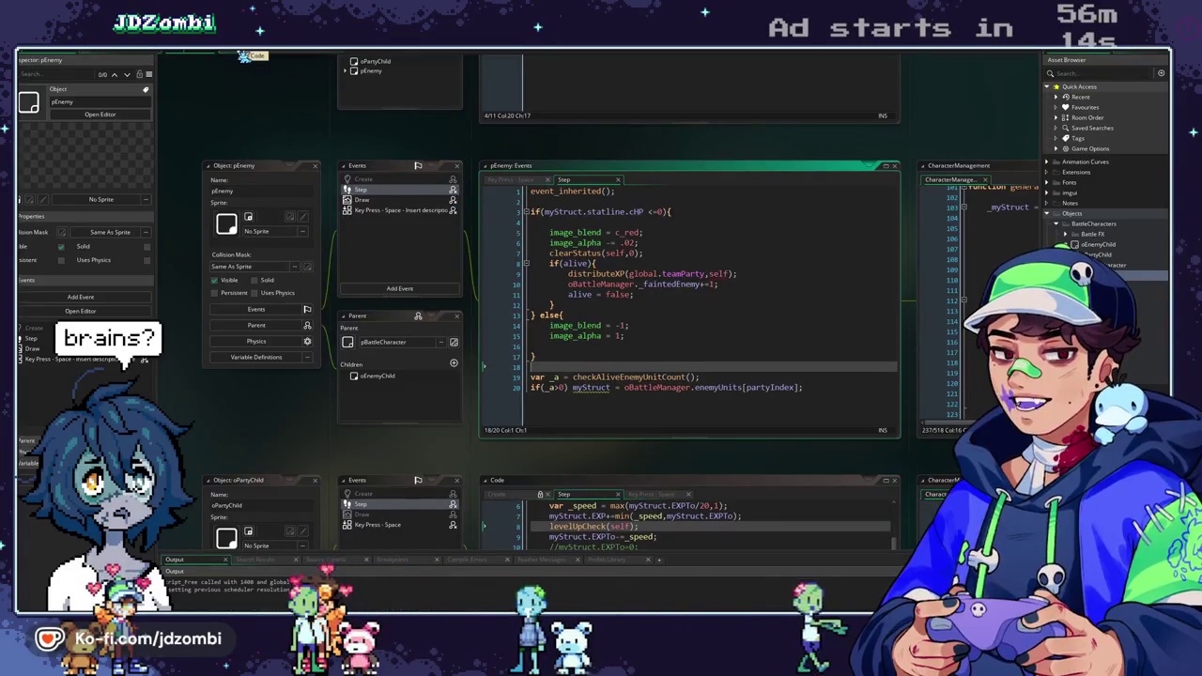
middle_click(606, 273)
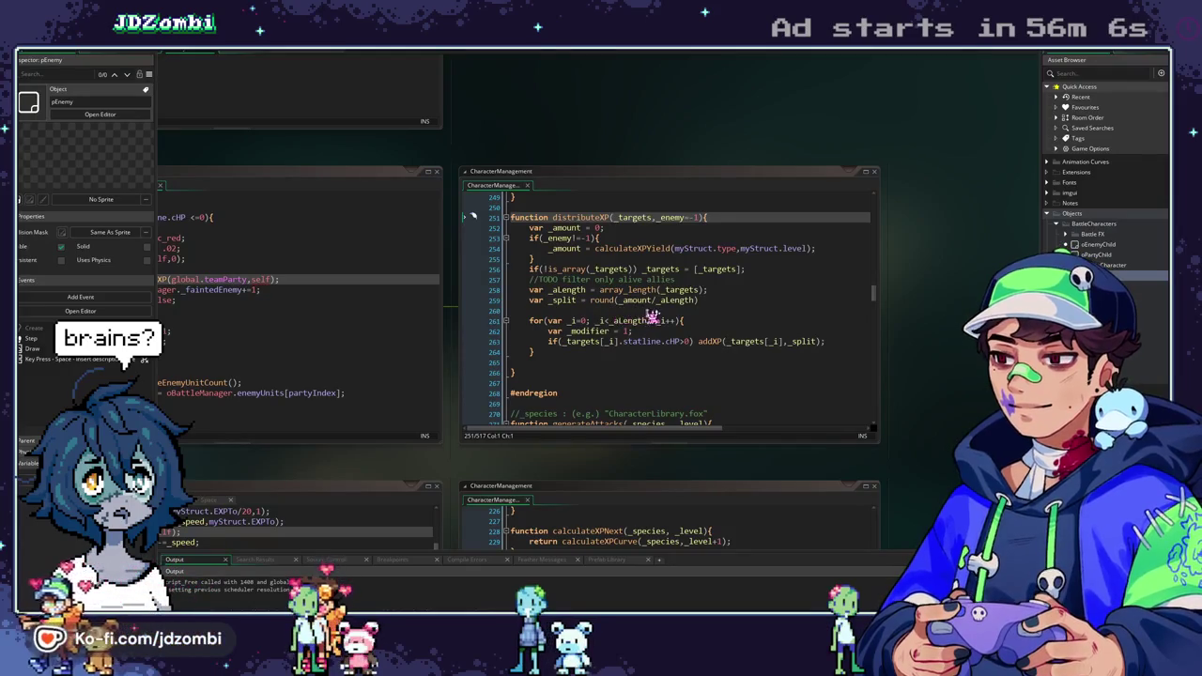
Add an if/else after _aLength: _split = round(_amount*.75) for several allies, else _amount.
left_click(720, 289)
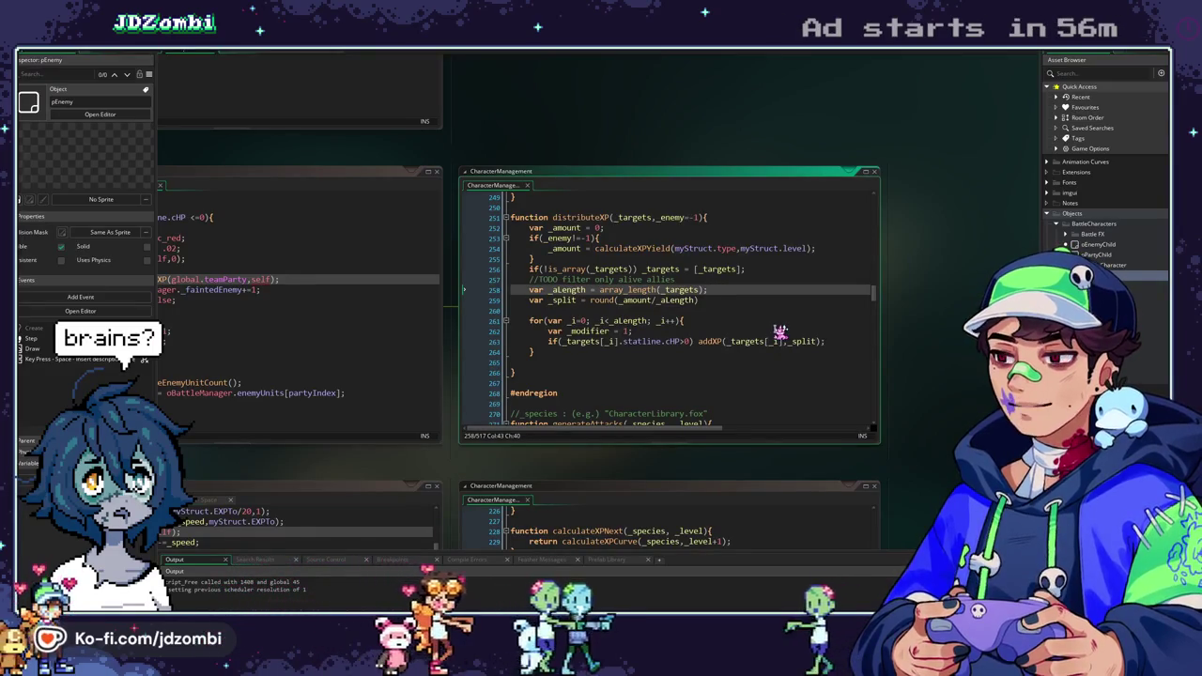
key("Return")
type("if(_aLength")
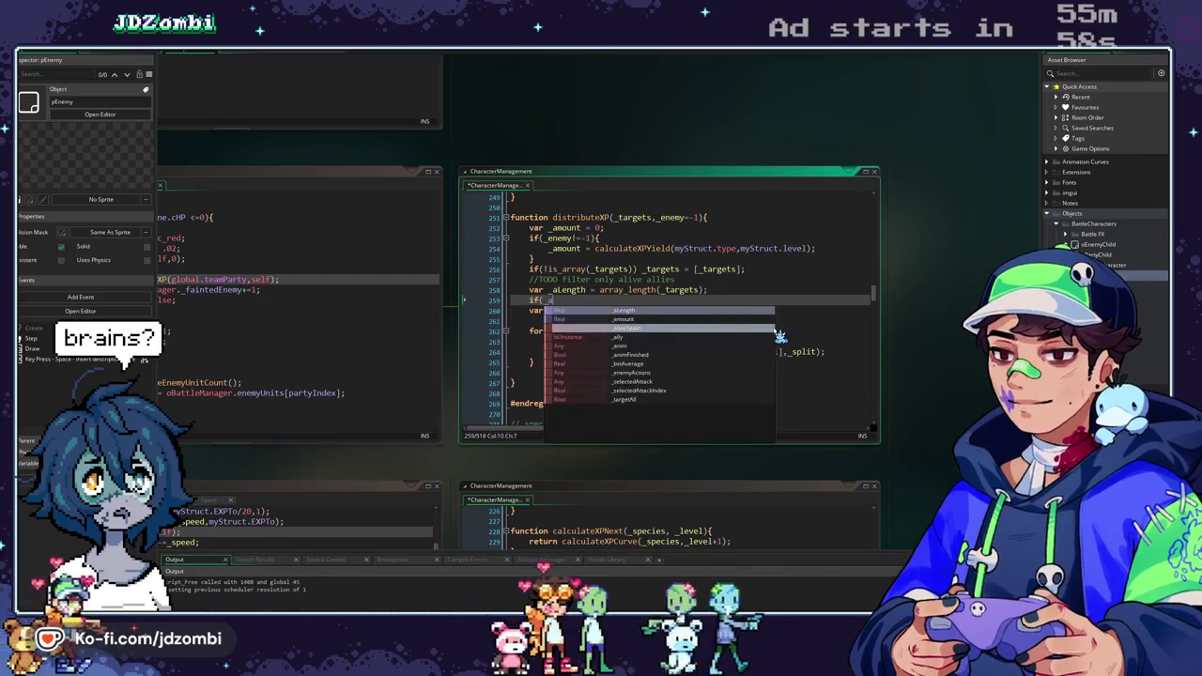
type("<")
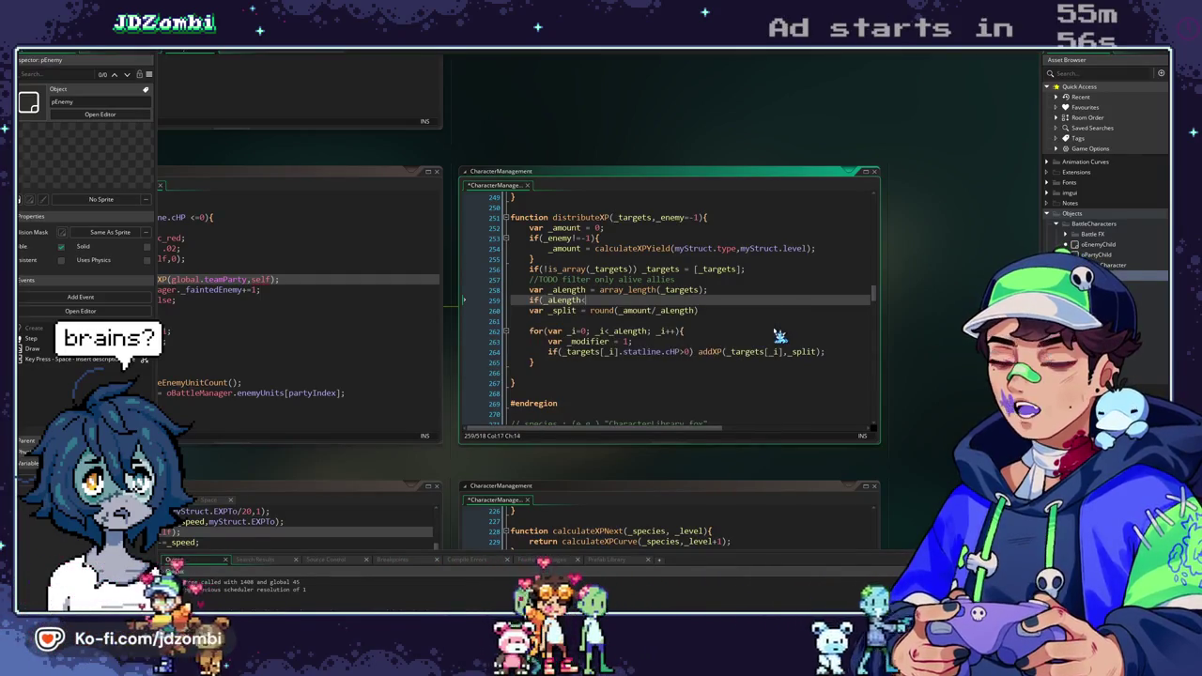
type("1)")
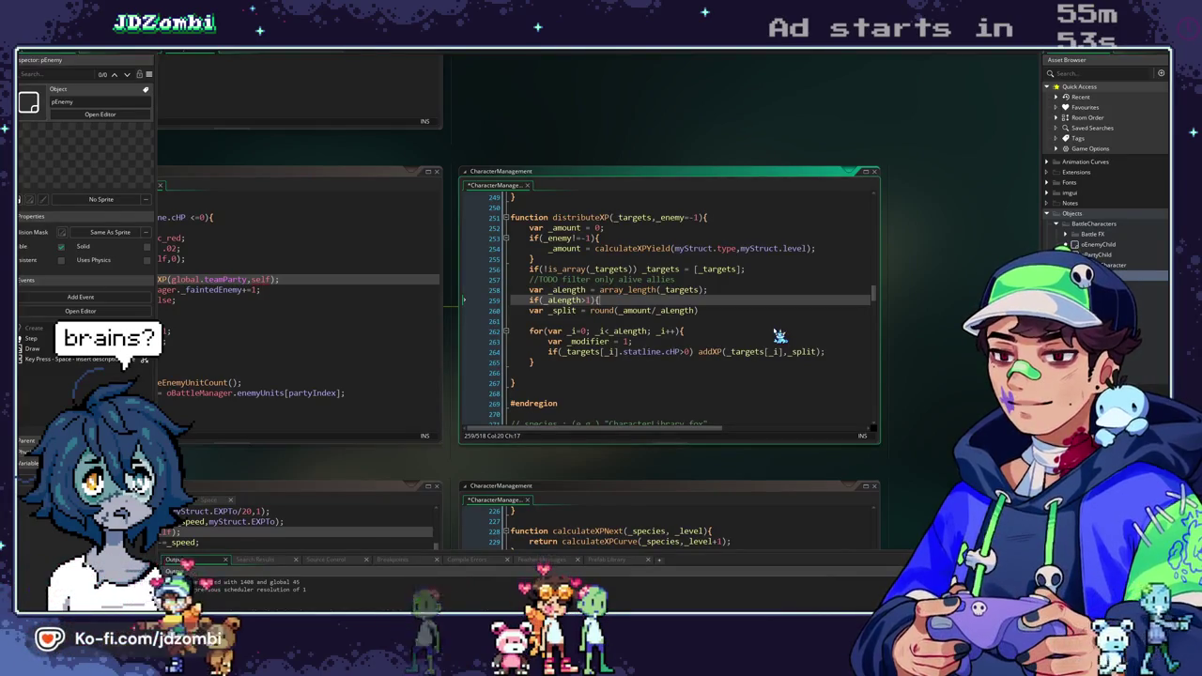
type("{")
key("Return")
type("_split =")
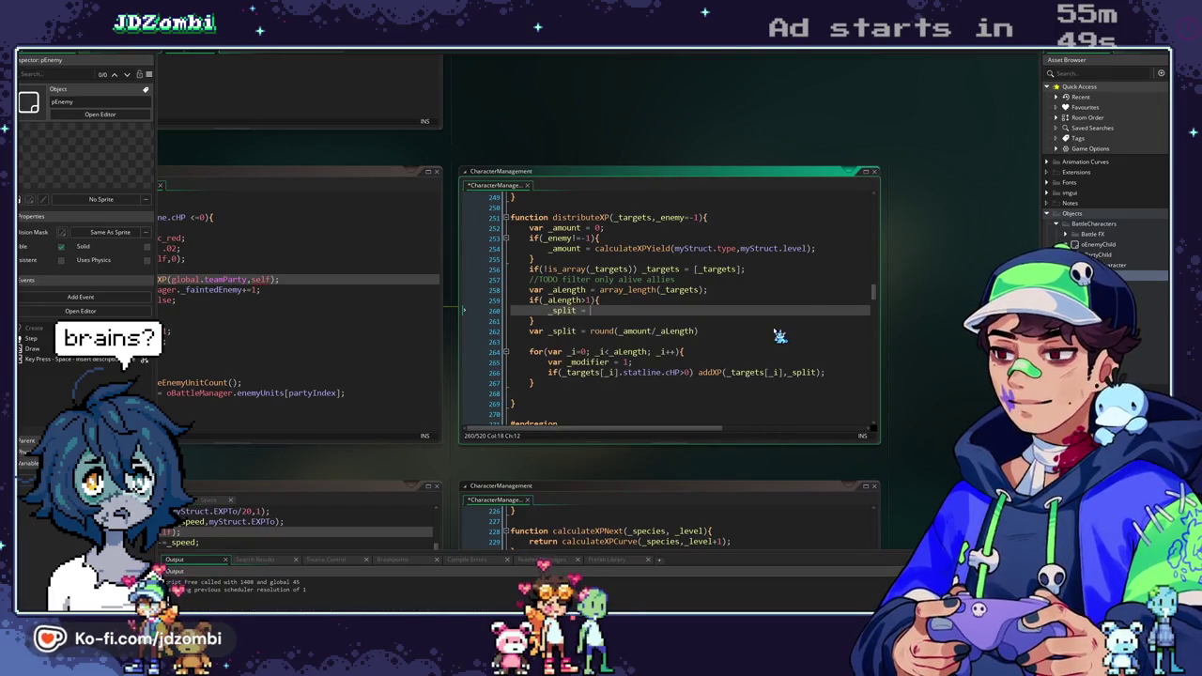
type("ound(_")
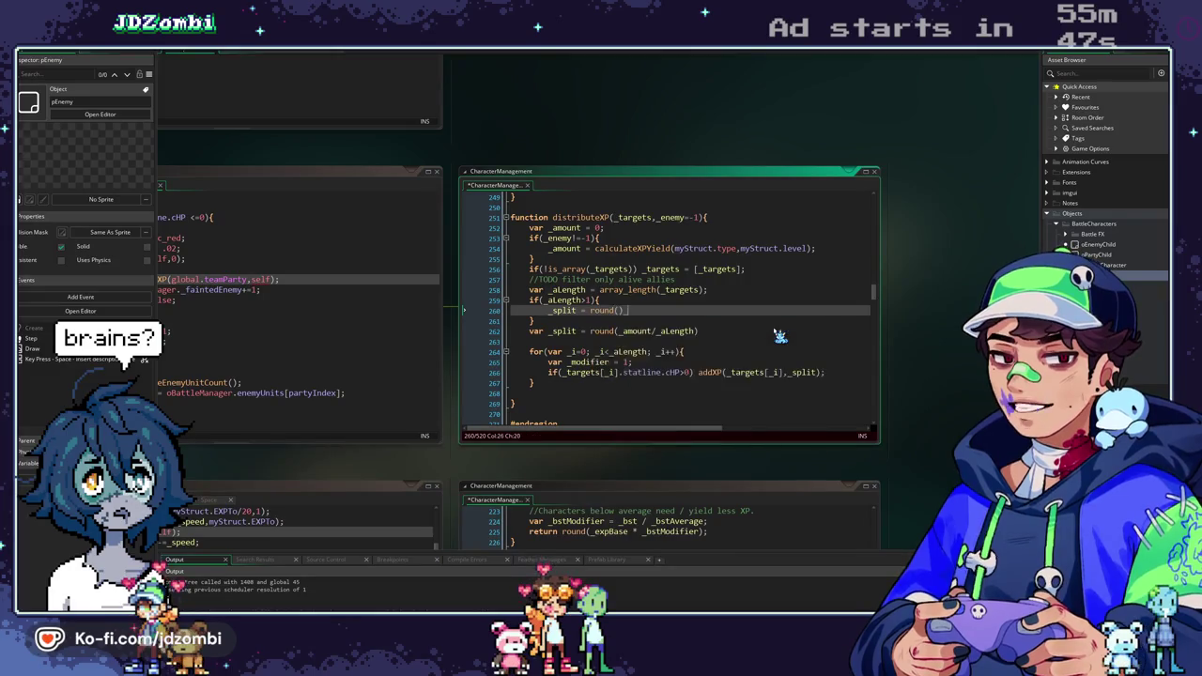
type("_")
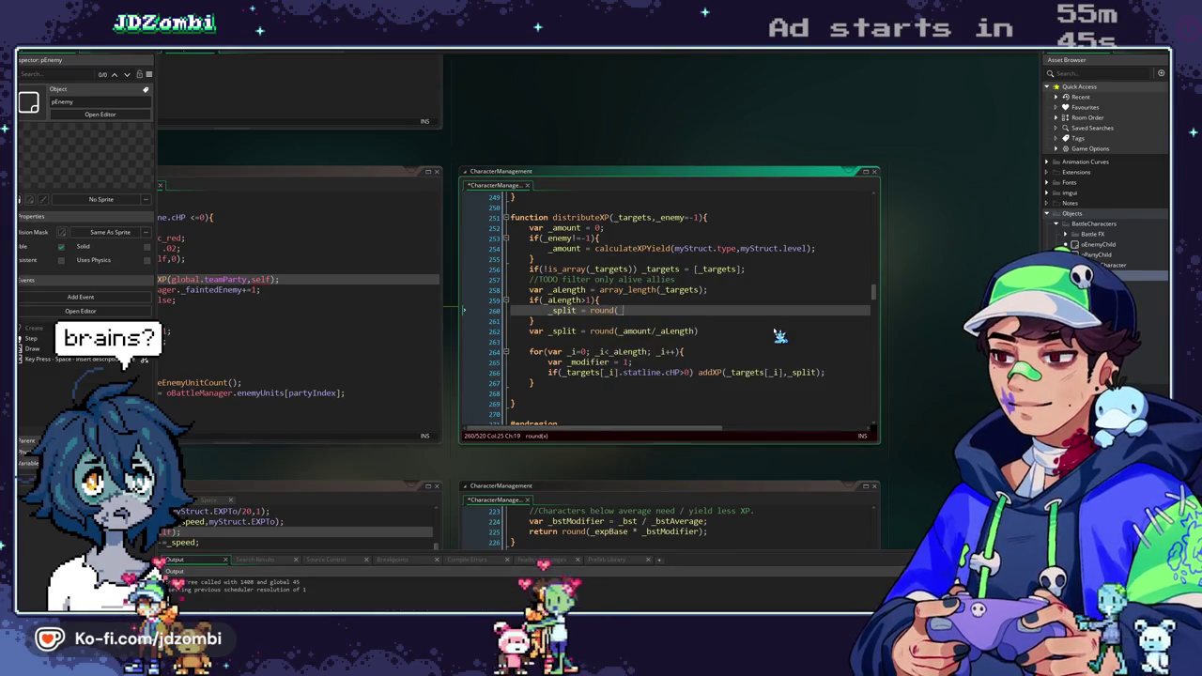
key("BackSpace")
type("_amount")
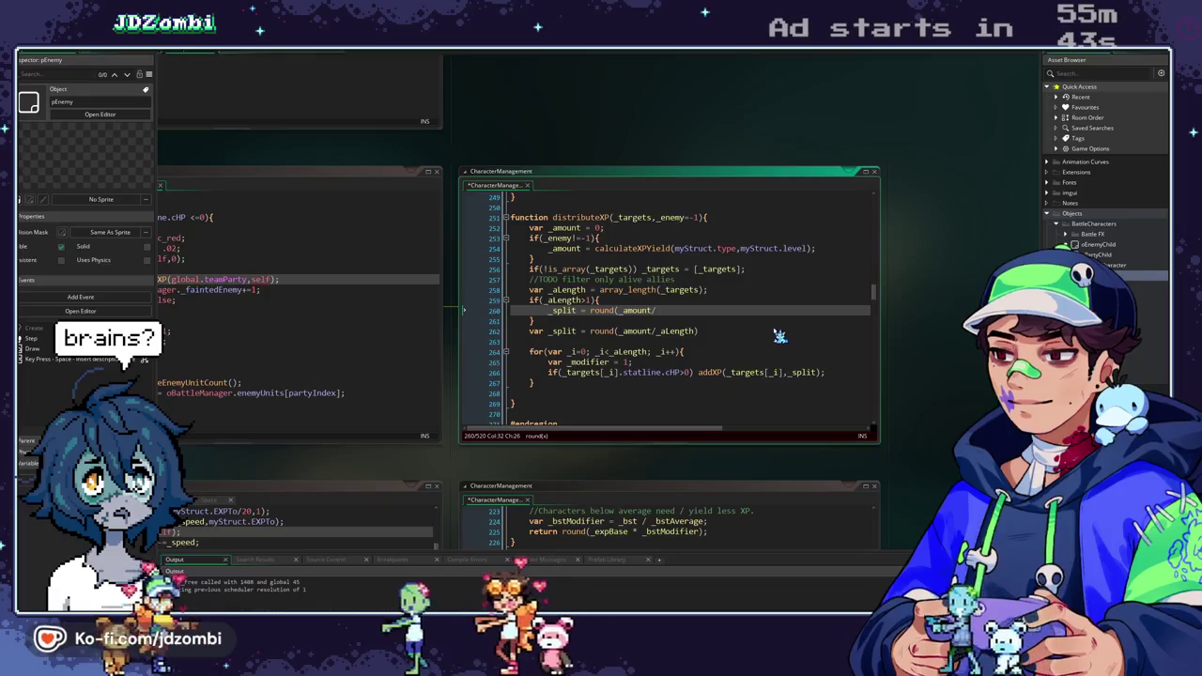
type("*.75")
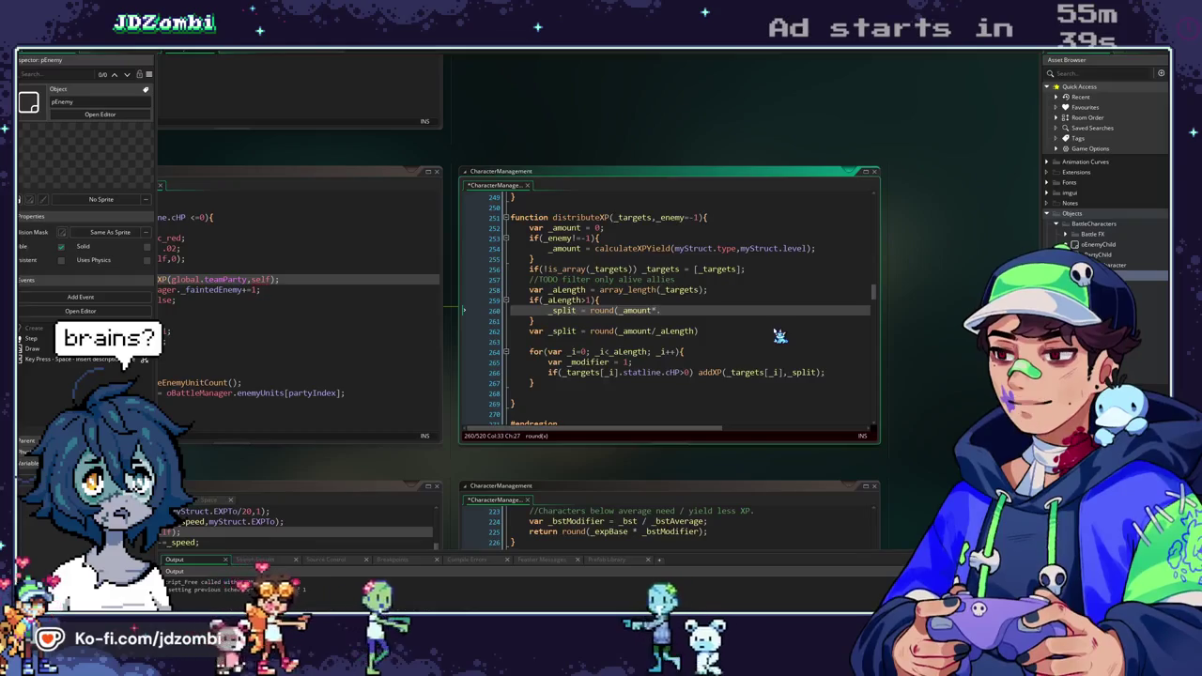
type(");")
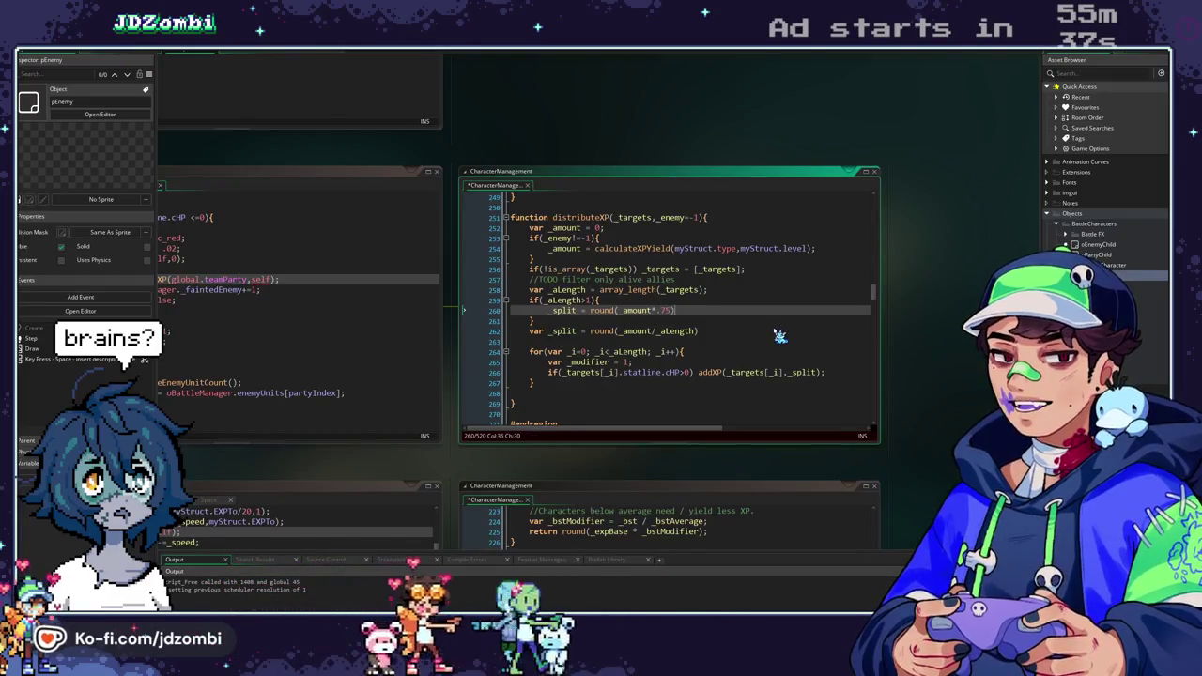
key("Down")
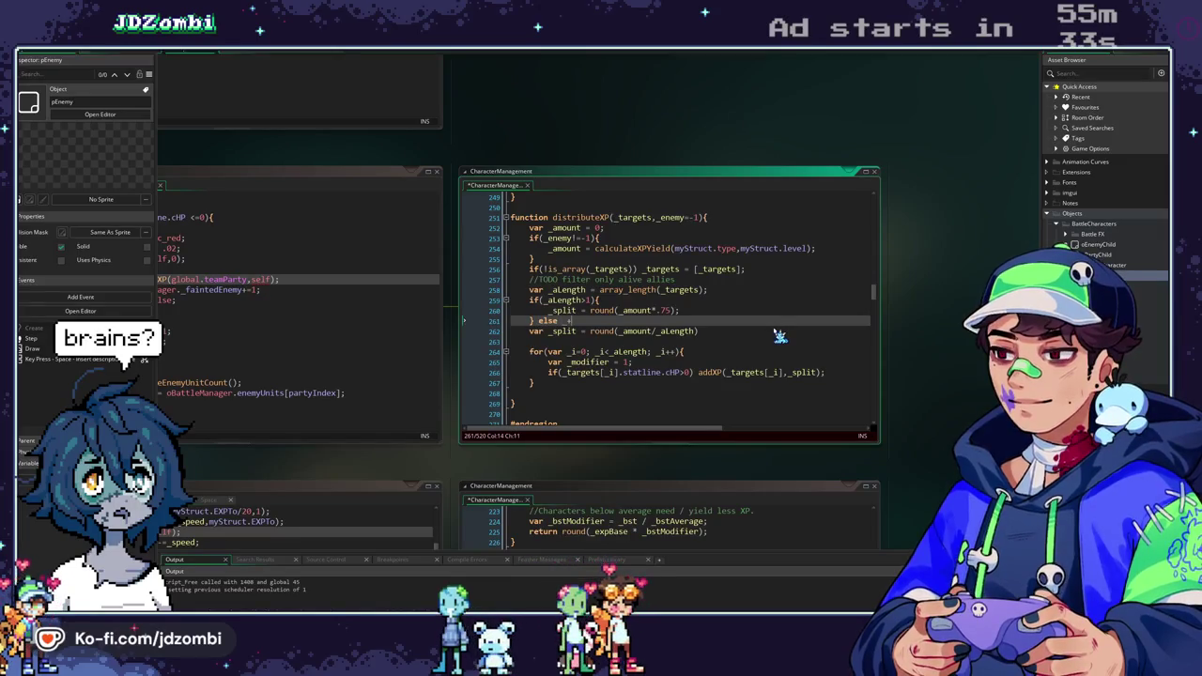
type("splot")
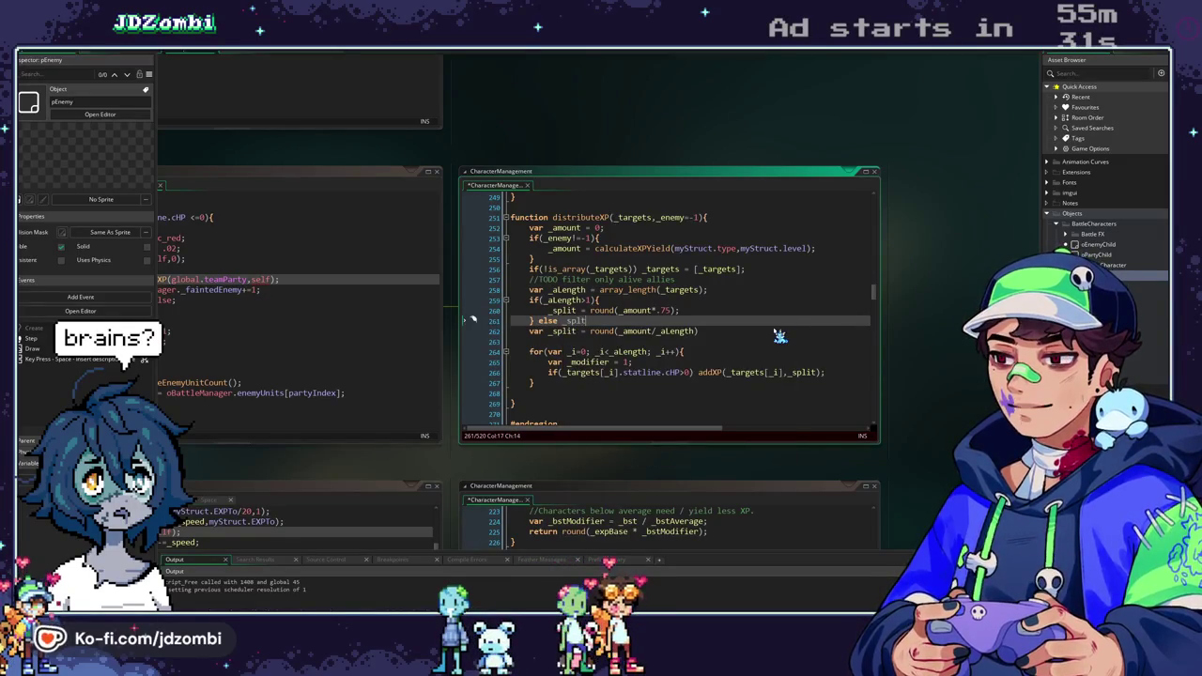
type("it")
type("_am")
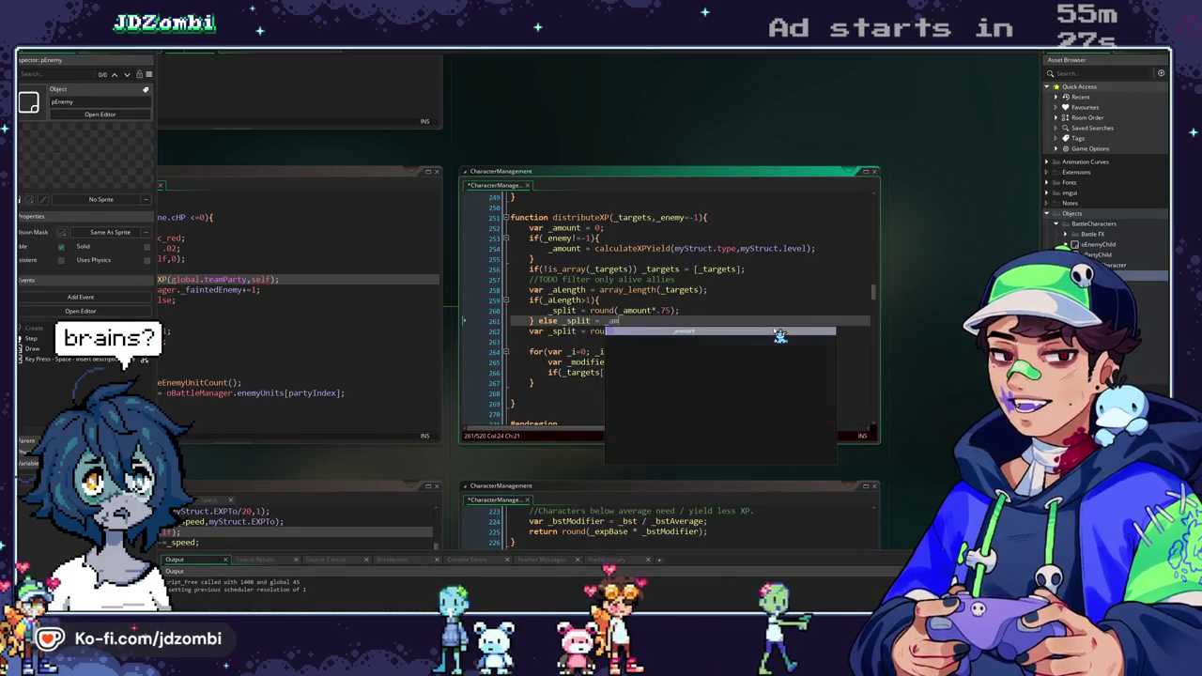
type(";")
Move the var _split declaration above the _aLength line and launch a playtest.
left_click(757, 332)
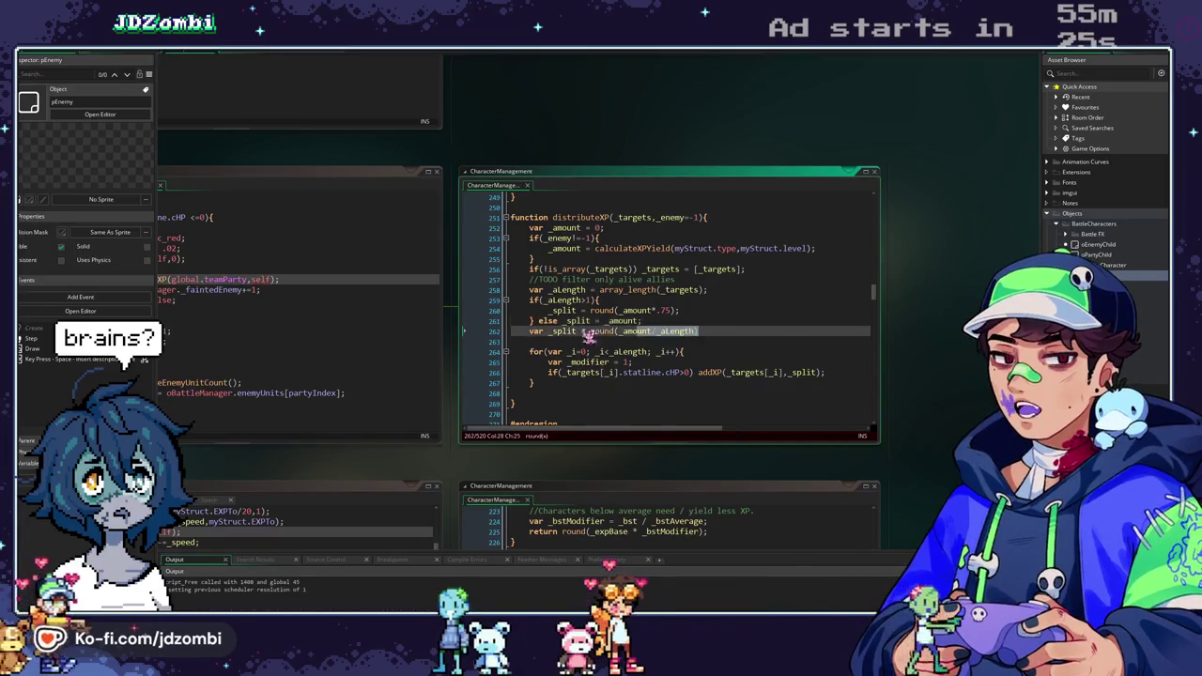
key("shift+Home")
key("shift+Home")
key("BackSpace")
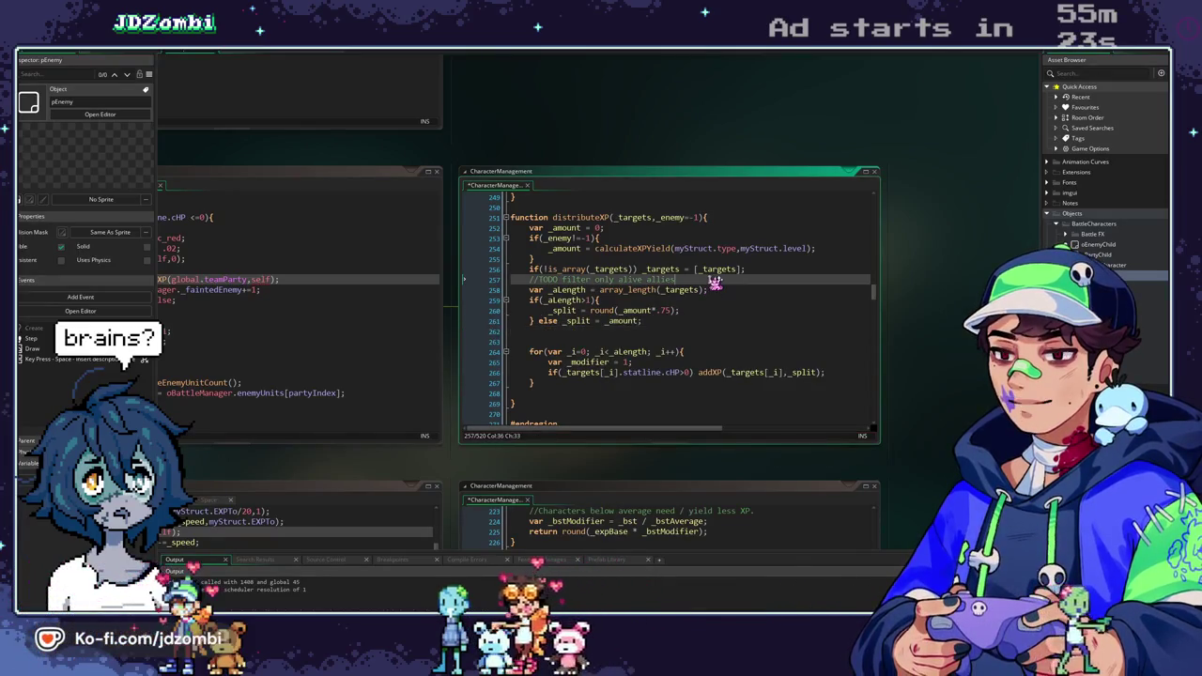
left_click(714, 279)
key("Return")
key("ctrl+v")
key("shift+Home")
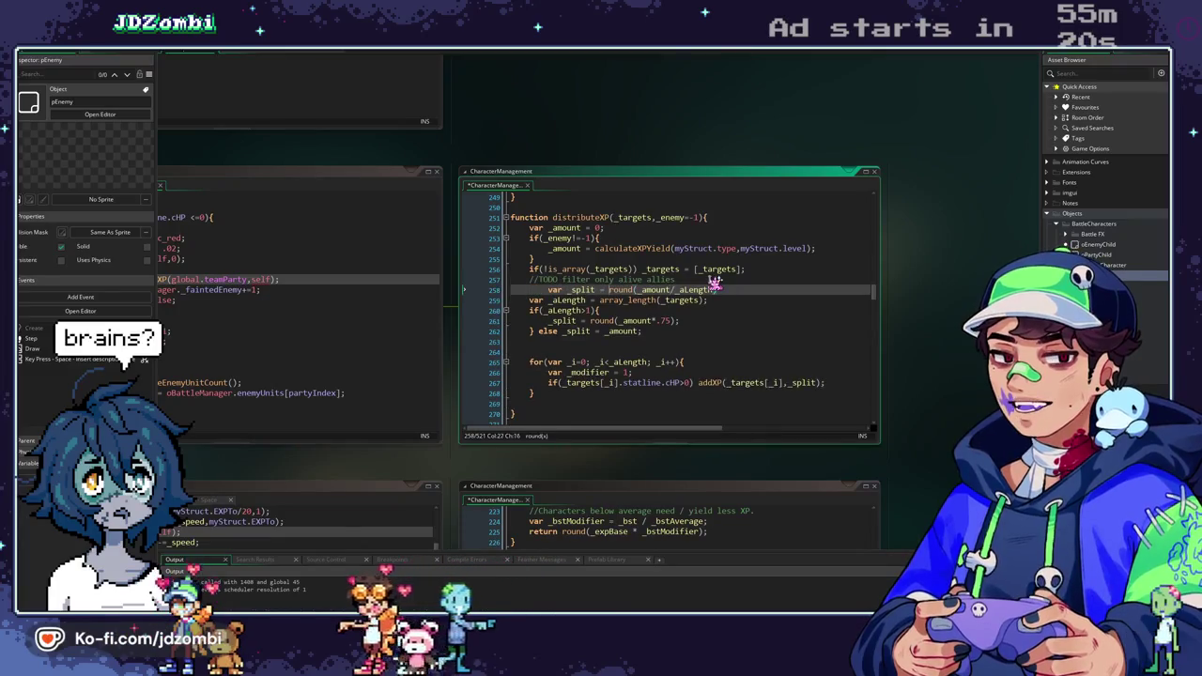
key("End")
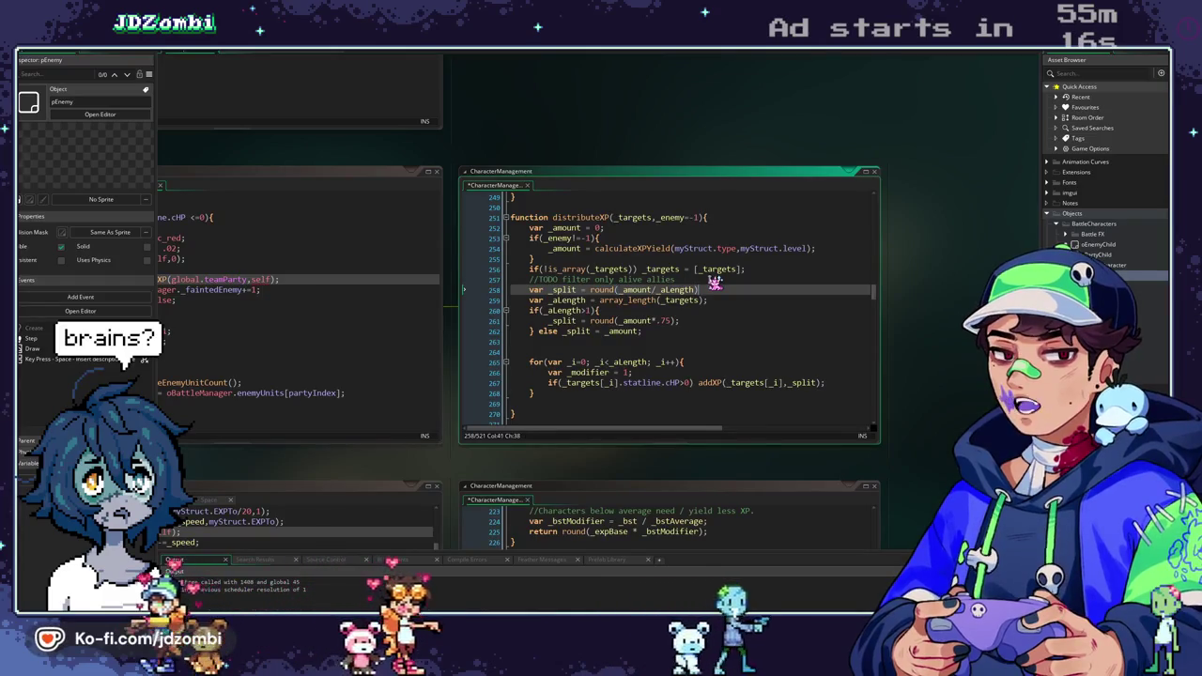
key("ctrl+BackSpace")
key("ctrl+BackSpace")
key("ctrl+BackSpace")
type("(")
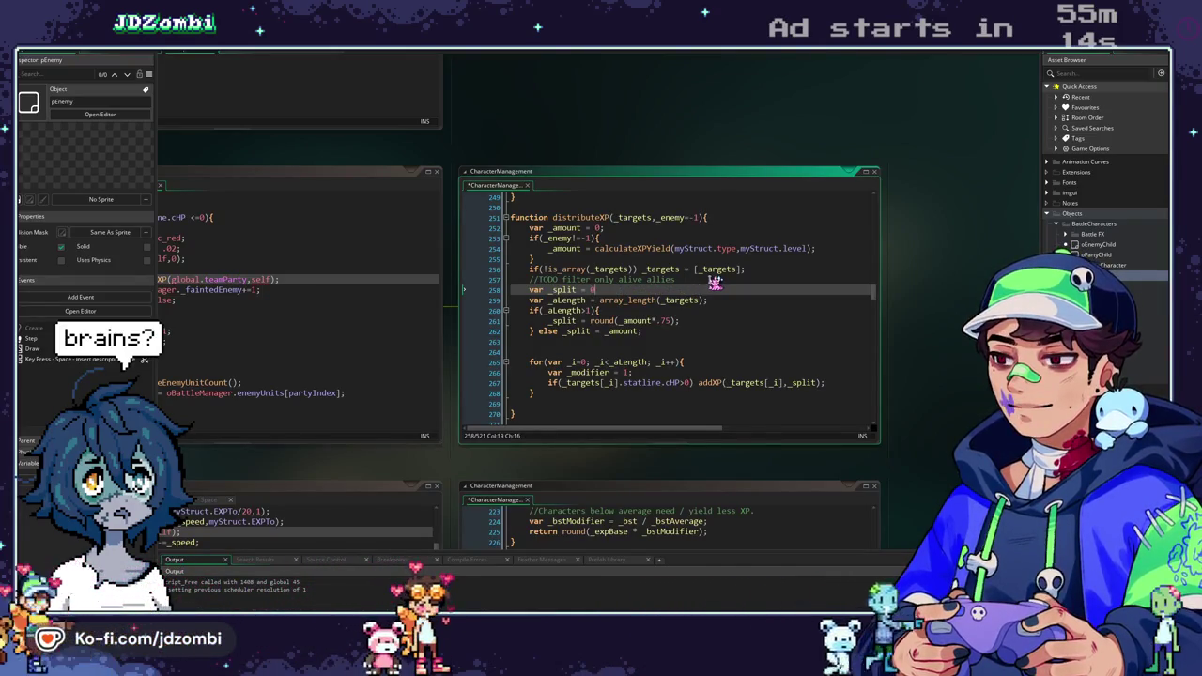
key("F5")
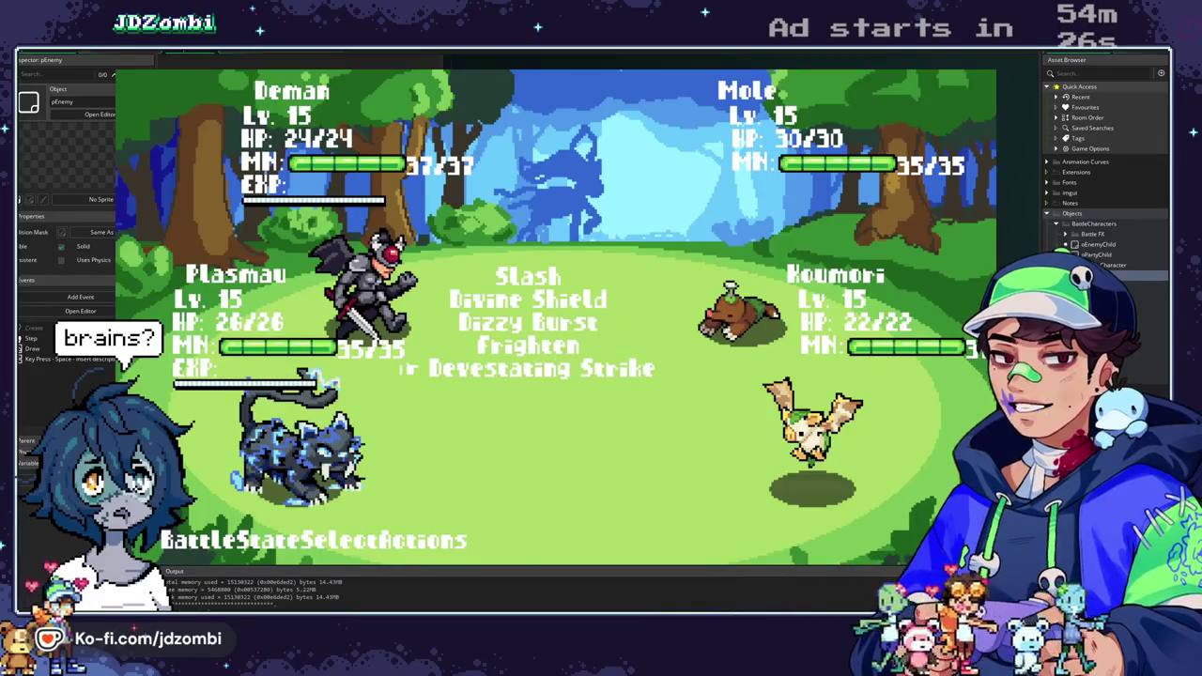
Advance past the Devastating Strike, Plasma Burst and Bamboo Spear messages to Deman's skill list.
key("space")
key("space")
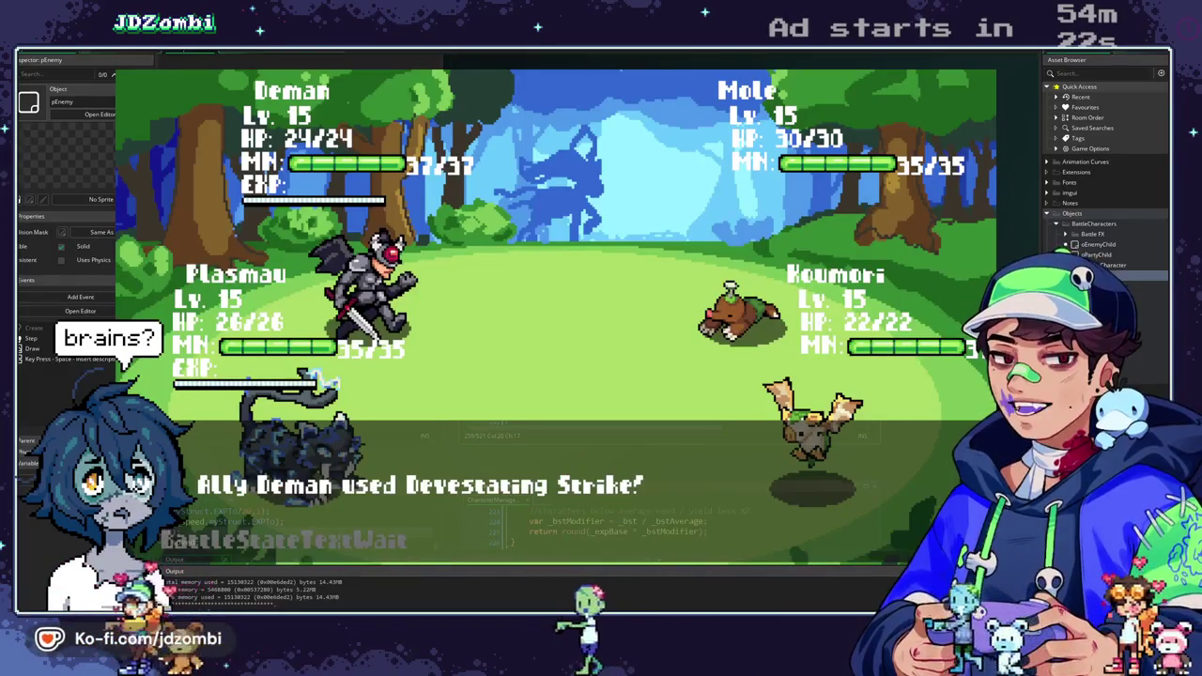
key("space")
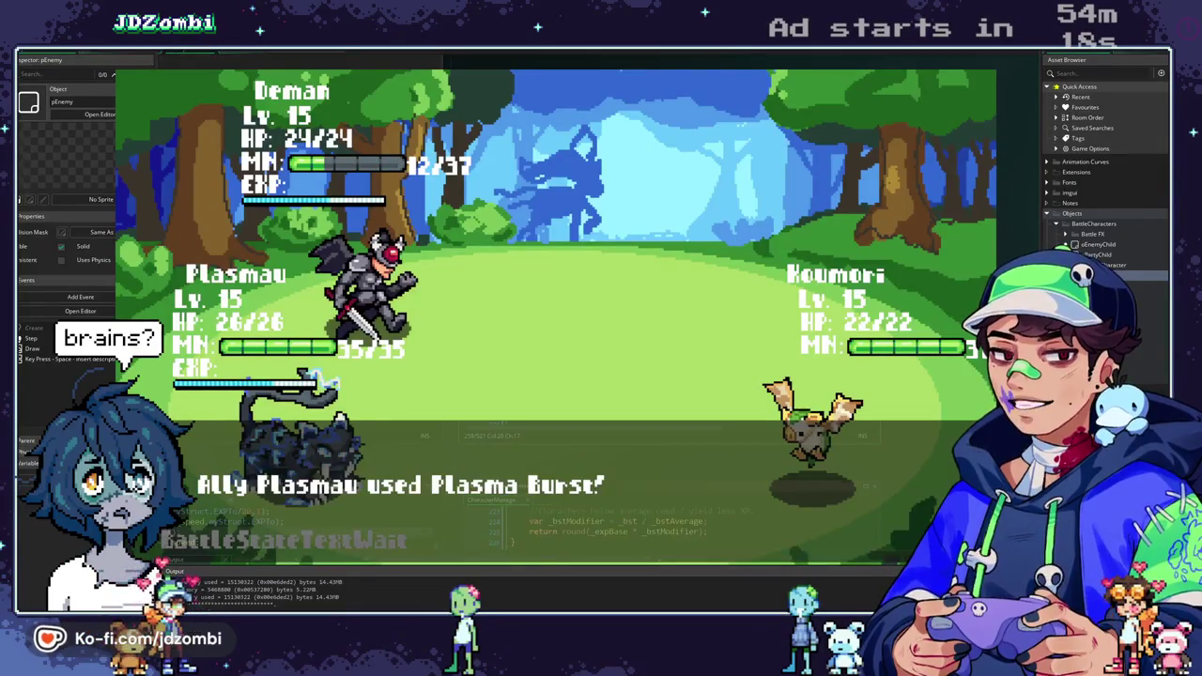
key("space")
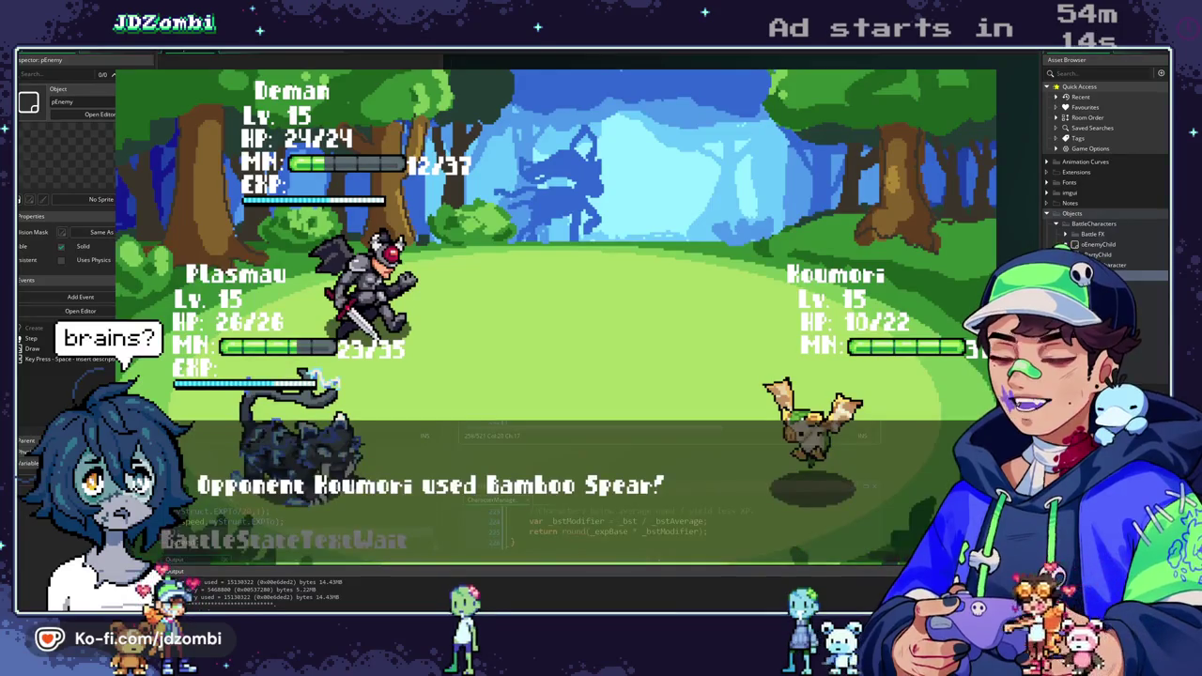
key("space")
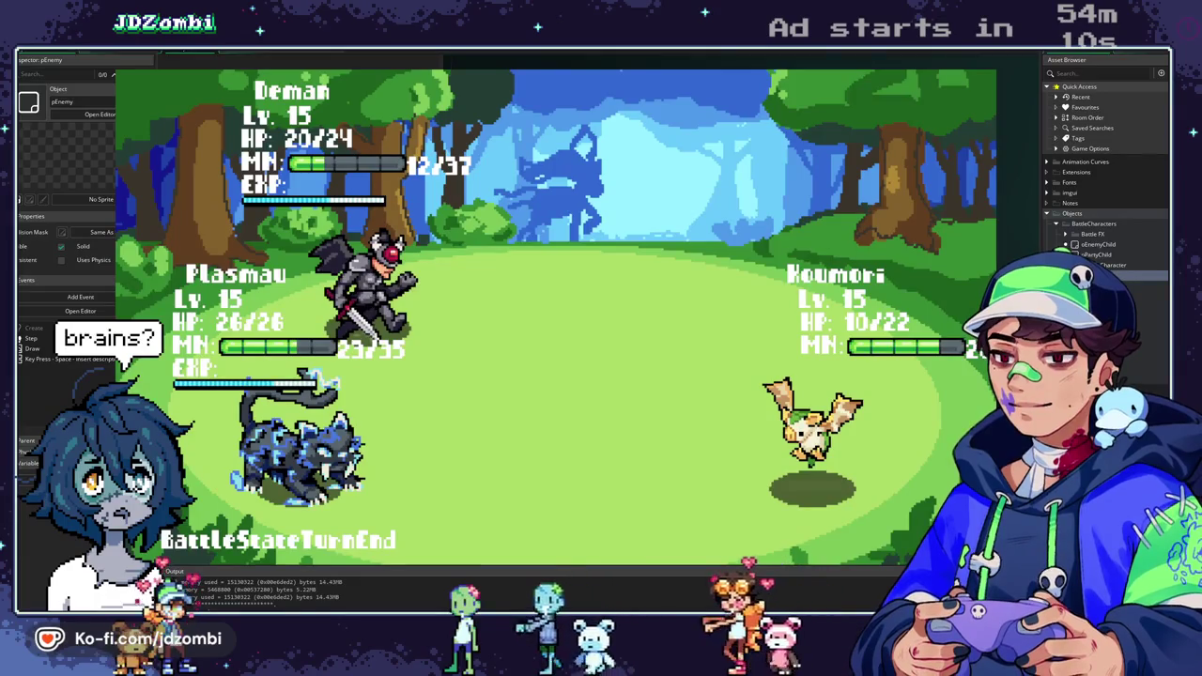
key("space")
key("Down")
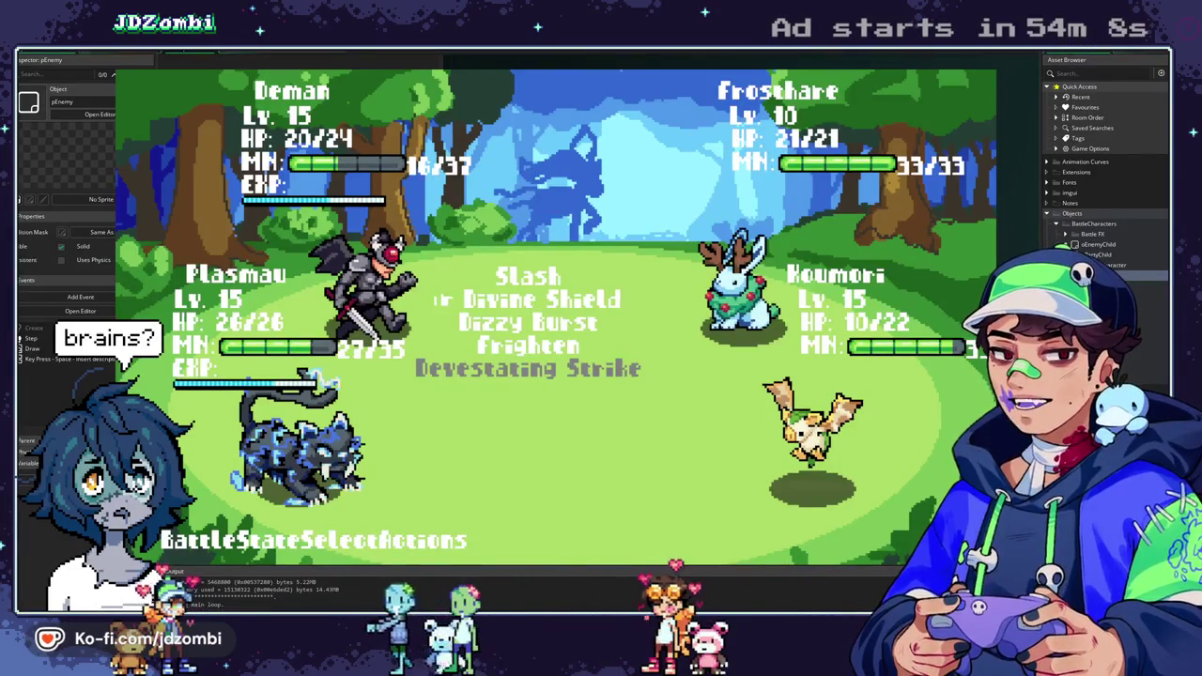
Send Deman and Plasmau against Koumori and Frostshare, advancing past Plasmau's punch message.
key("Up")
key("space")
key("Down")
key("space")
key("space")
key("space")
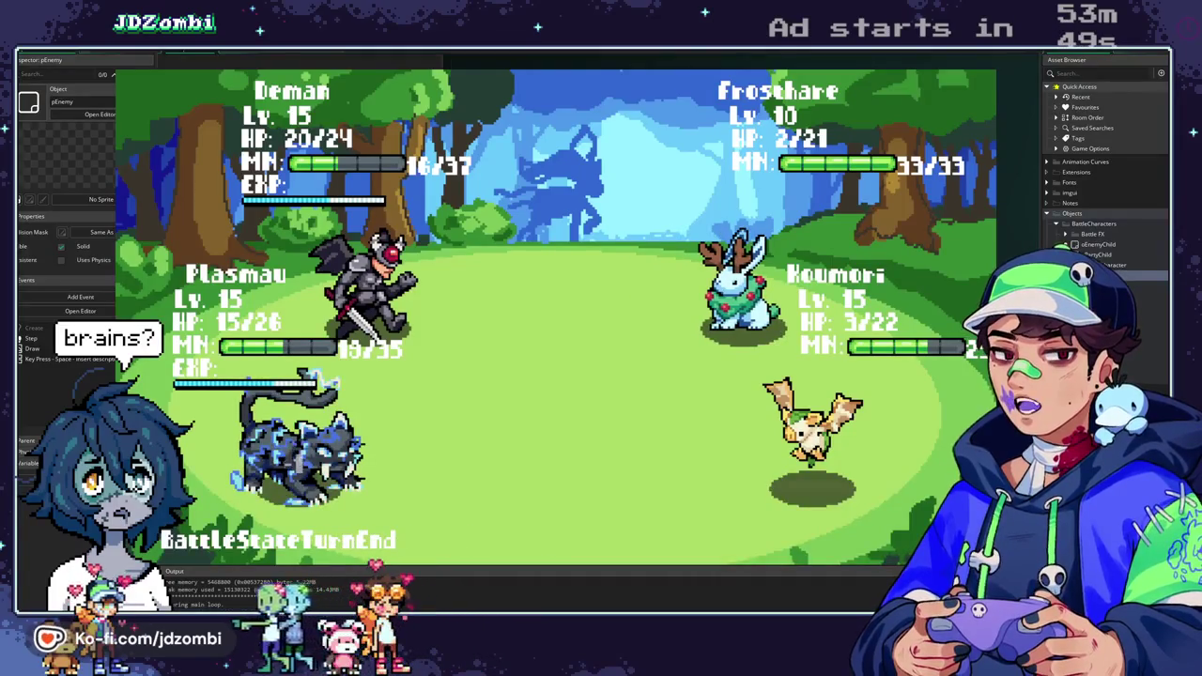
key("Return")
key("Return")
key("Return")
key("Return")
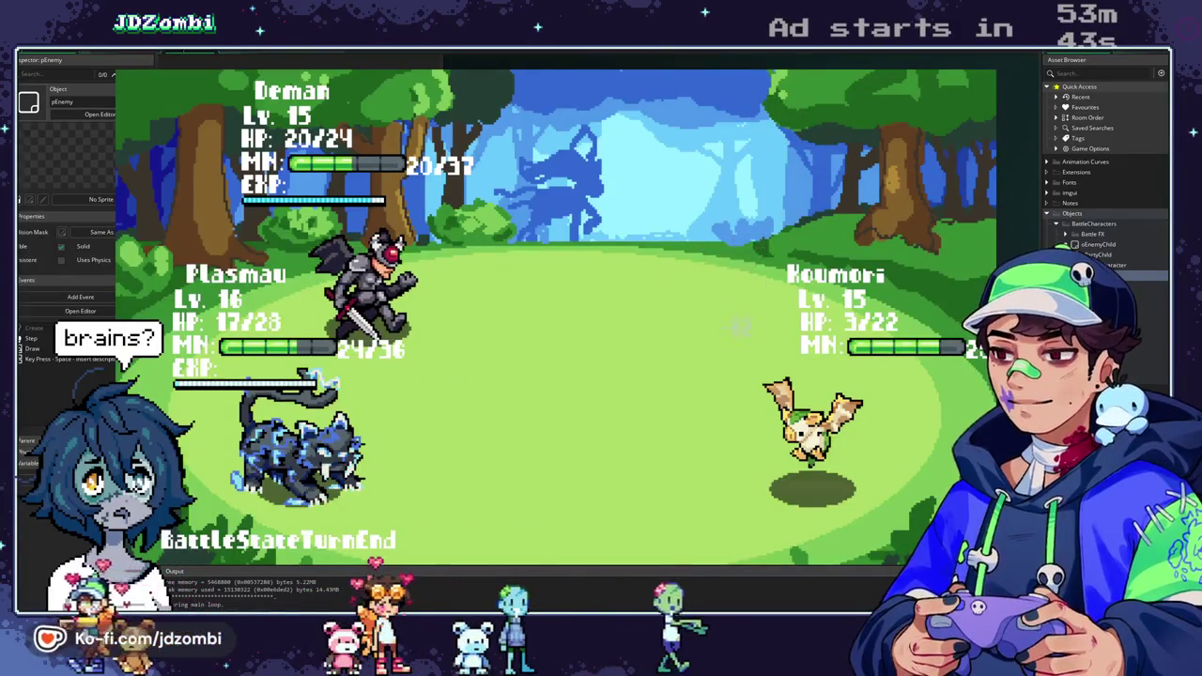
key("Return")
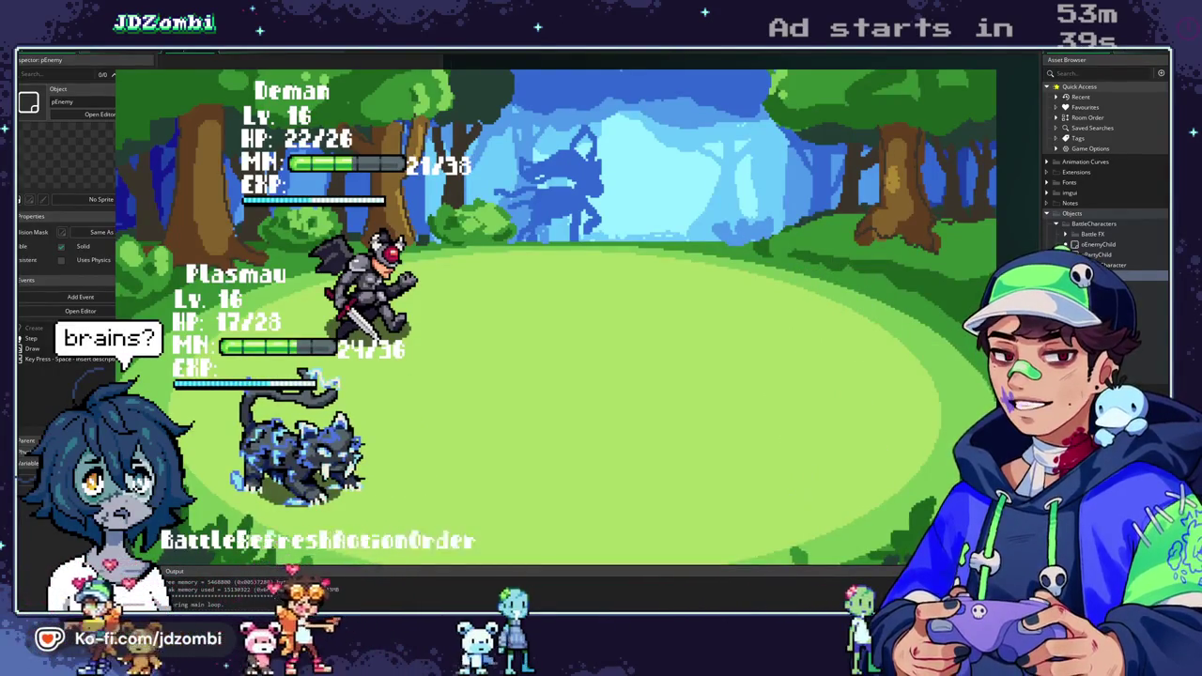
Pick Dizzy Burst for Deman against Frostshare and browse Plasmau's skills to Divine Shield.
key("Return")
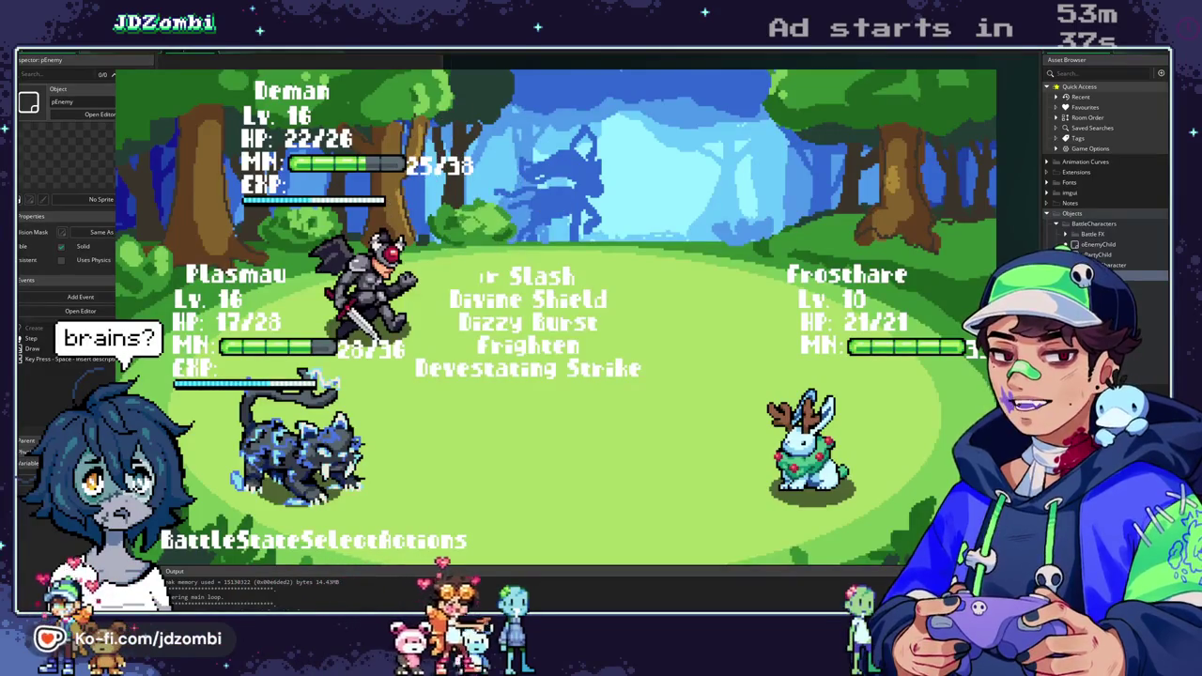
key("Down")
key("Down")
key("Return")
key("Return")
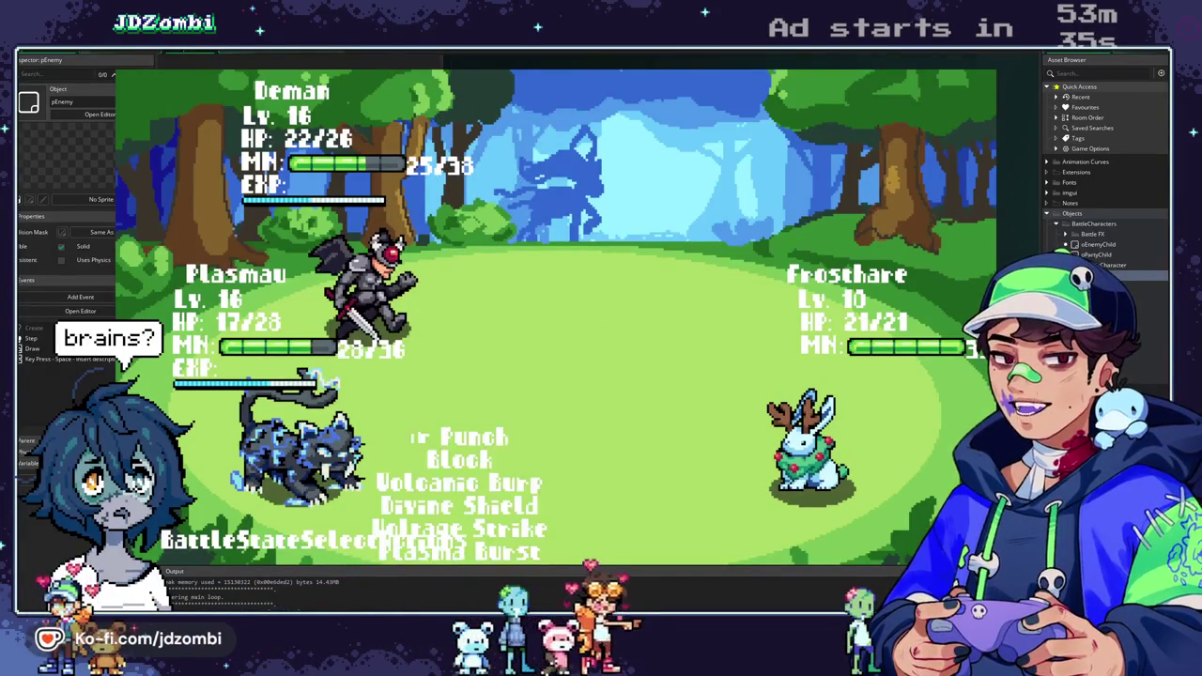
key("Down")
key("Down")
key("Down")
key("Return")
key("Return")
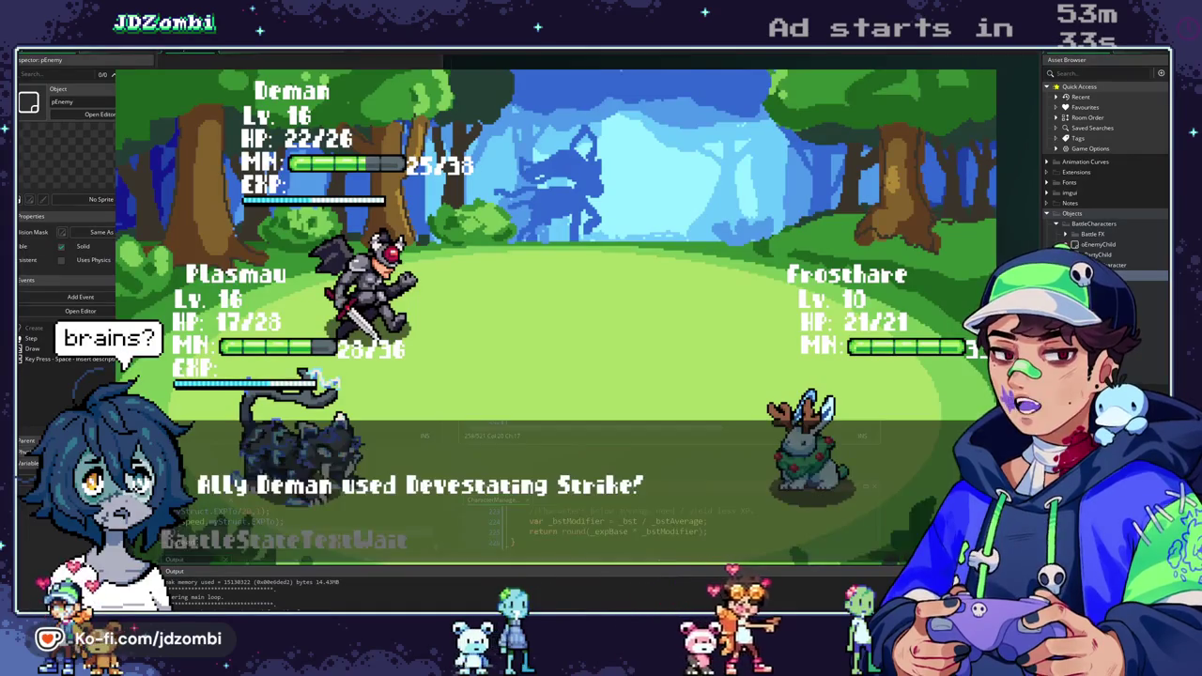
key("Return")
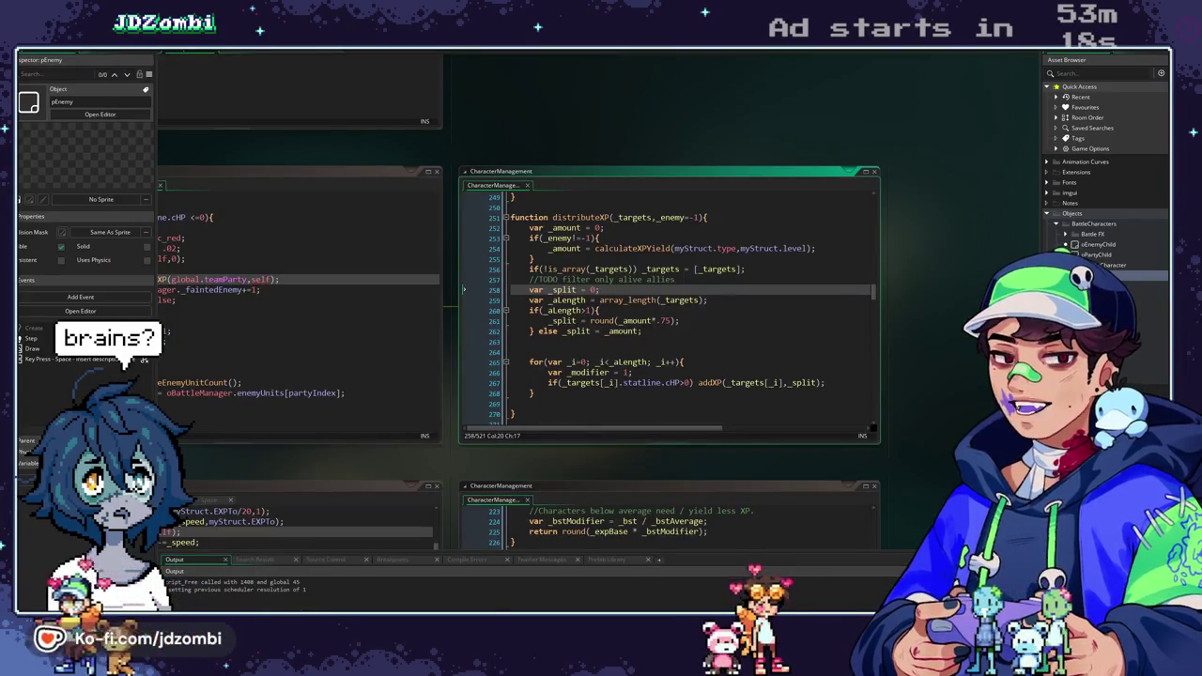
Change the split multiplier on line 261 from .75 to .5 and relaunch the game.
left_click(641, 321)
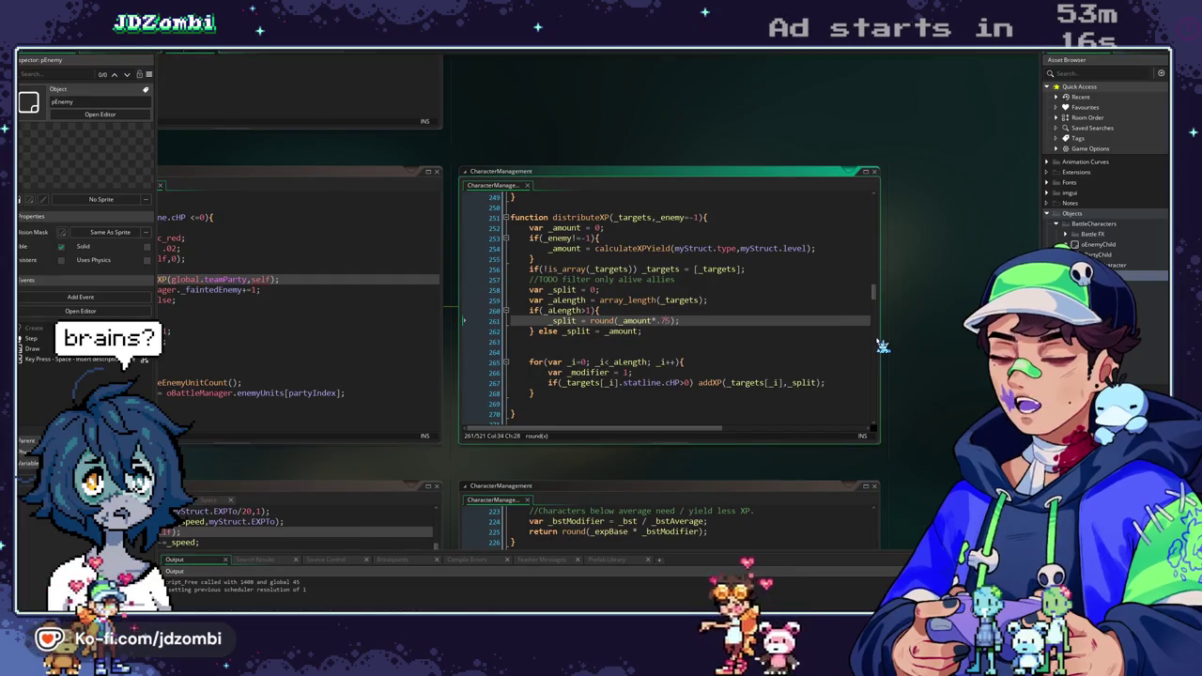
key("BackSpace")
key("BackSpace")
type("5")
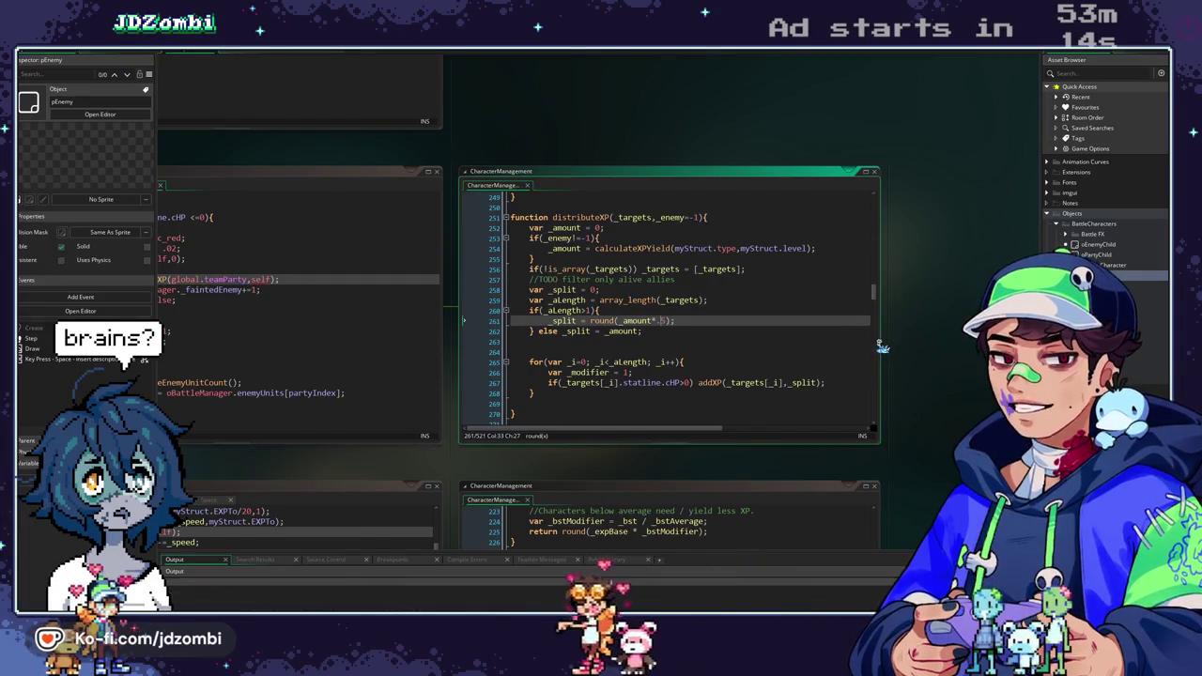
key("F5")
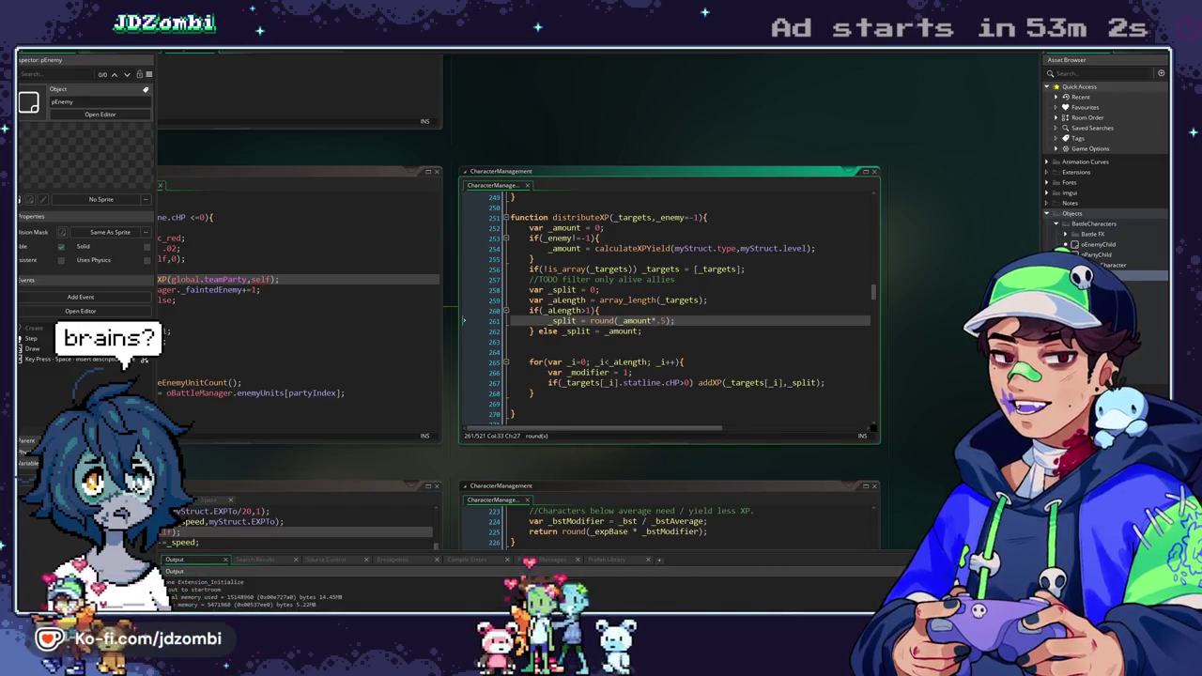
key("alt+Tab")
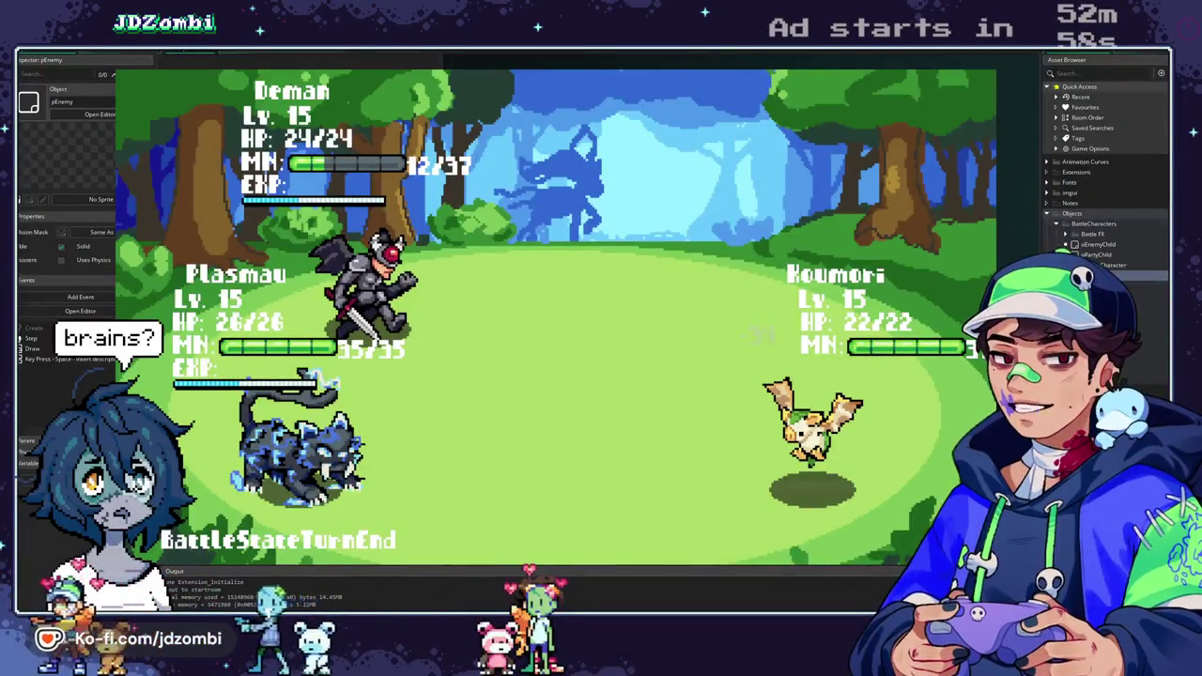
Advance the battle messages and choose Deman's and Plasmau's skills against the upper Koumori.
key("space")
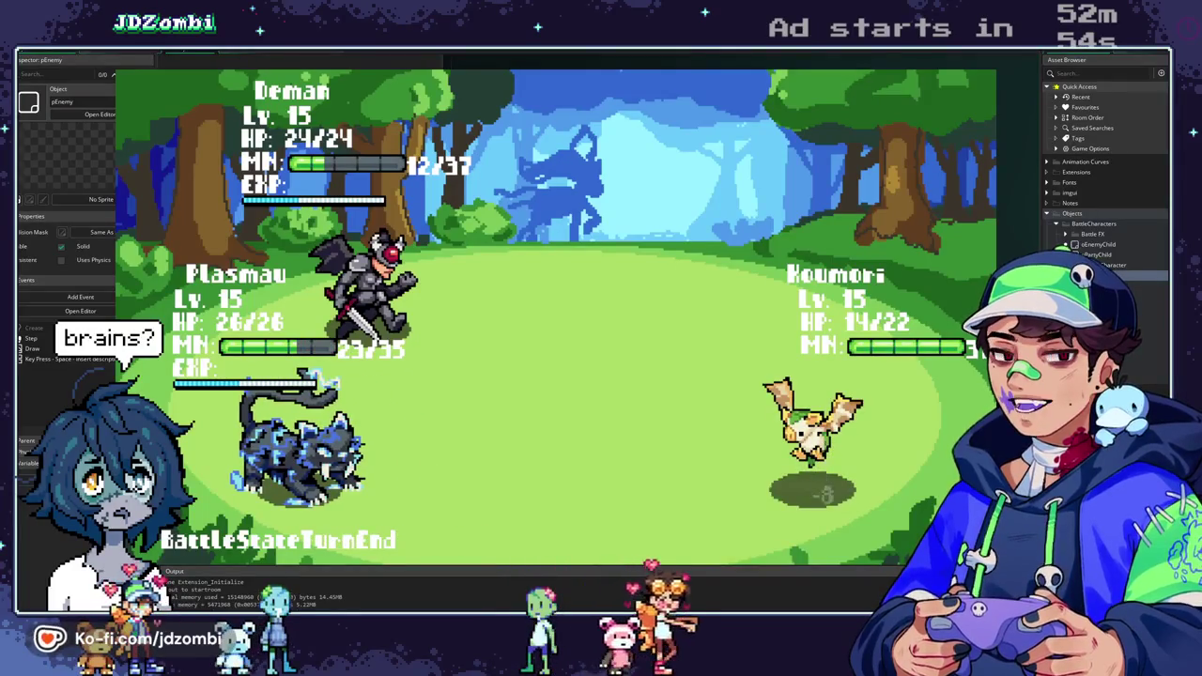
key("space")
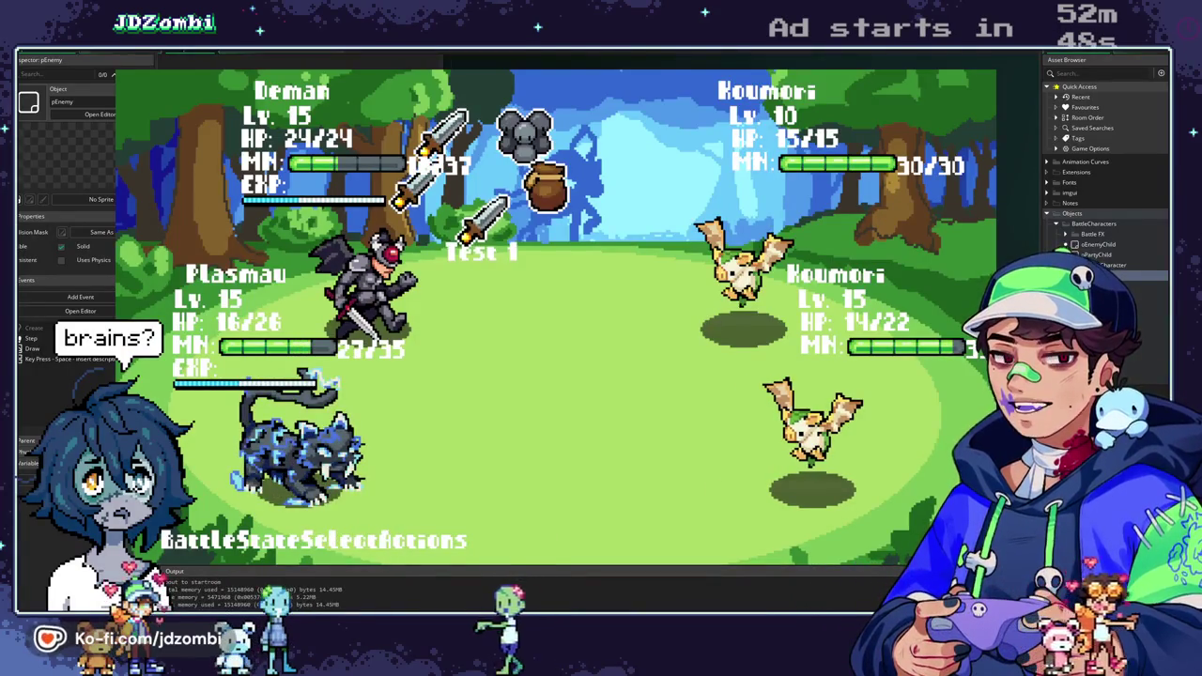
key("space")
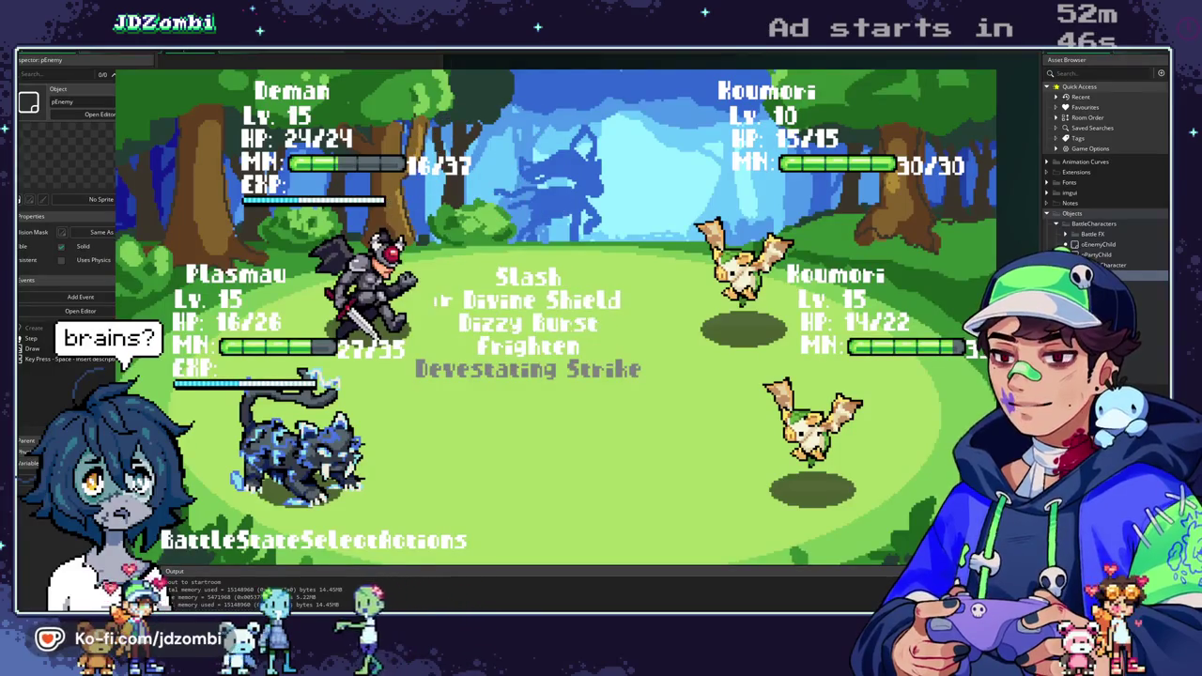
key("space")
key("space")
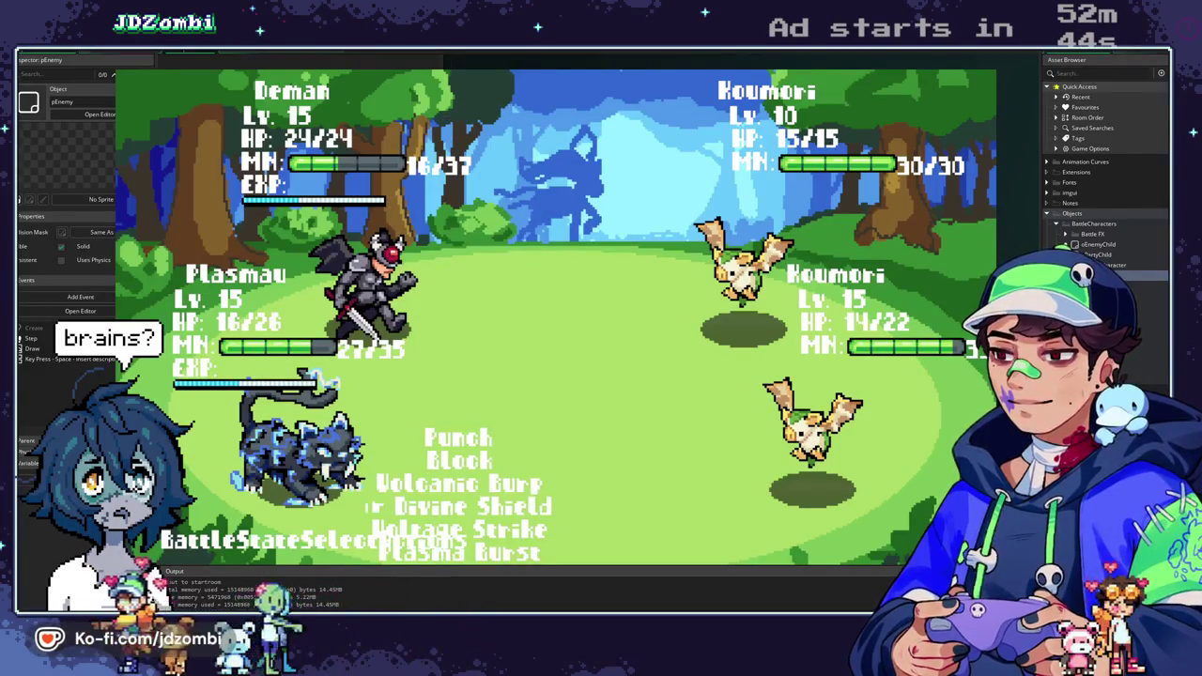
key("Up")
key("Up")
key("Up")
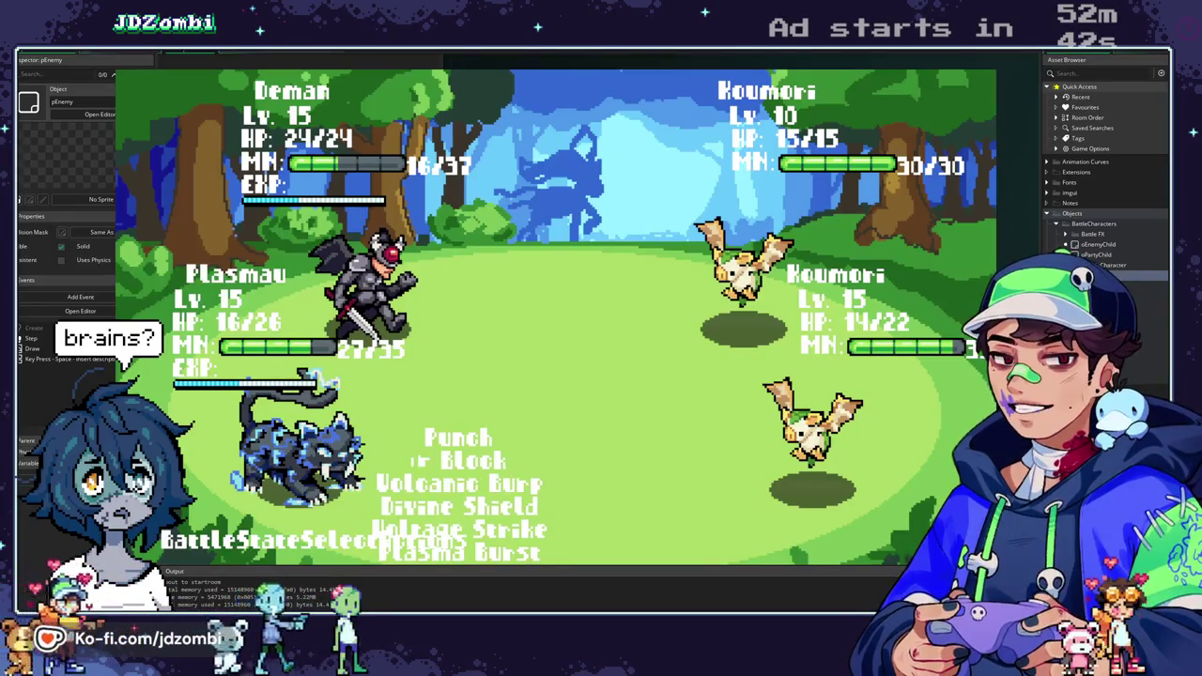
key("Down")
key("Down")
key("Down")
key("Down")
key("space")
key("Escape")
key("Up")
key("Up")
key("space")
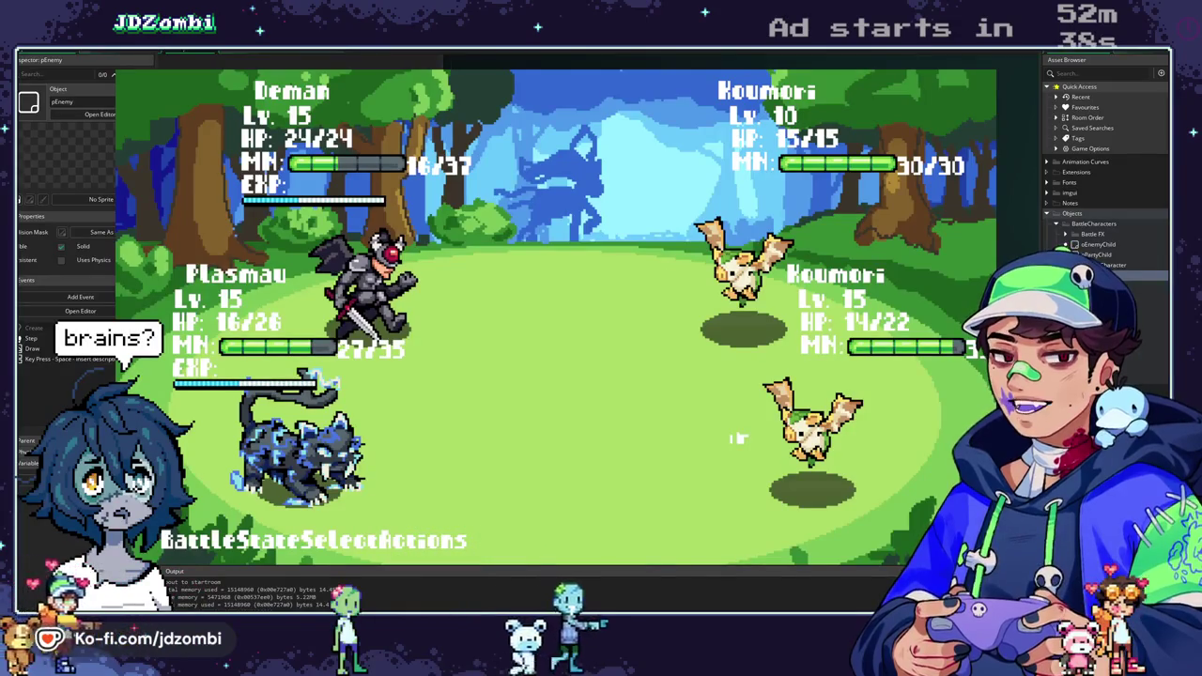
key("space")
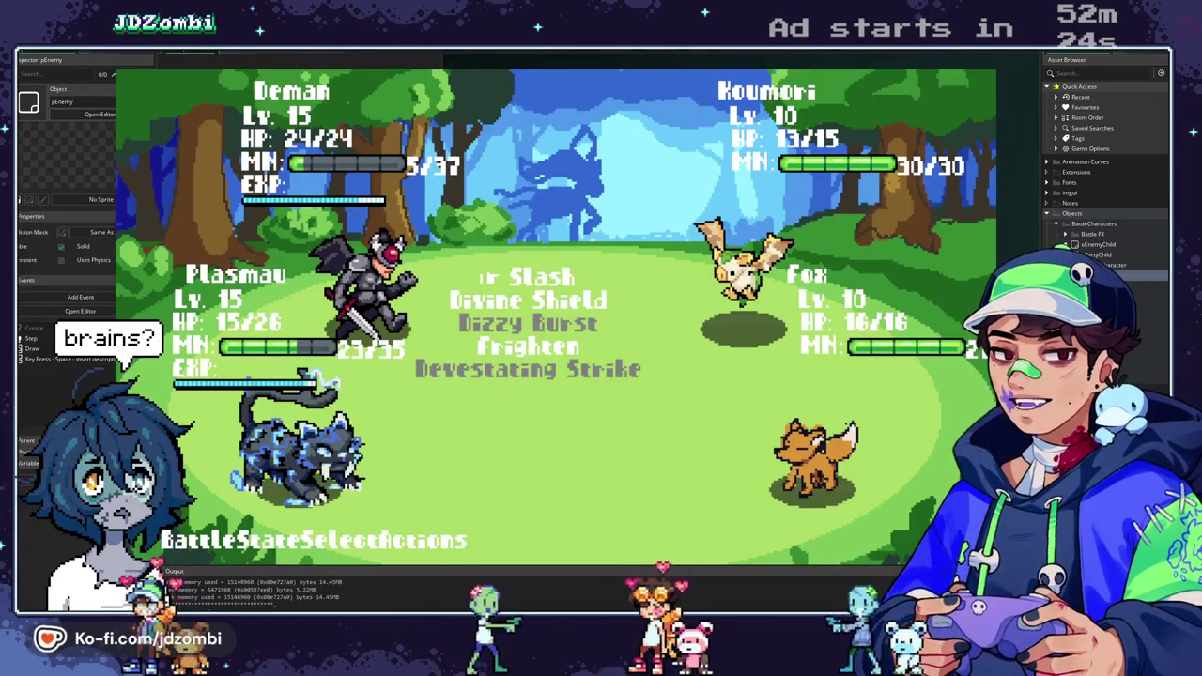
Use Slash and Voltage Strike to finish Koumori, win the battle, and close the game.
key("Return")
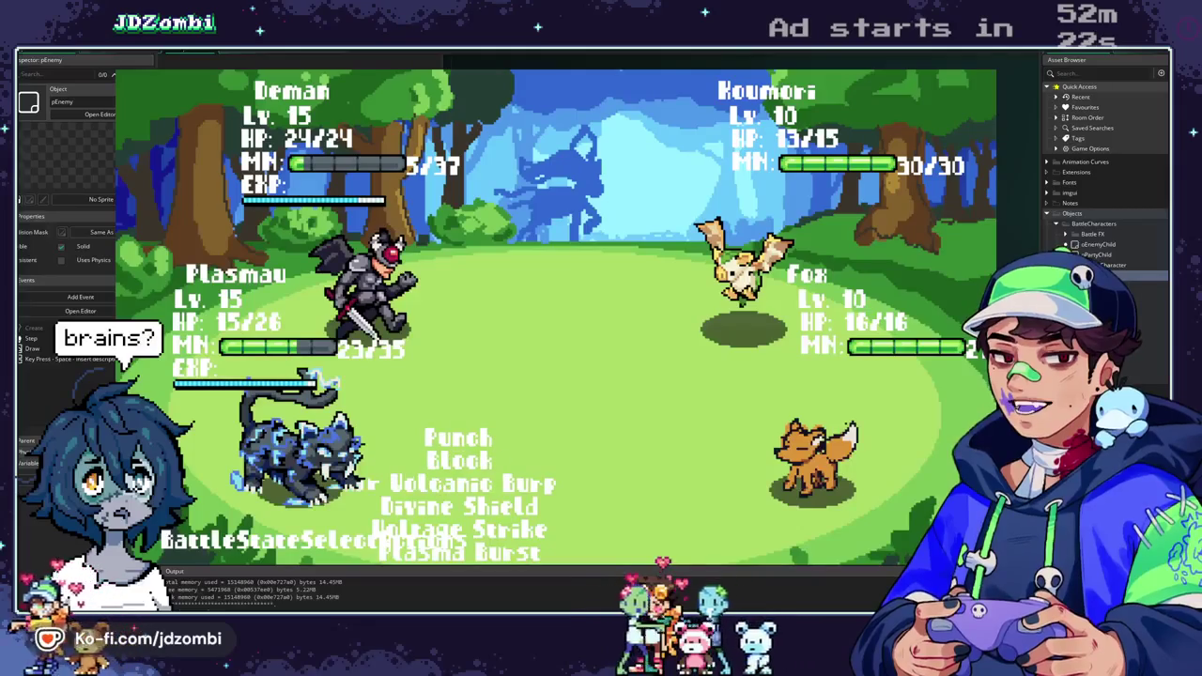
key("Return")
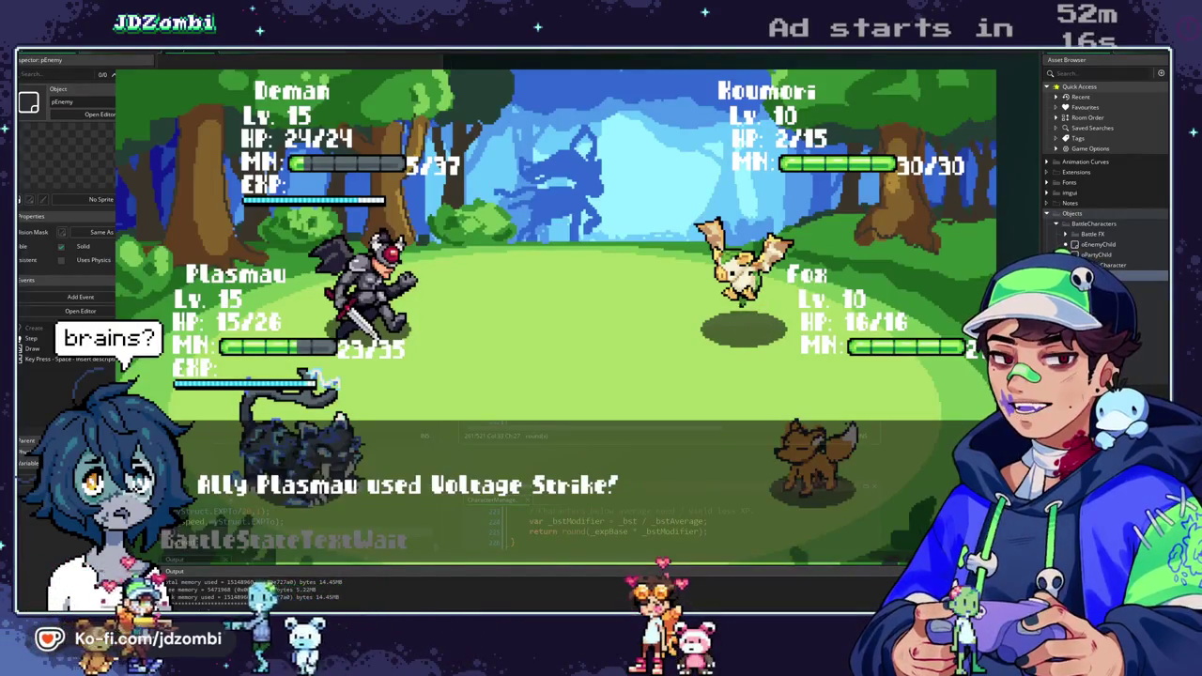
key("Return")
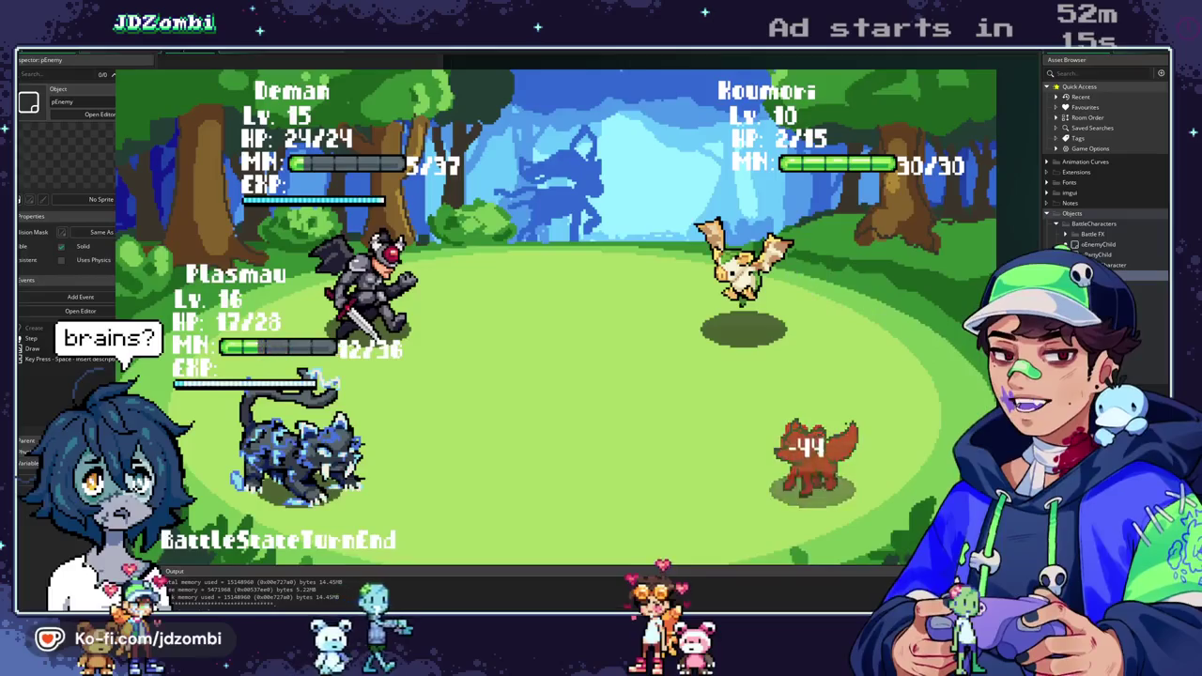
key("Return")
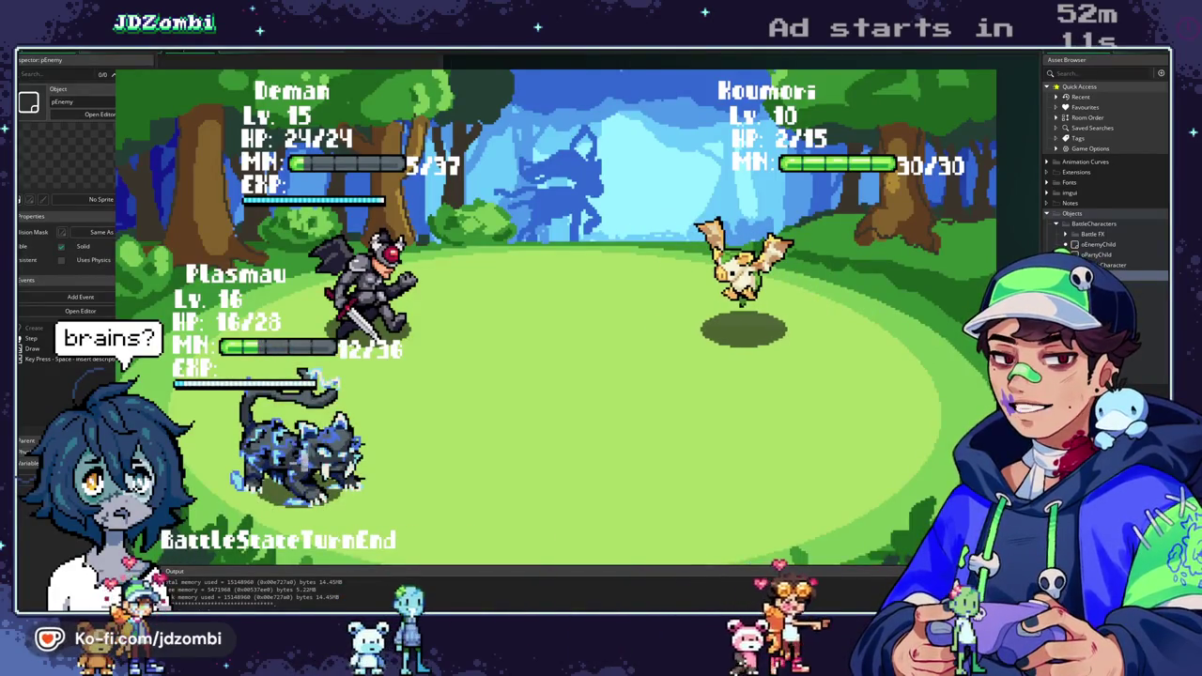
key("Return")
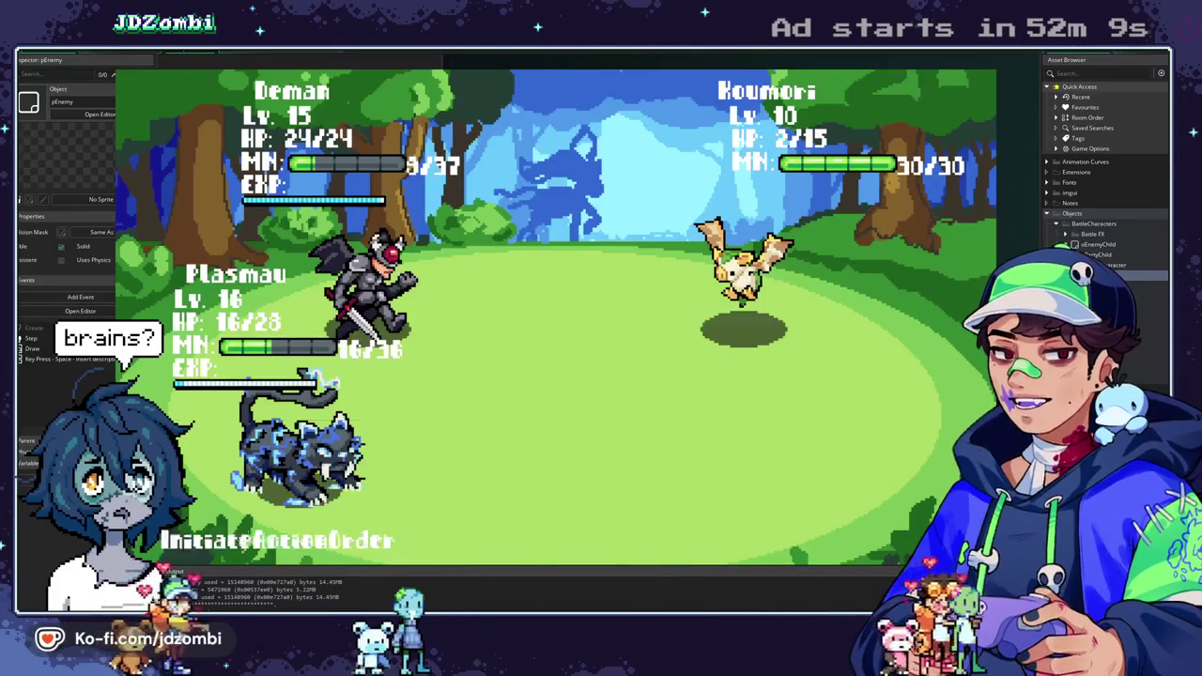
key("Return")
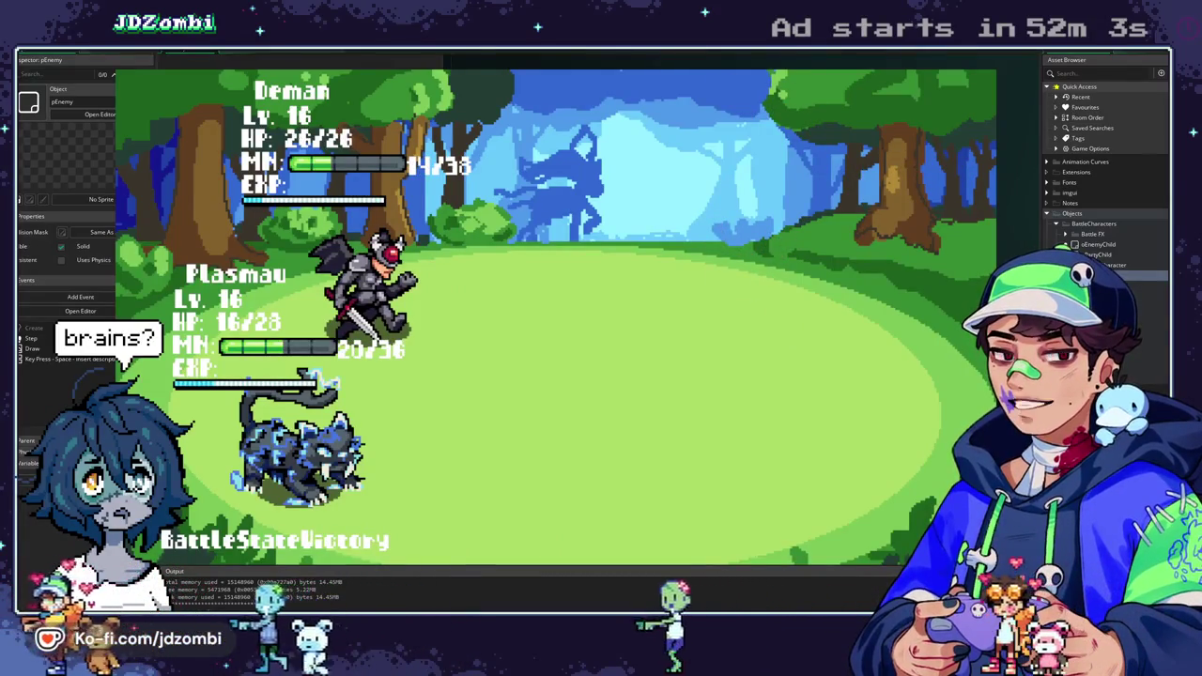
key("Escape")
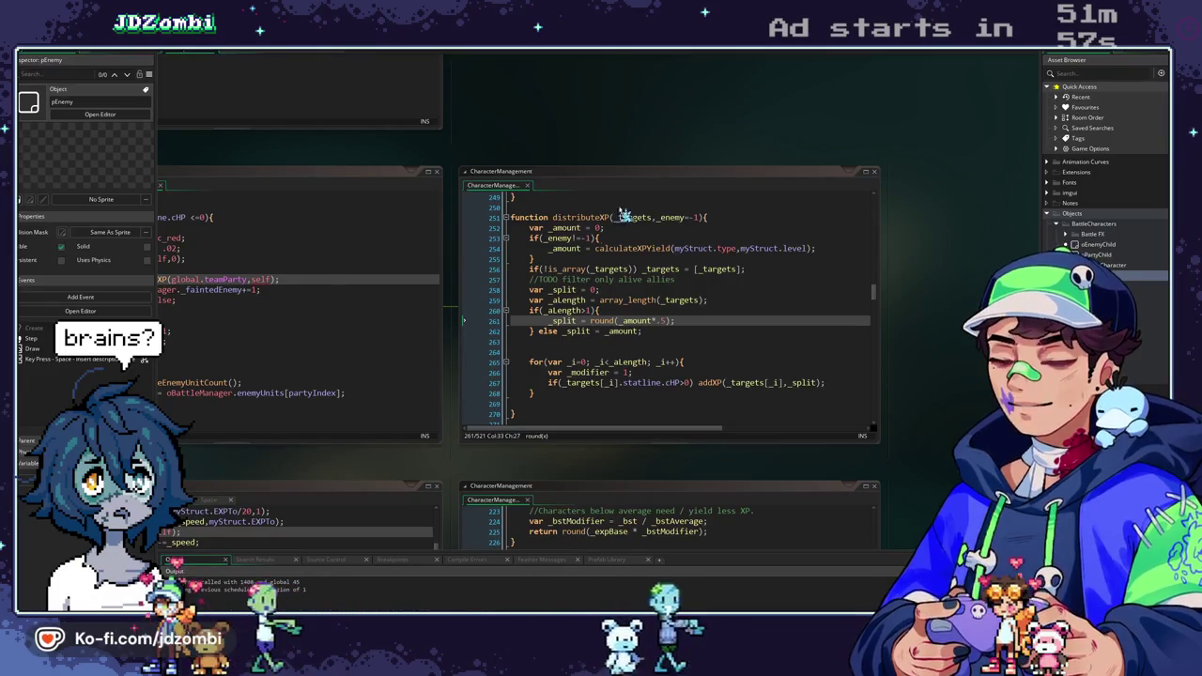
Highlight _targets in distributeXP to review all its uses.
mouse_move(498, 147)
left_mouse_down()
mouse_move(517, 128)
mouse_move(539, 134)
left_mouse_up()
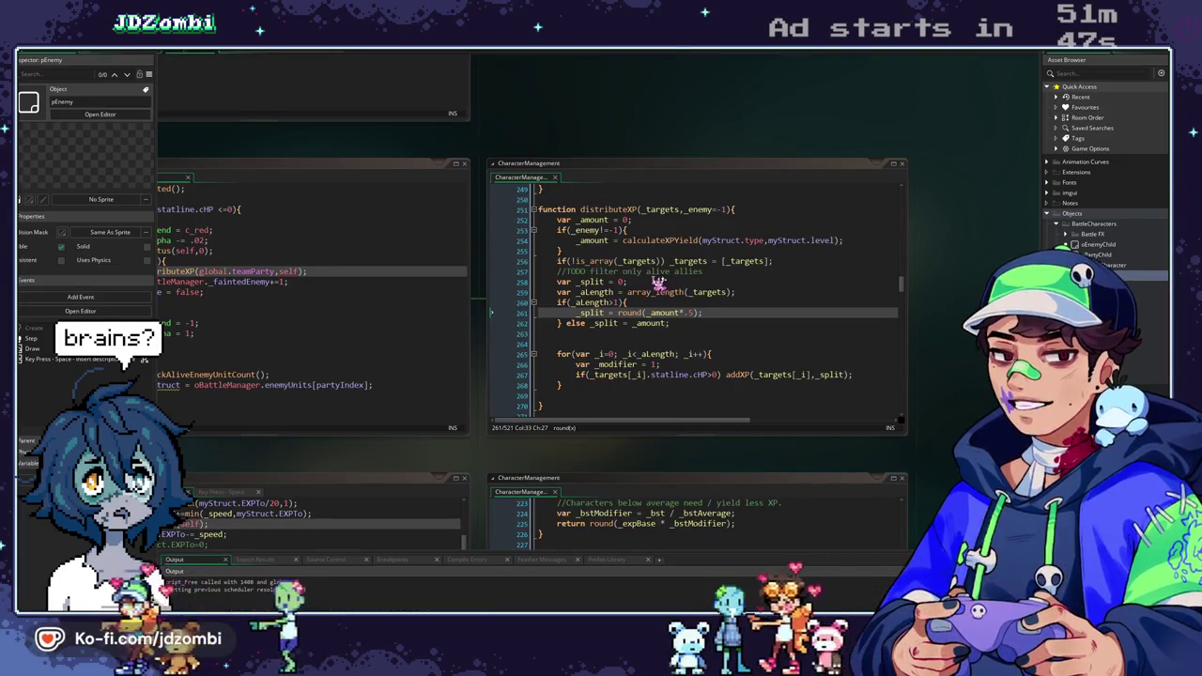
double_click(744, 262)
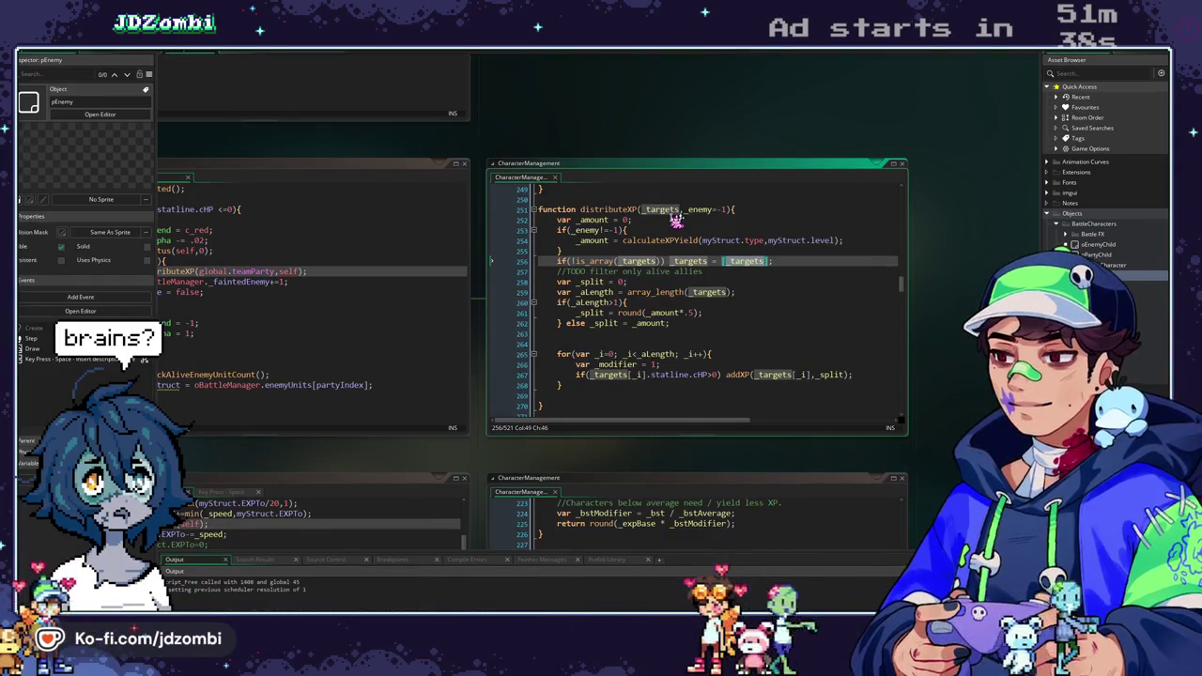
mouse_move(582, 263)
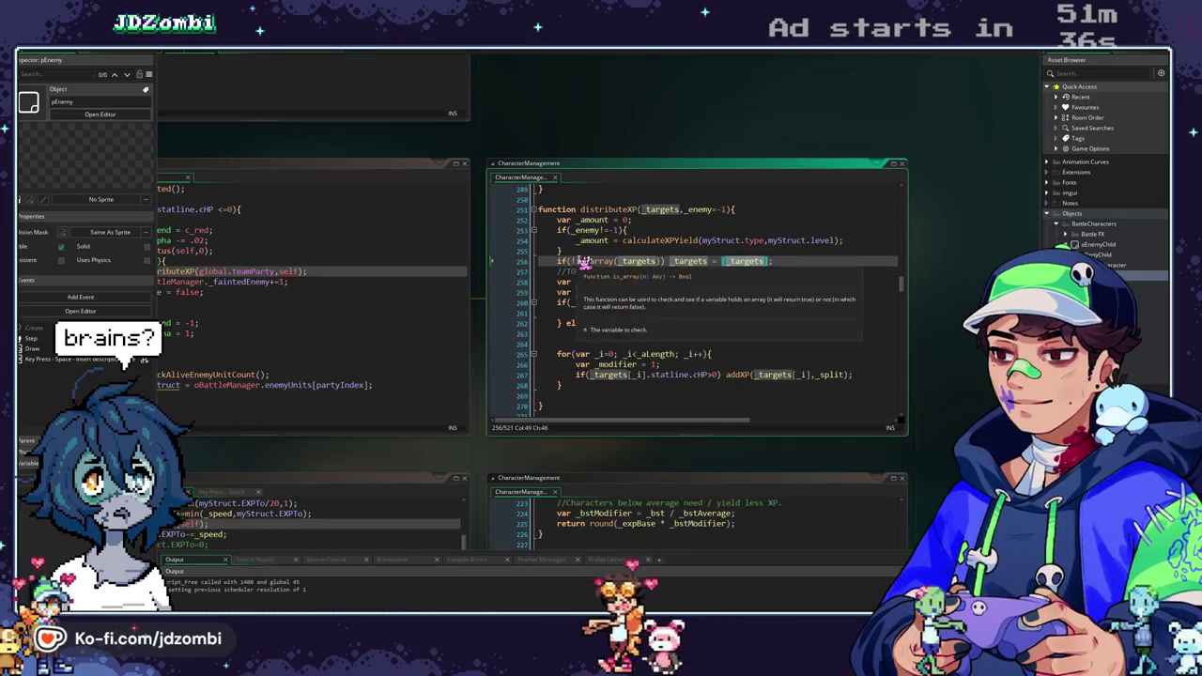
left_click_drag(338, 166, 419, 171)
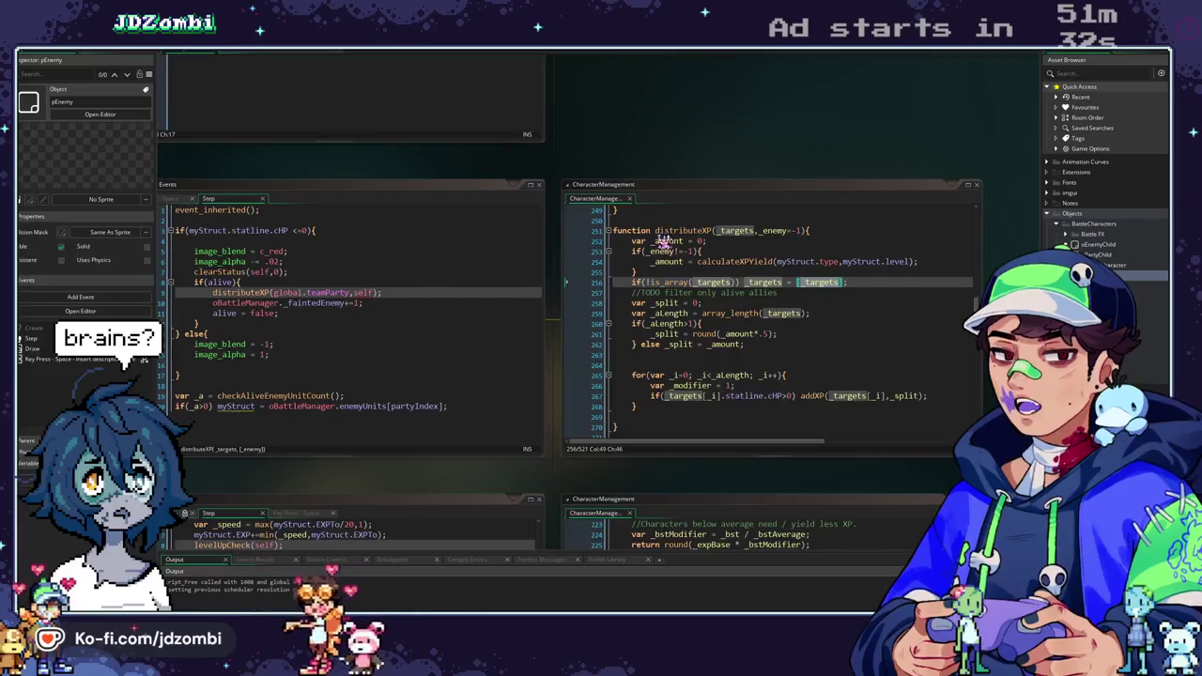
After line 256, start var _finalTargets = array_filter(_targets, and check array_filter's documentation.
left_click(856, 282)
key("Return")
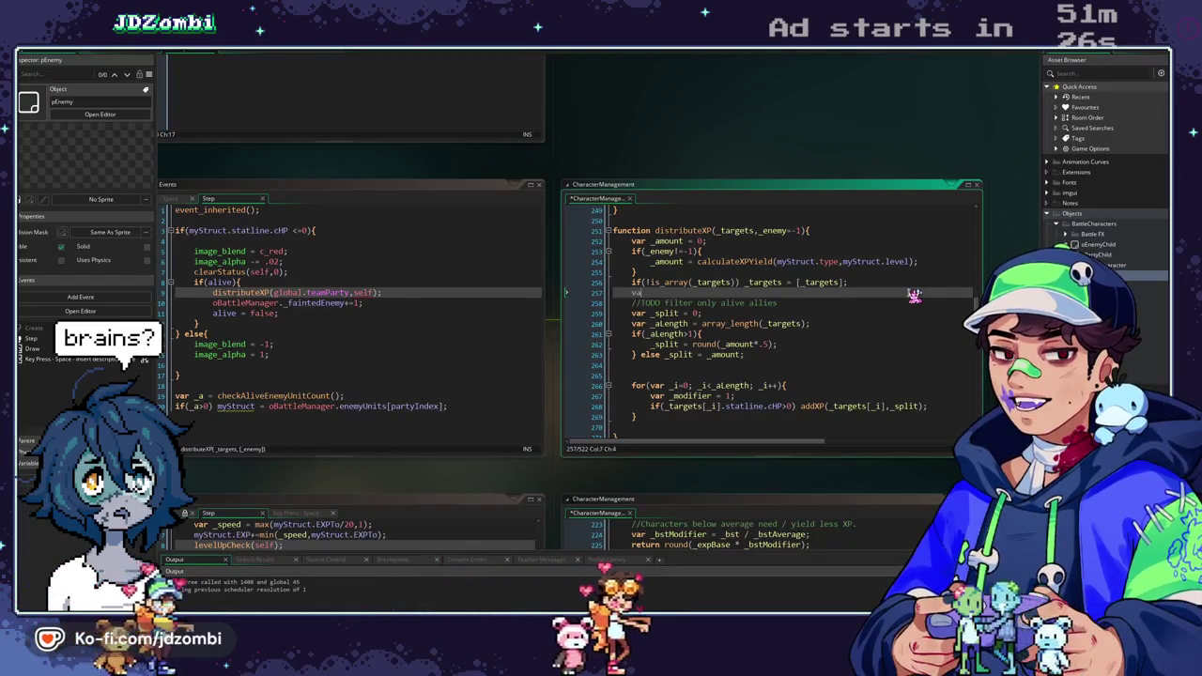
type("var _finalTargets = arr")
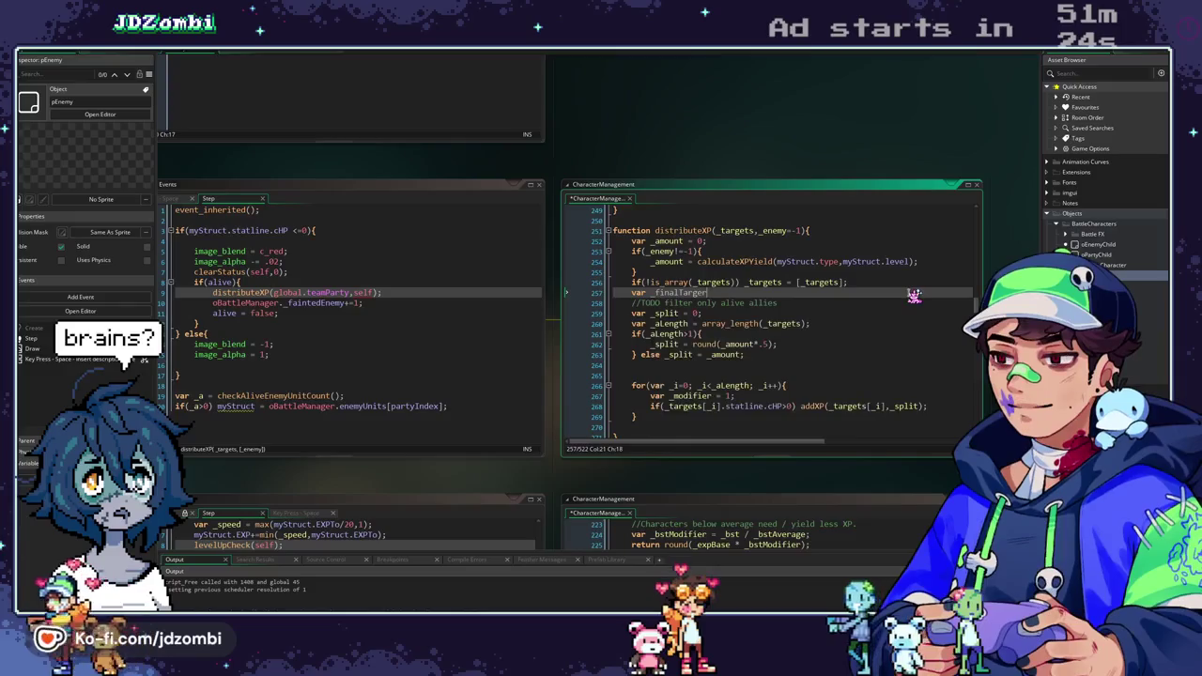
type("ay")
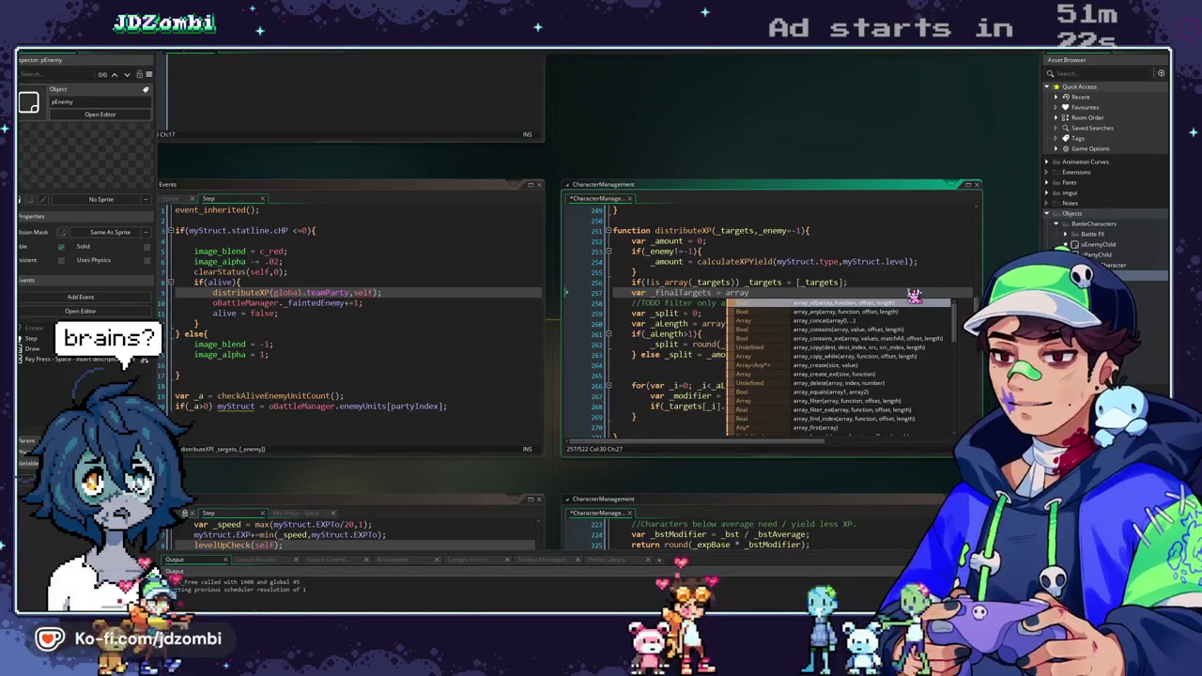
type("_filter(")
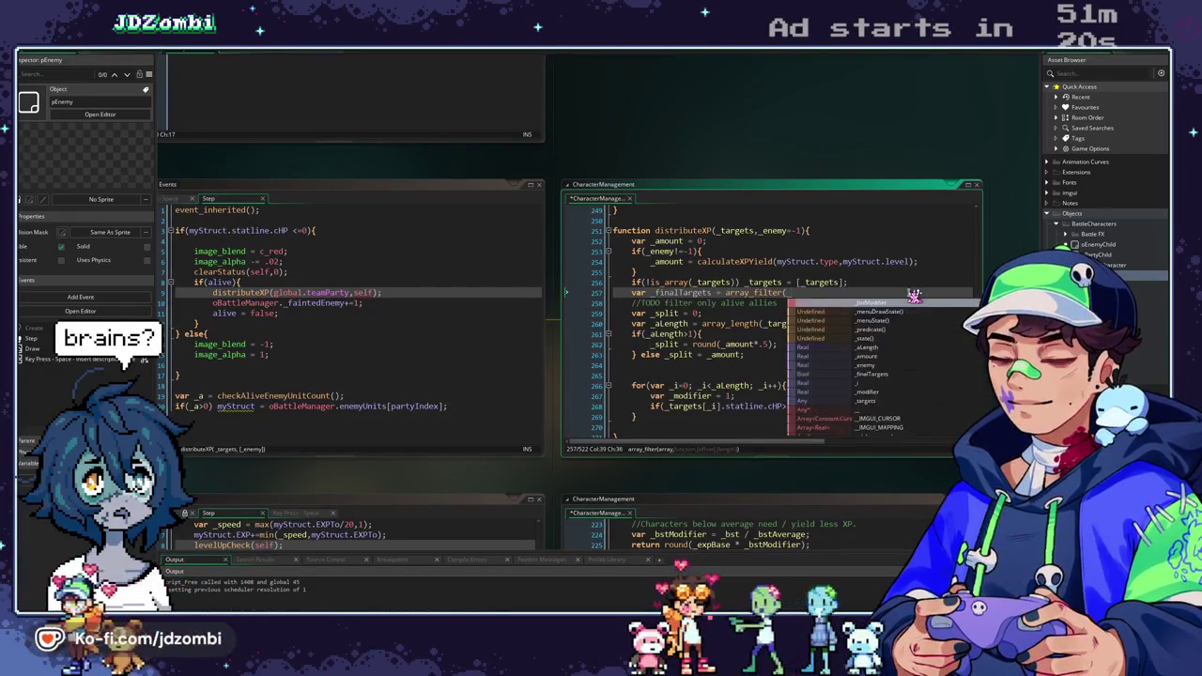
type("_targe")
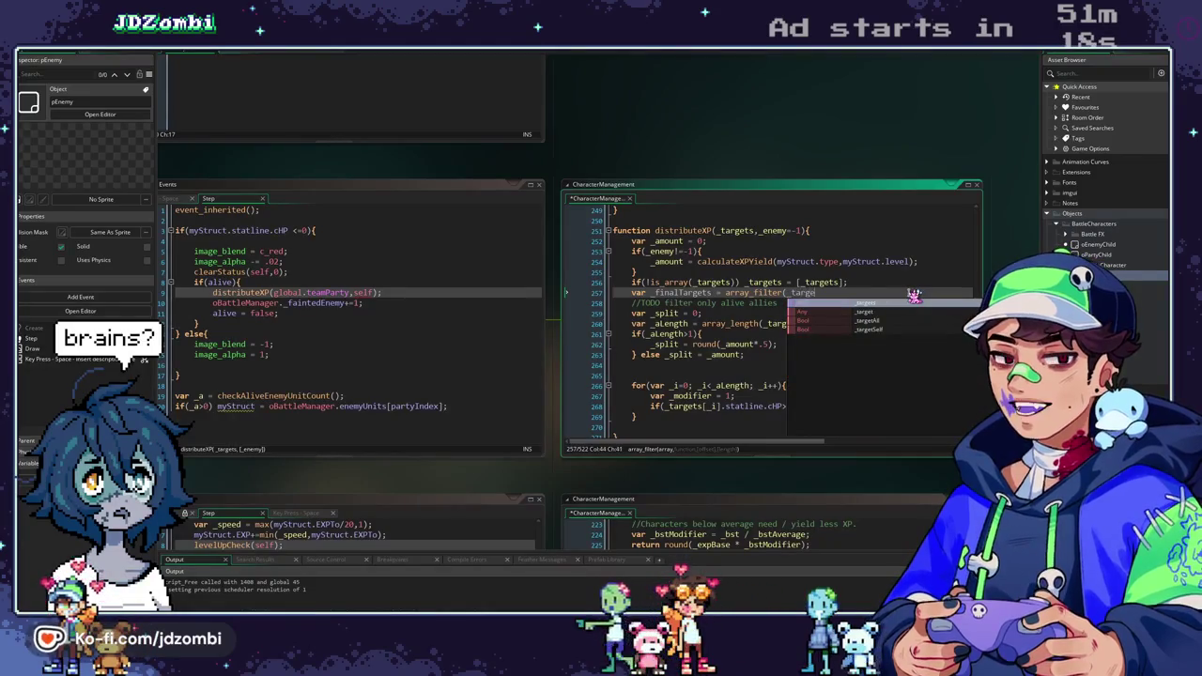
type("ts,")
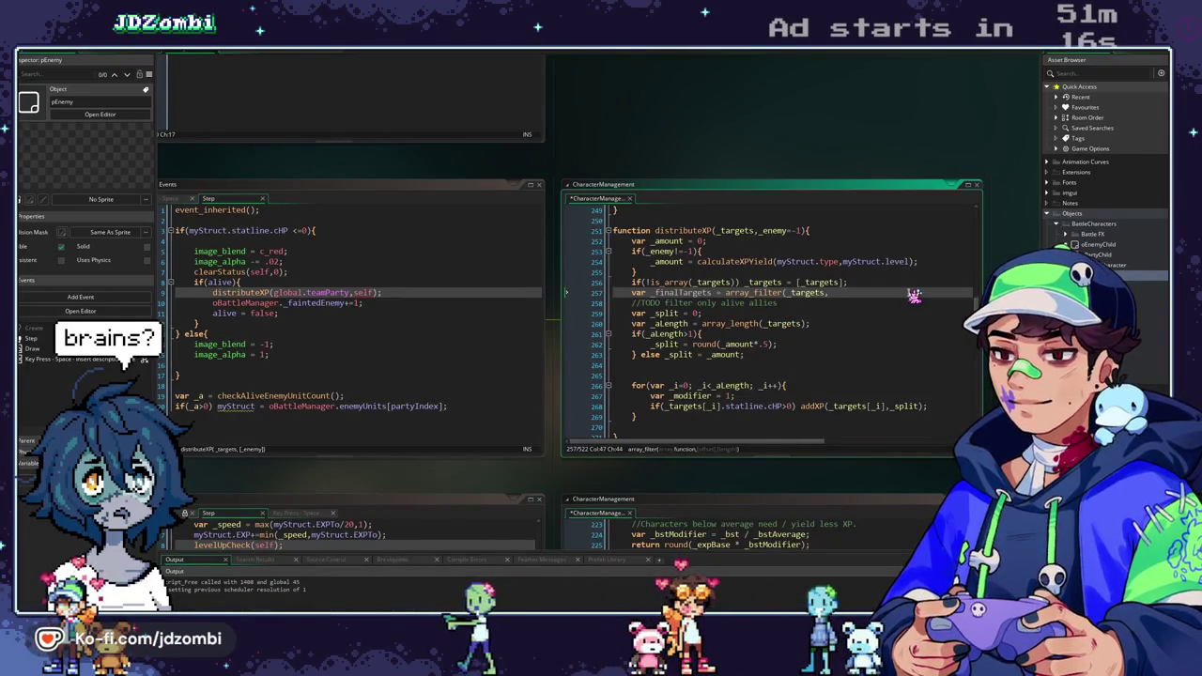
left_click(758, 297)
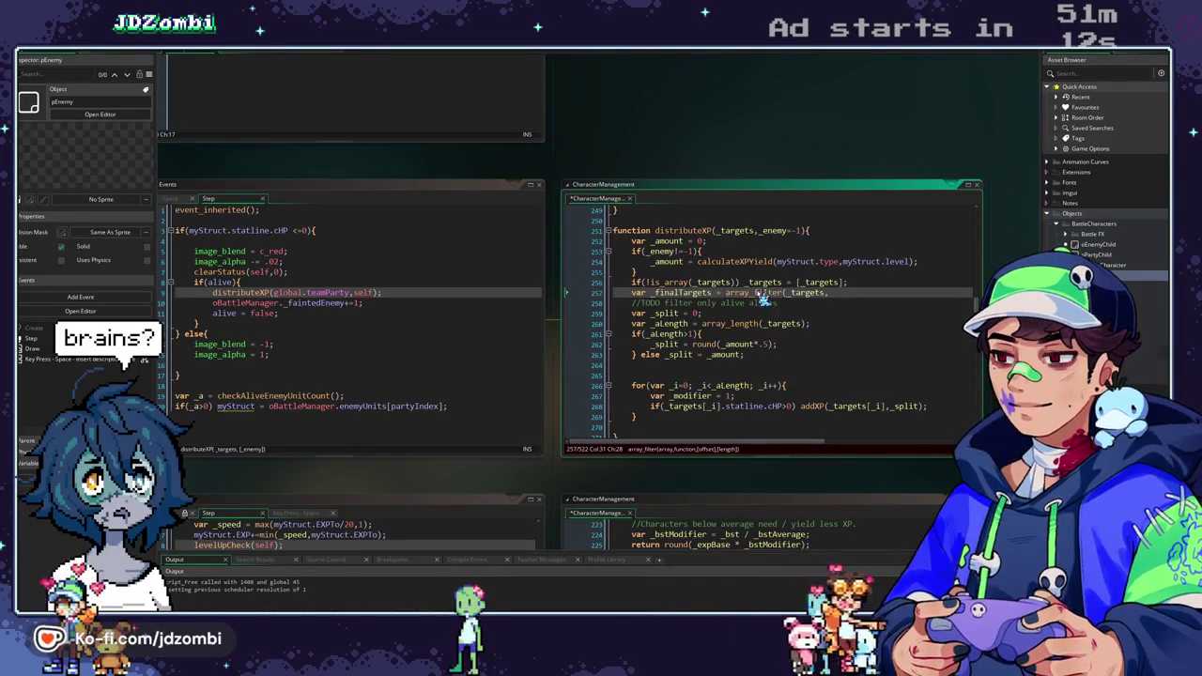
mouse_move(763, 298)
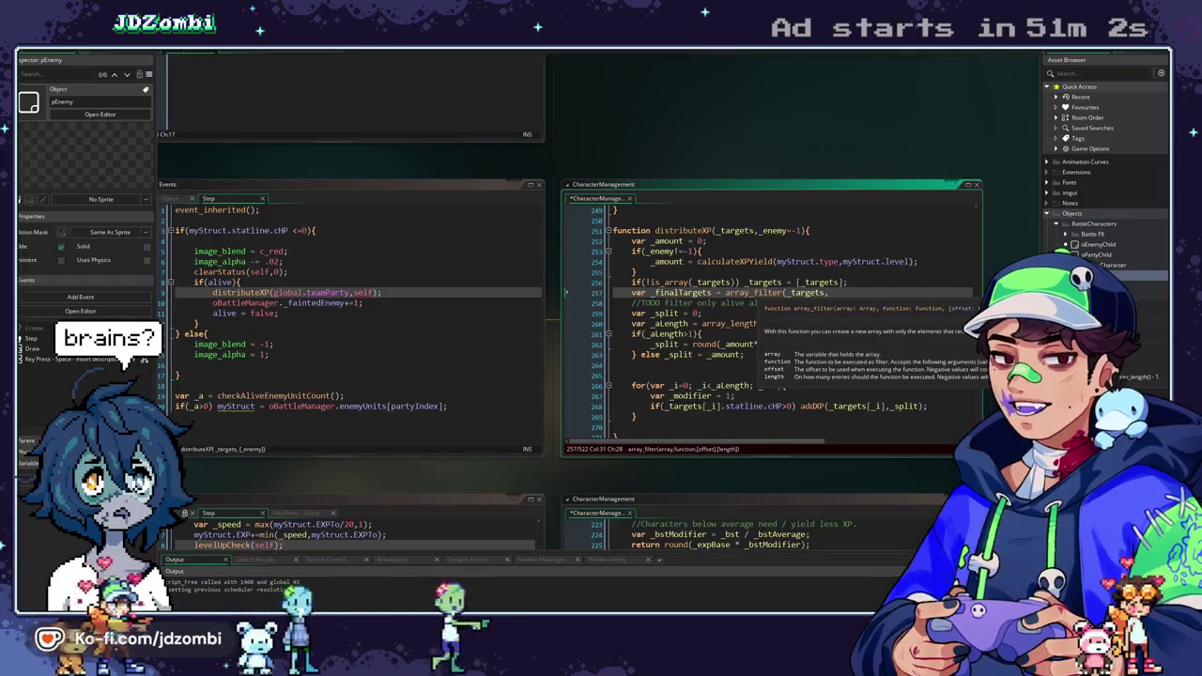
Copy the HP-above-zero filter callback from BattleStateMachine via Find All and paste it into array_filter.
double_click(757, 293)
key("ctrl+shift+f")
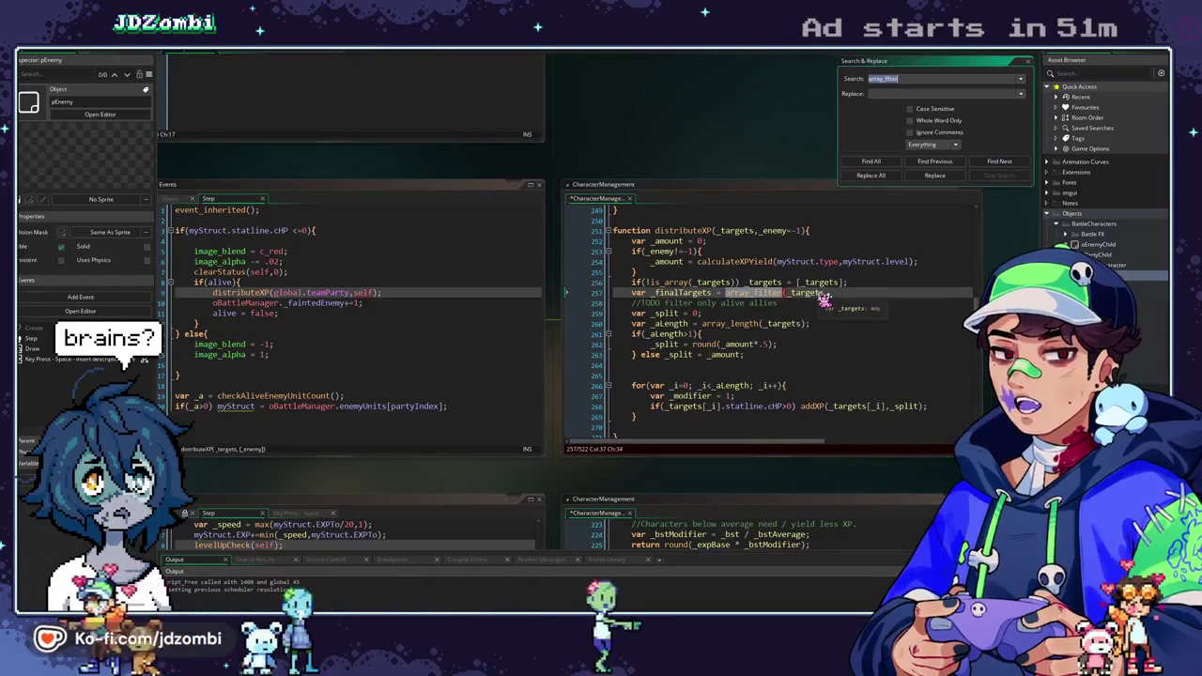
left_click(871, 161)
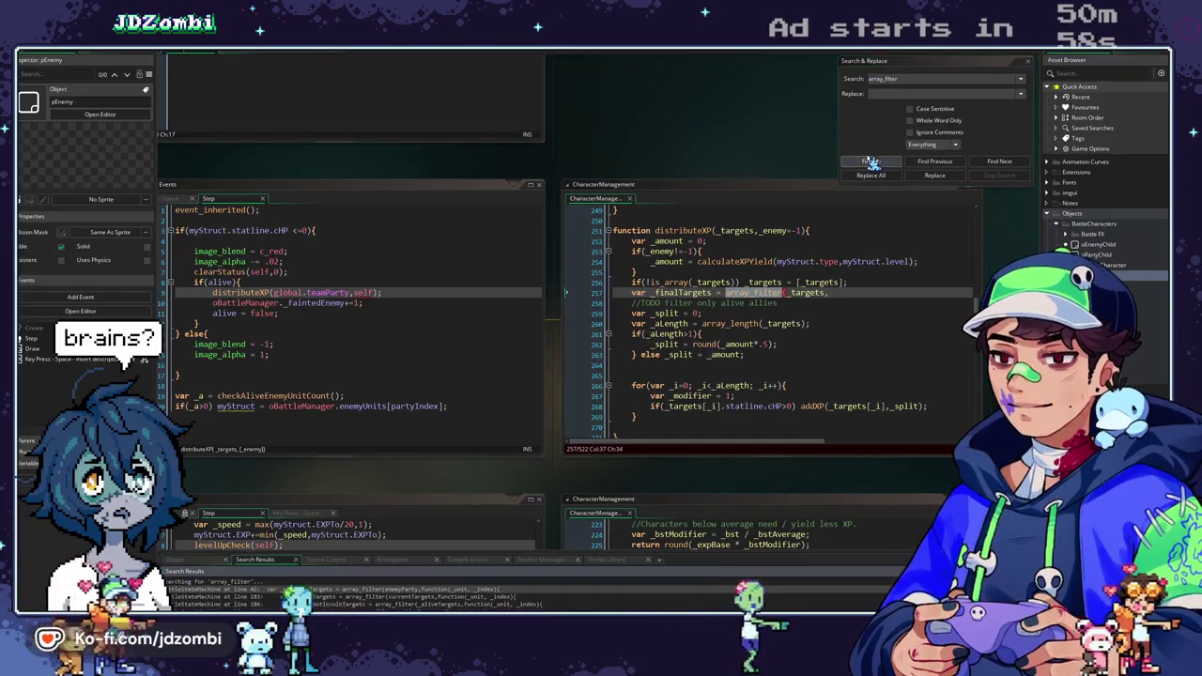
double_click(343, 597)
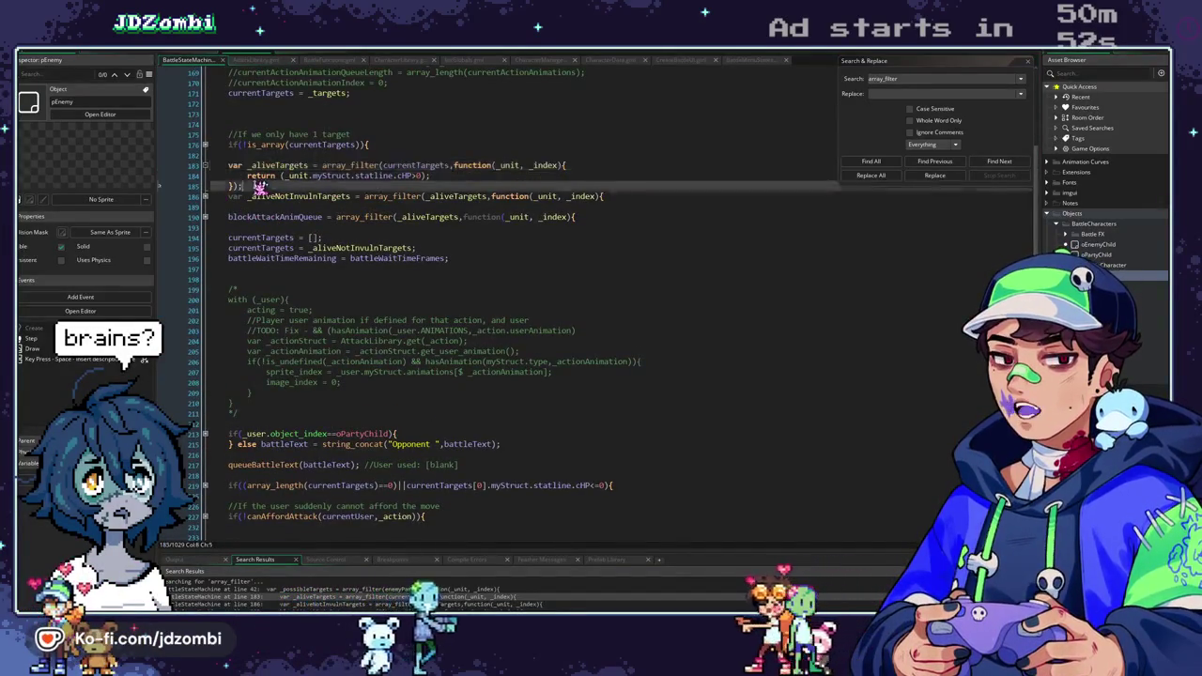
left_click(460, 166)
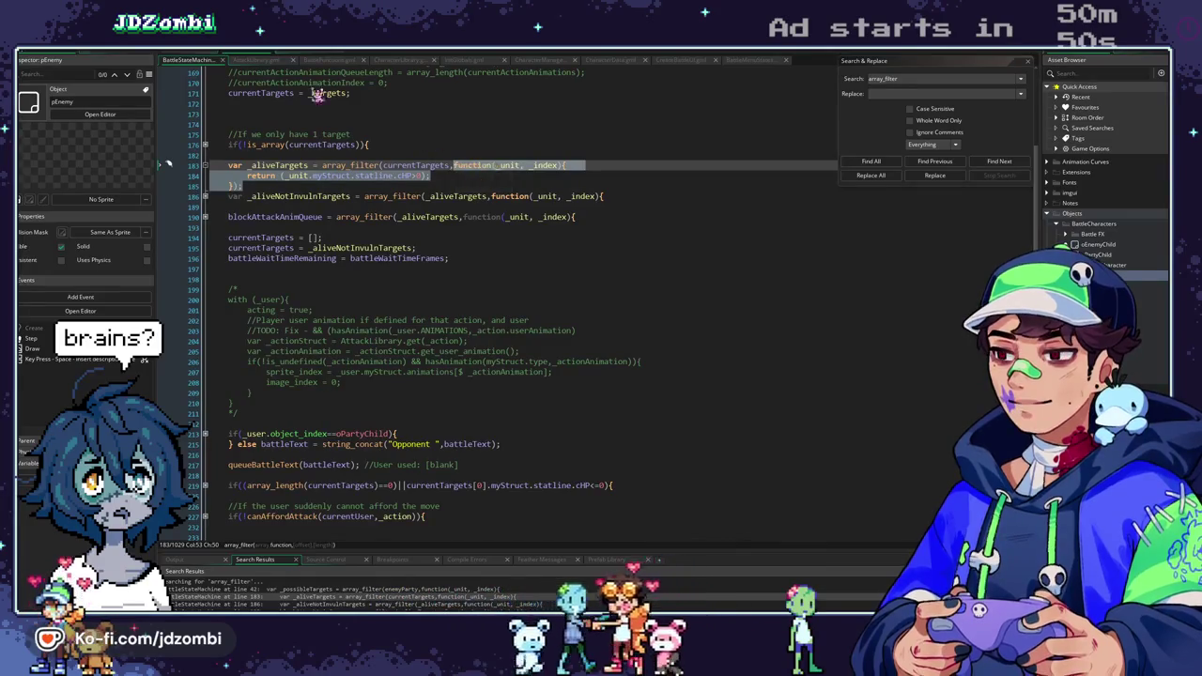
left_click(208, 58)
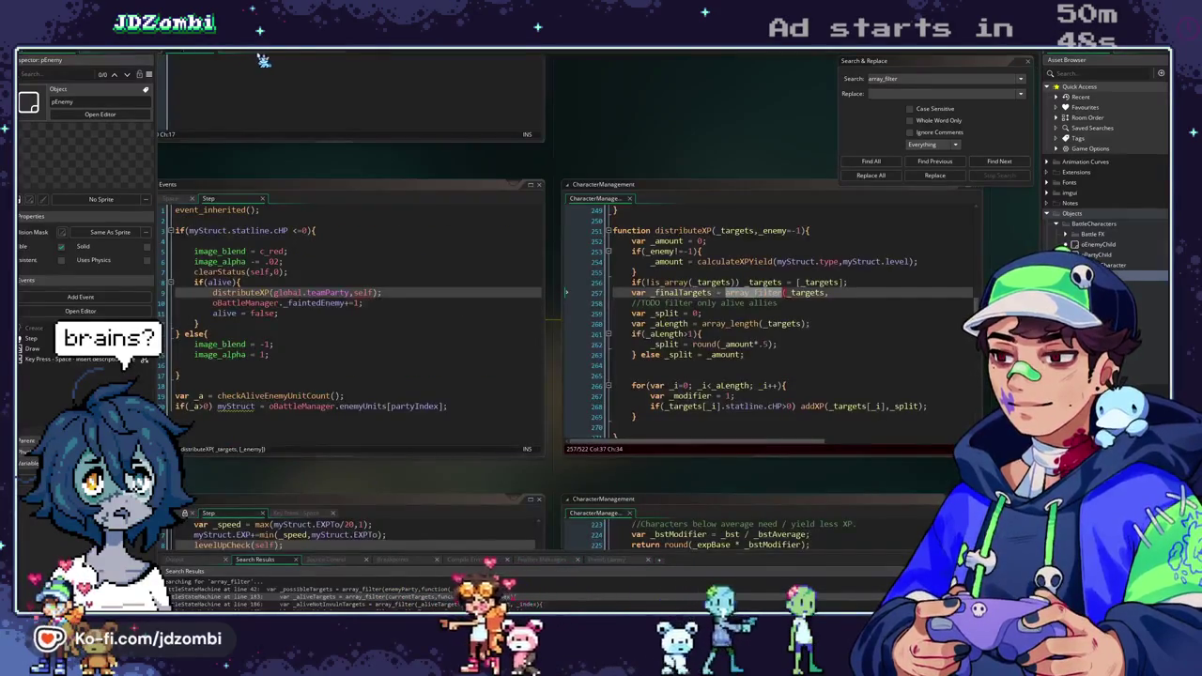
type("function(_unit, _index){         return (_unit.myStruct.statline.cHP>0);     }")
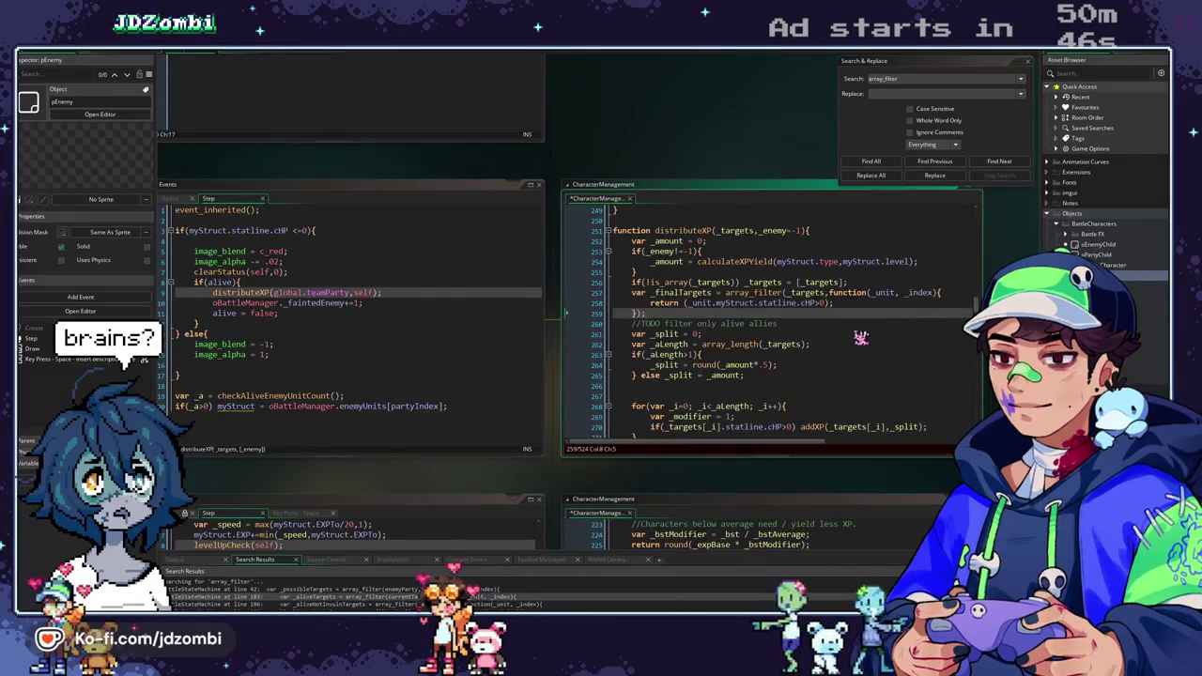
Replace _targets with _finalTargets in the array_length call and run the game.
left_click_drag(708, 148, 627, 132)
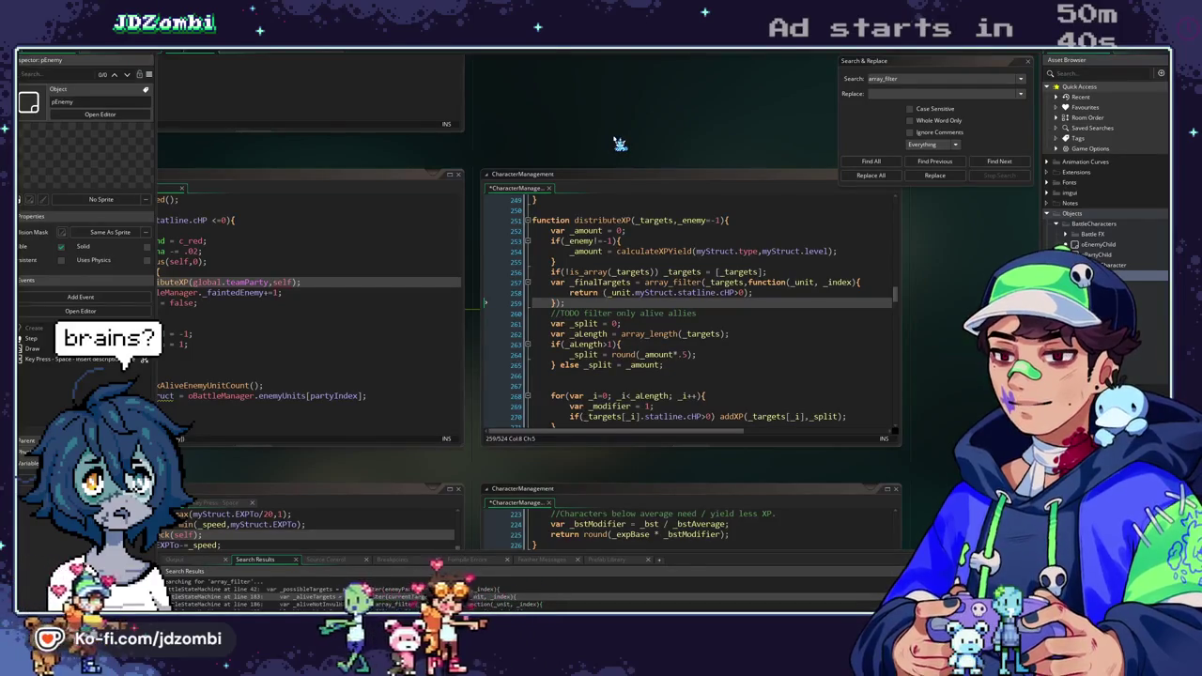
left_click(597, 282)
double_click(598, 282)
key("ctrl+c")
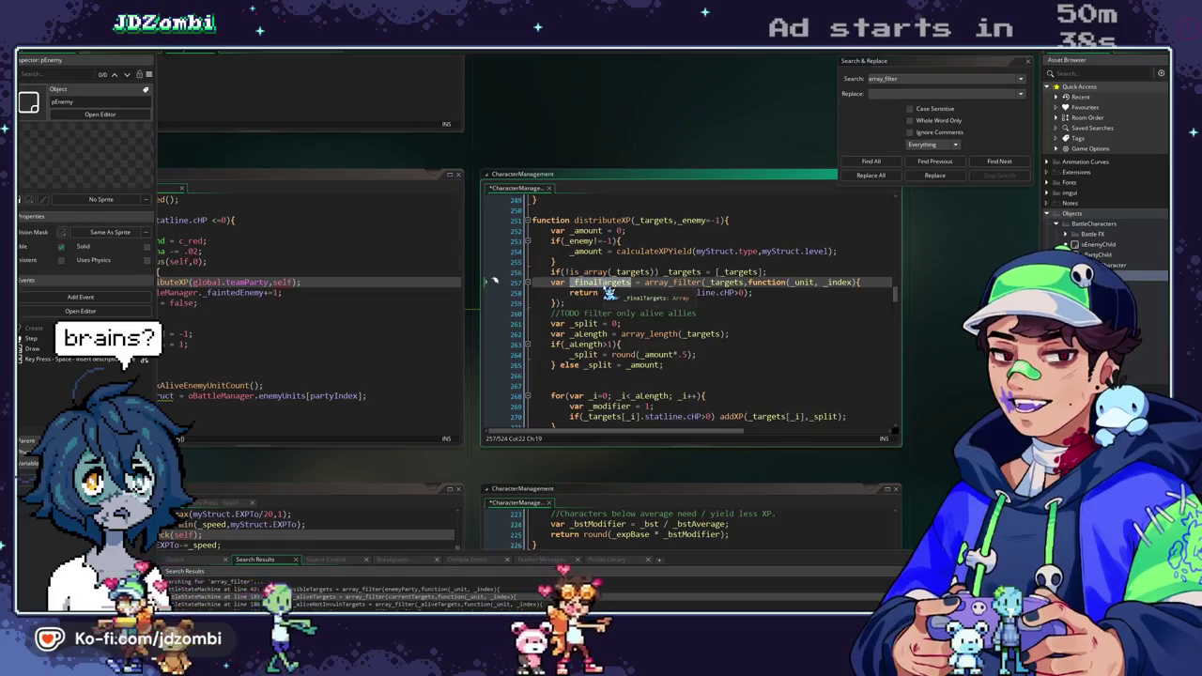
double_click(705, 333)
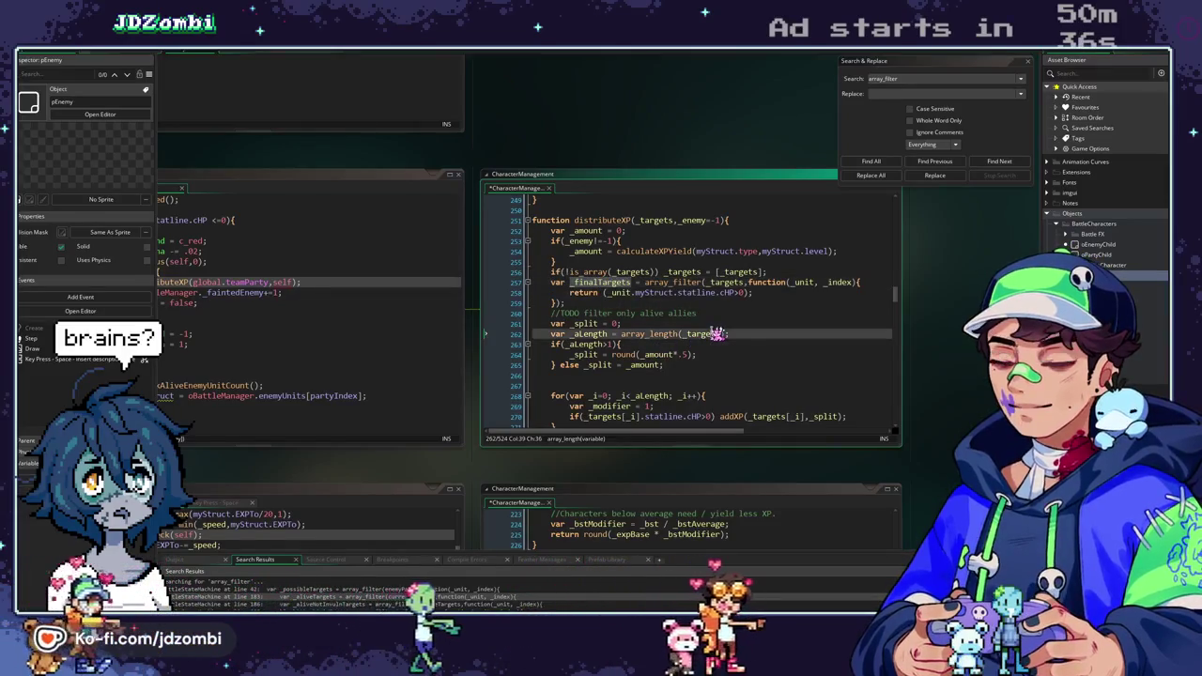
key("ctrl+v")
scroll(646, 374, "down", 1)
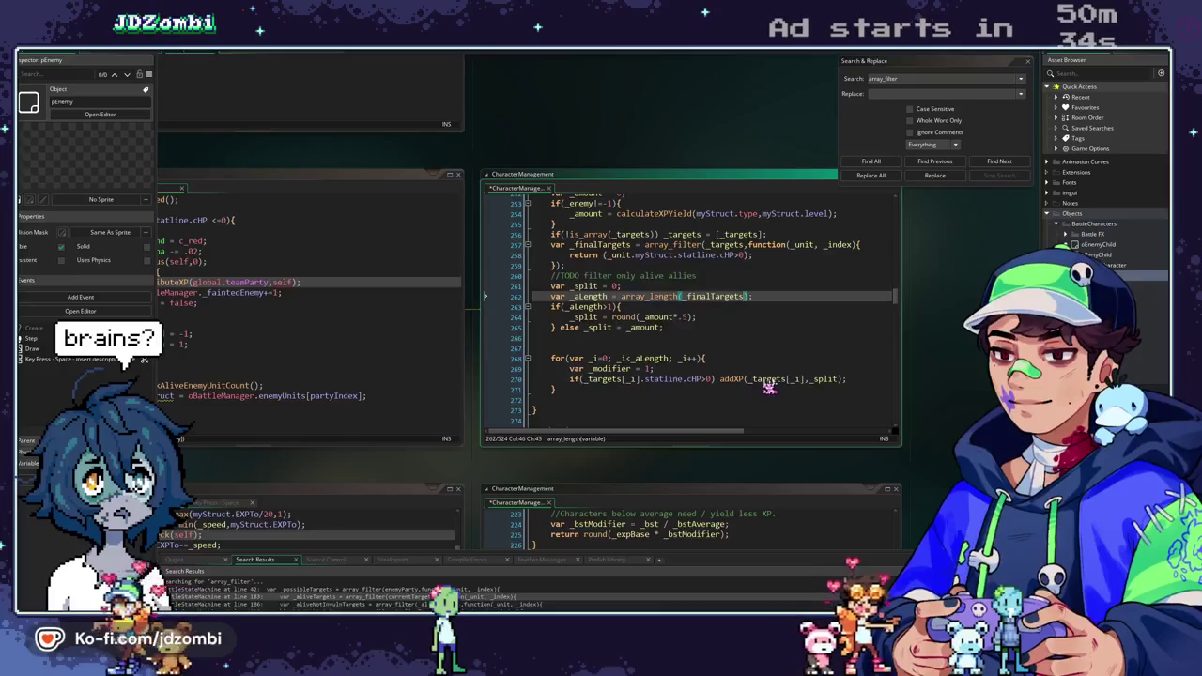
left_click(767, 382)
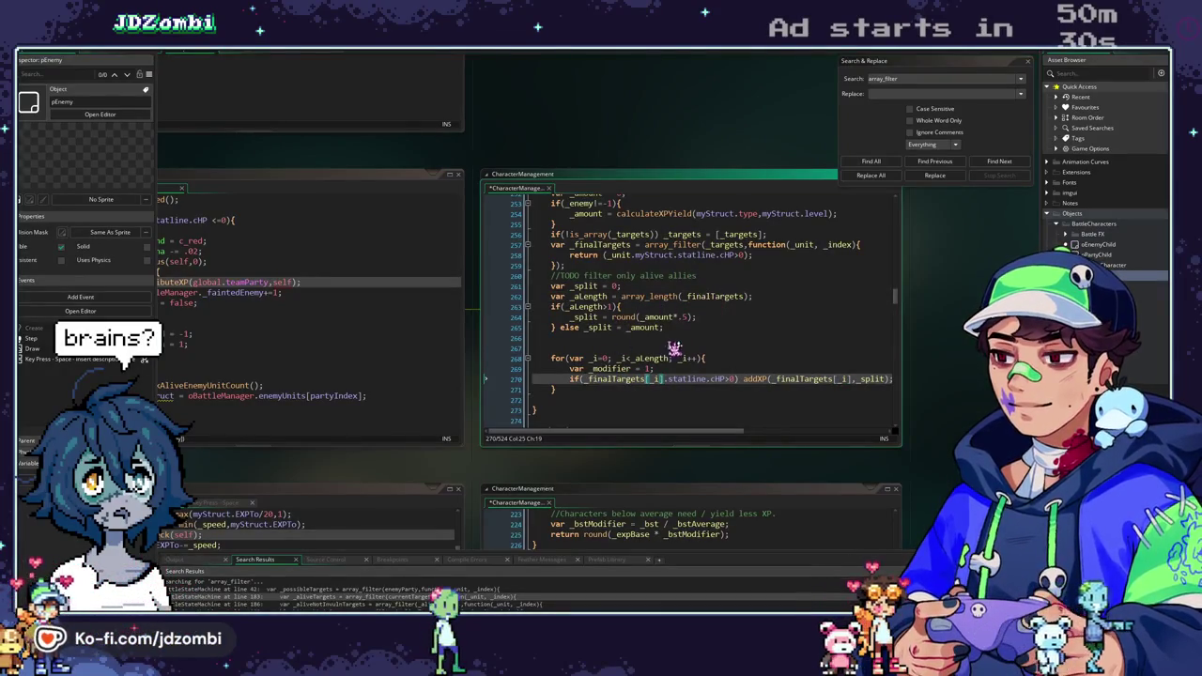
left_click(738, 367)
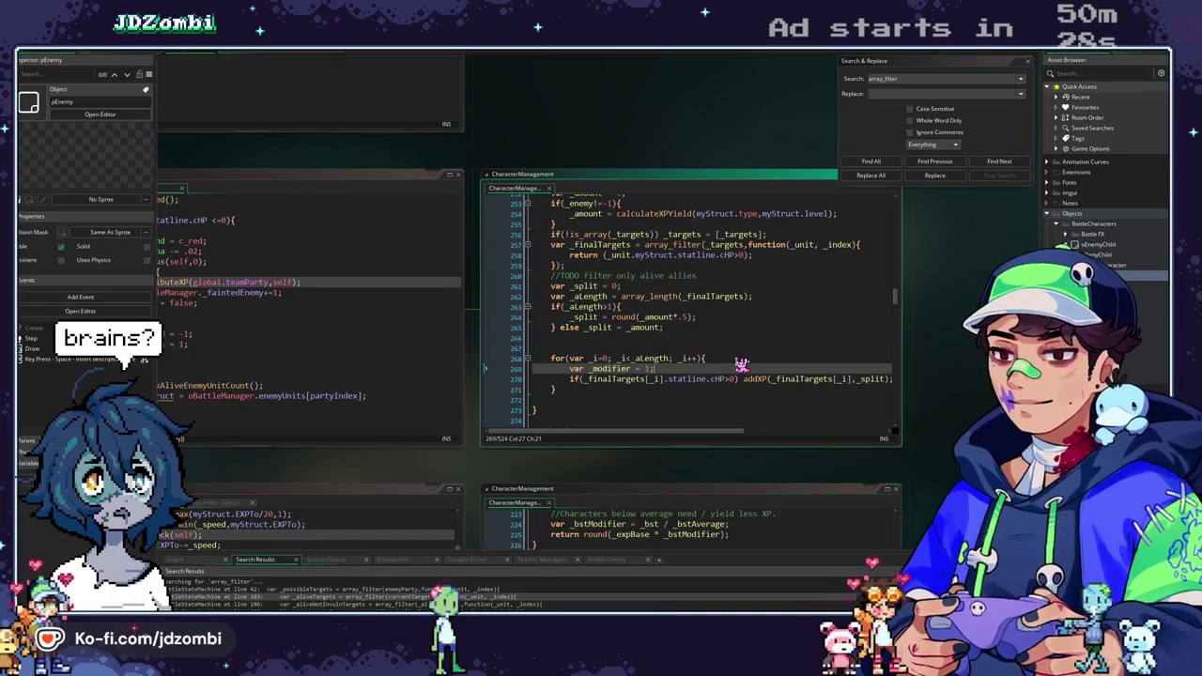
key("F5")
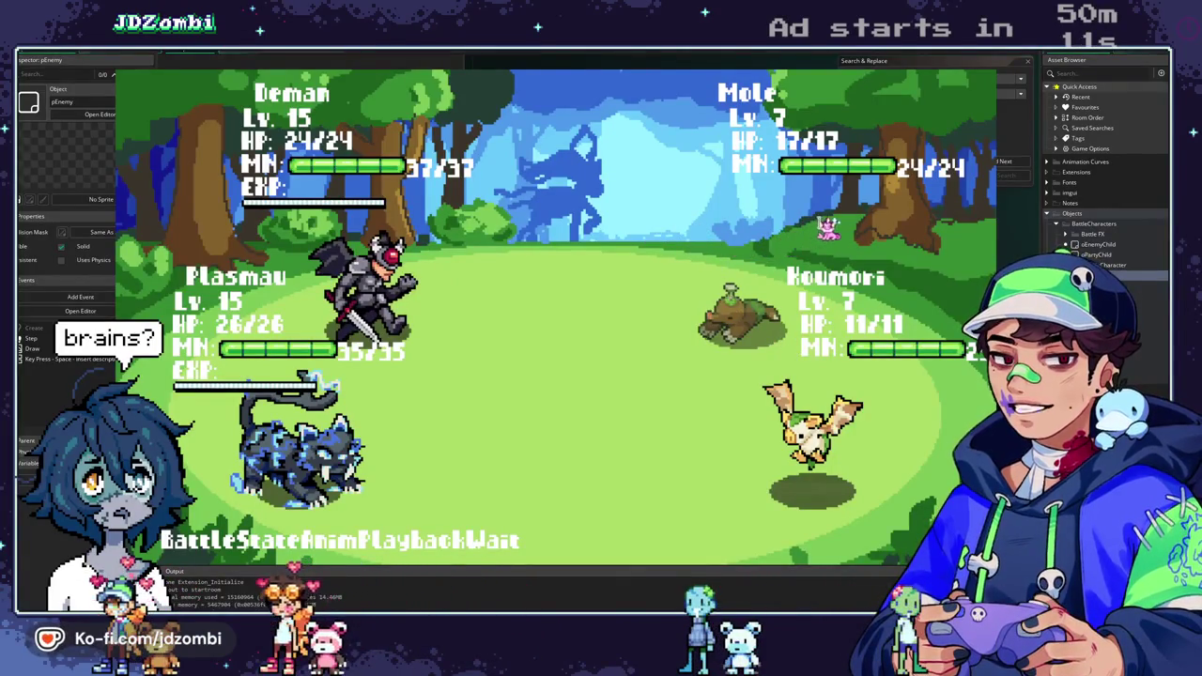
Close the playtest and select myStruct on line 258 to check its uses.
key("Escape")
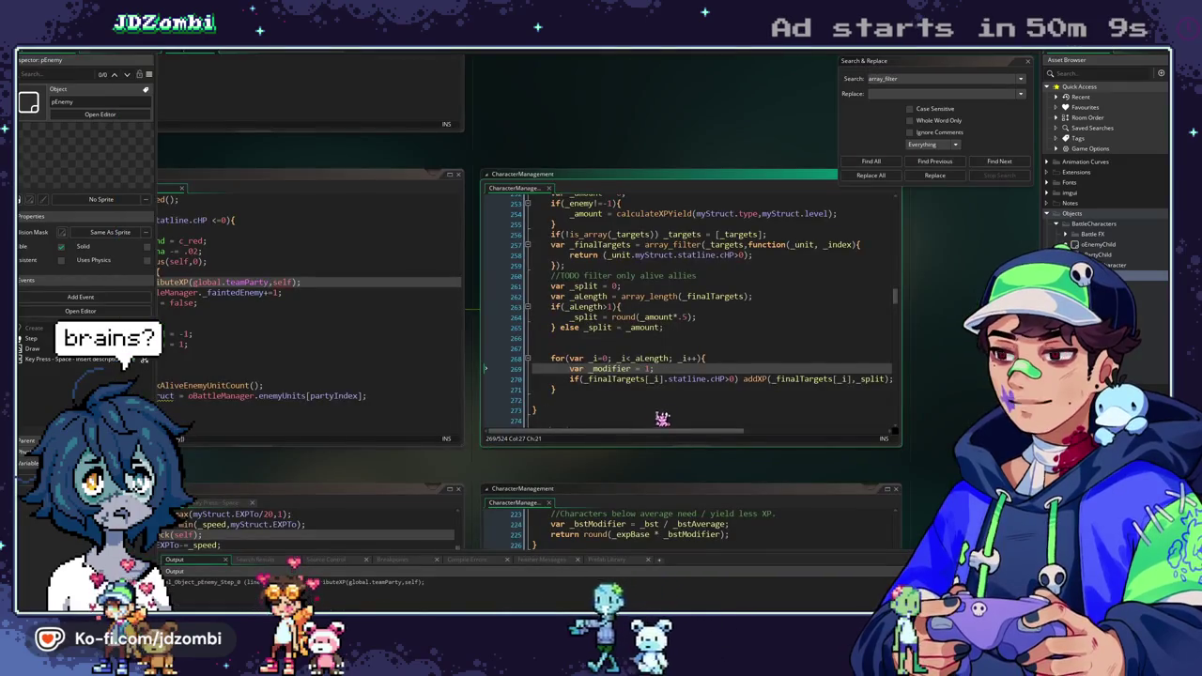
left_click(670, 379)
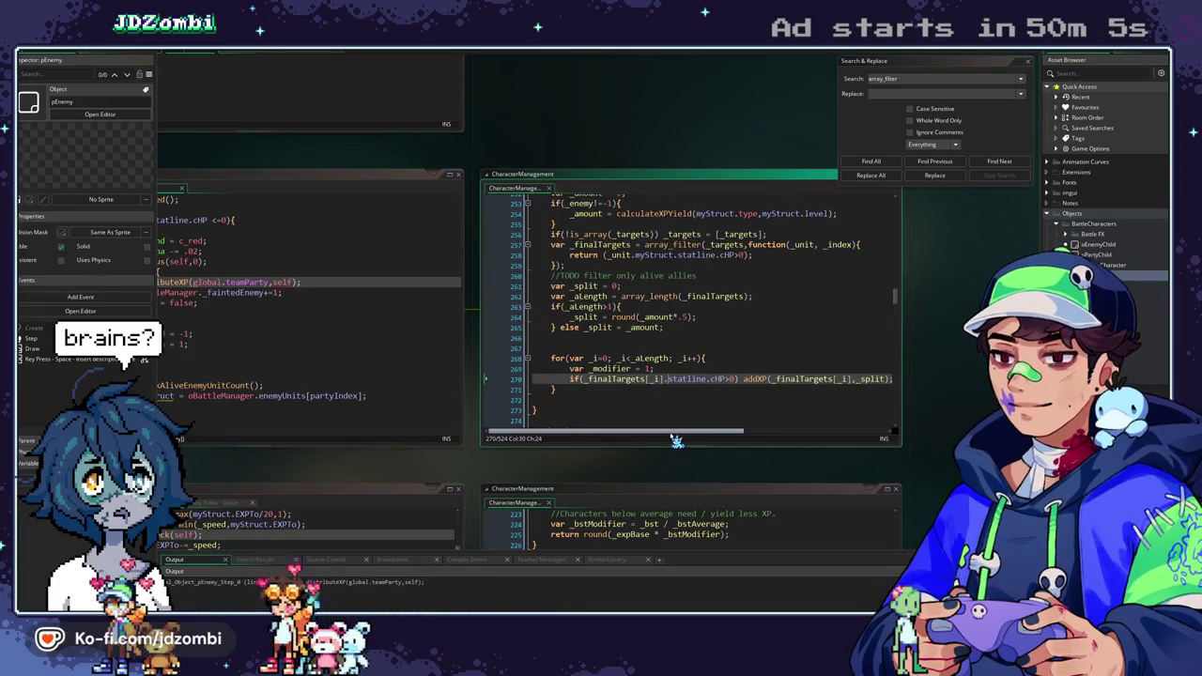
double_click(655, 255)
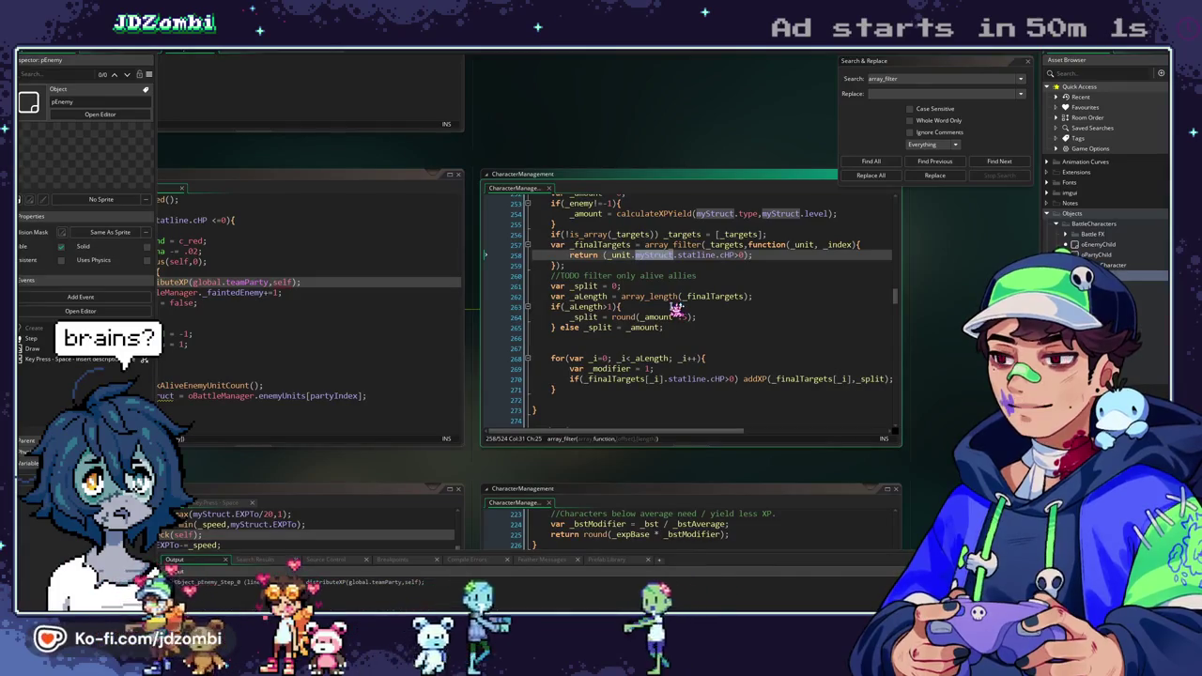